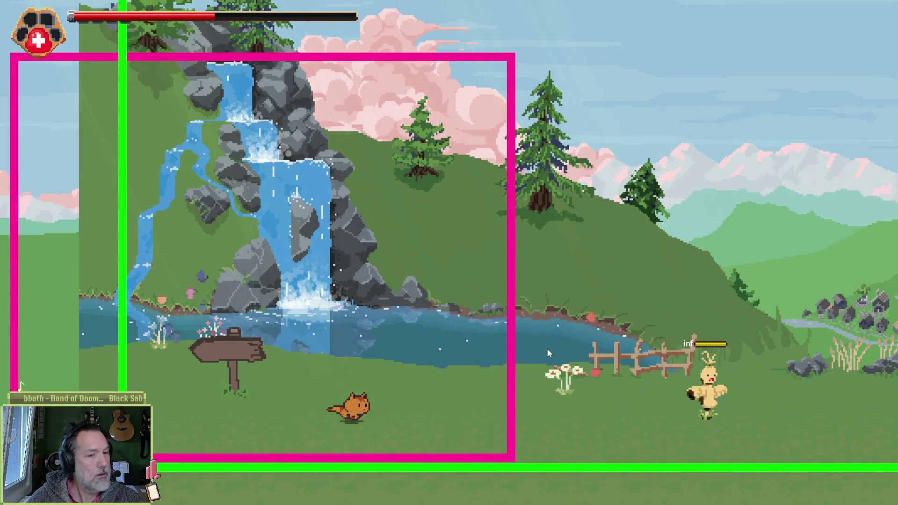
# Step: Move the cat back and forth, attacking the training dummies repeatedly
pyautogui.press('d')
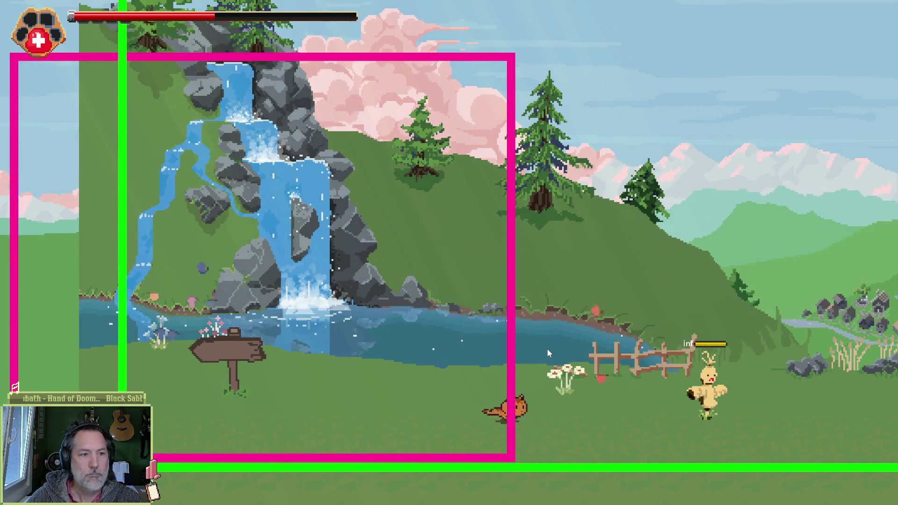
pyautogui.click(549, 353)
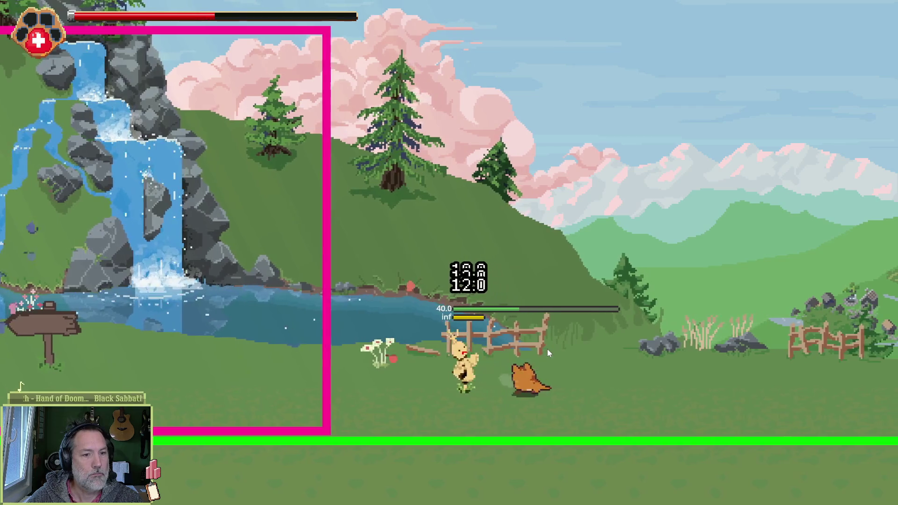
pyautogui.click(549, 354)
pyautogui.press('a')
pyautogui.click(549, 353)
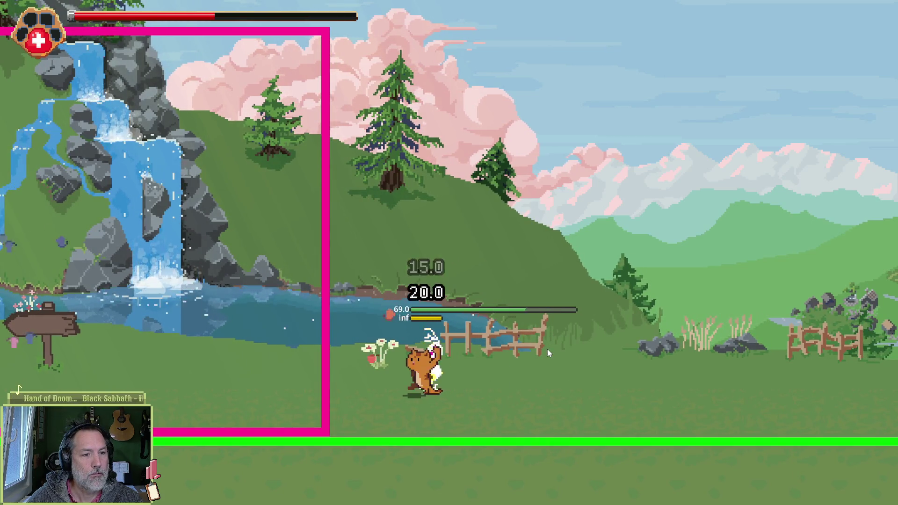
pyautogui.click(548, 353)
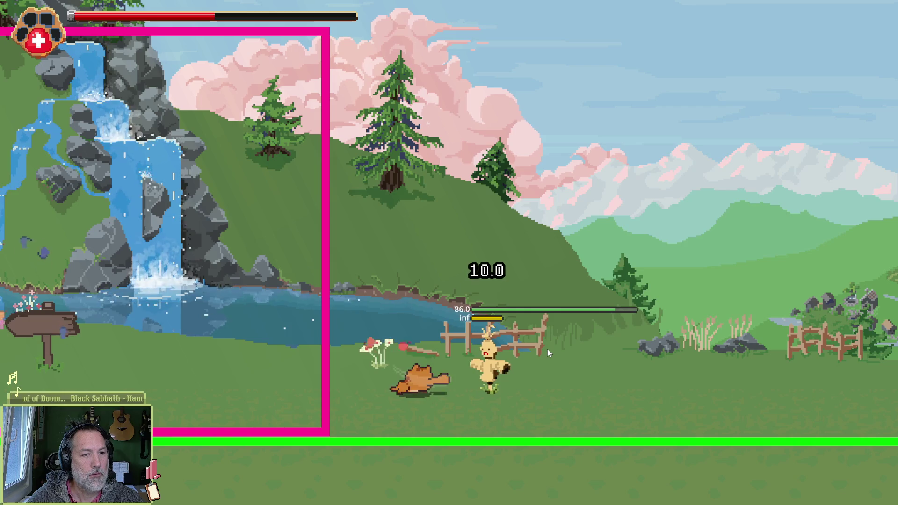
pyautogui.press('d')
pyautogui.click(549, 353)
pyautogui.click(549, 353)
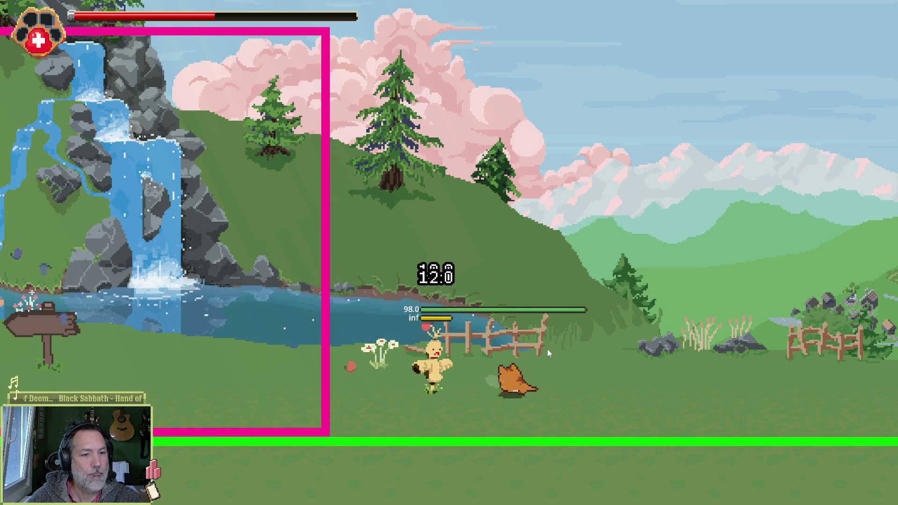
pyautogui.click(549, 354)
pyautogui.press('d')
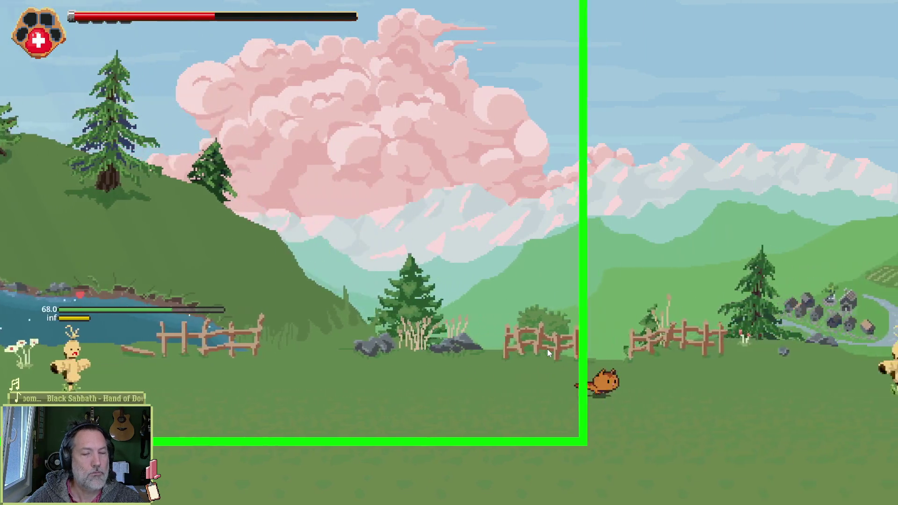
pyautogui.click(549, 353)
pyautogui.press('a')
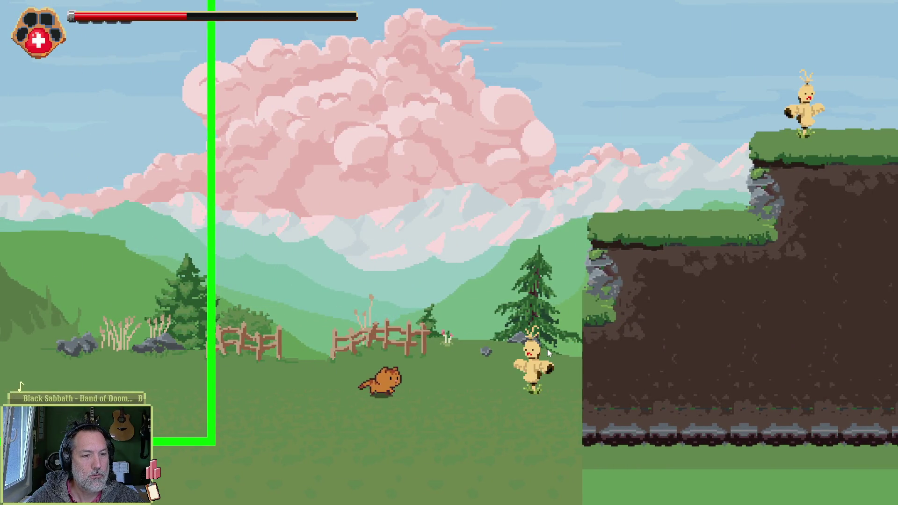
pyautogui.click(549, 354)
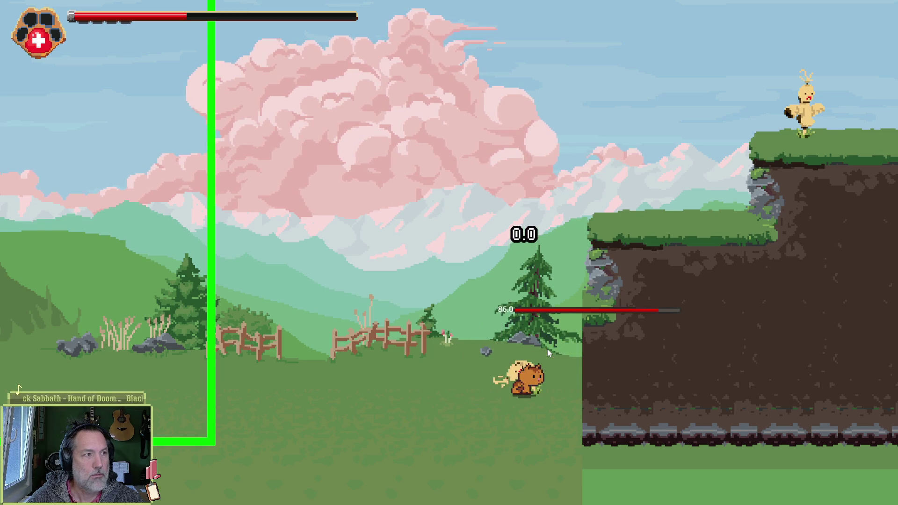
pyautogui.click(549, 354)
pyautogui.click(549, 353)
pyautogui.click(549, 353)
# Step: Climb the cliff to the upper ledges, then drop into the pit and burrow toward the rock pillars
pyautogui.press('space')
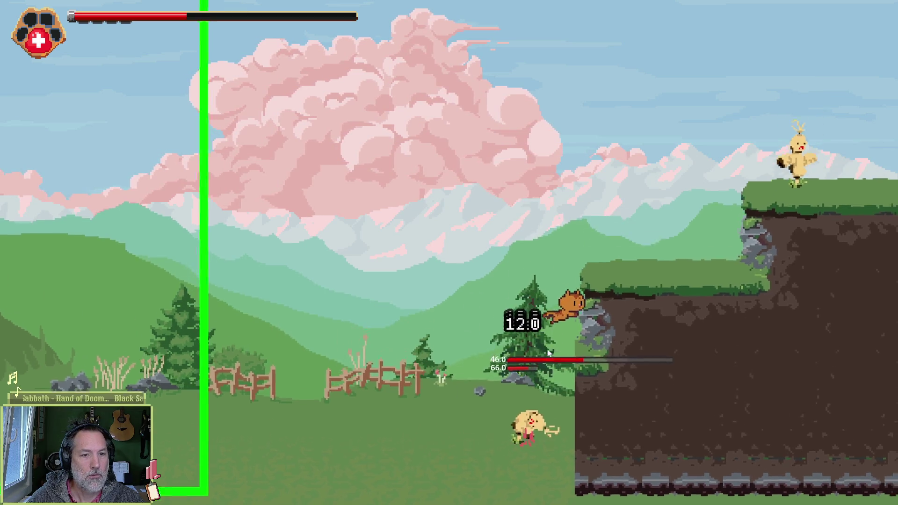
pyautogui.press('space')
pyautogui.press('d')
pyautogui.click(549, 354)
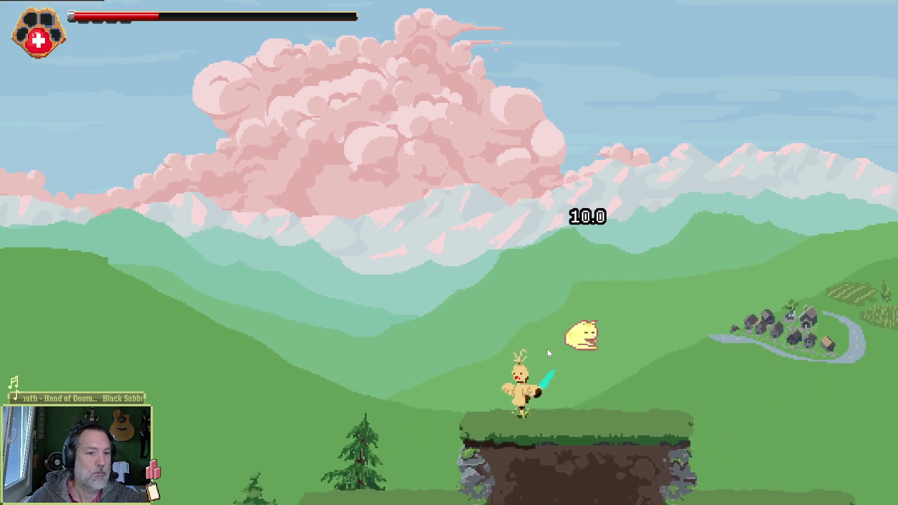
pyautogui.press('a')
pyautogui.press('space')
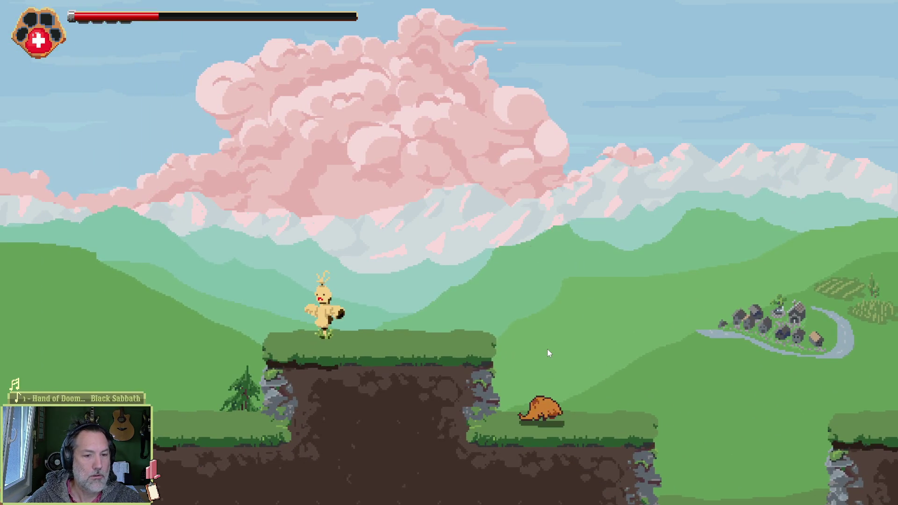
pyautogui.press('d')
pyautogui.press('space')
pyautogui.press('s')
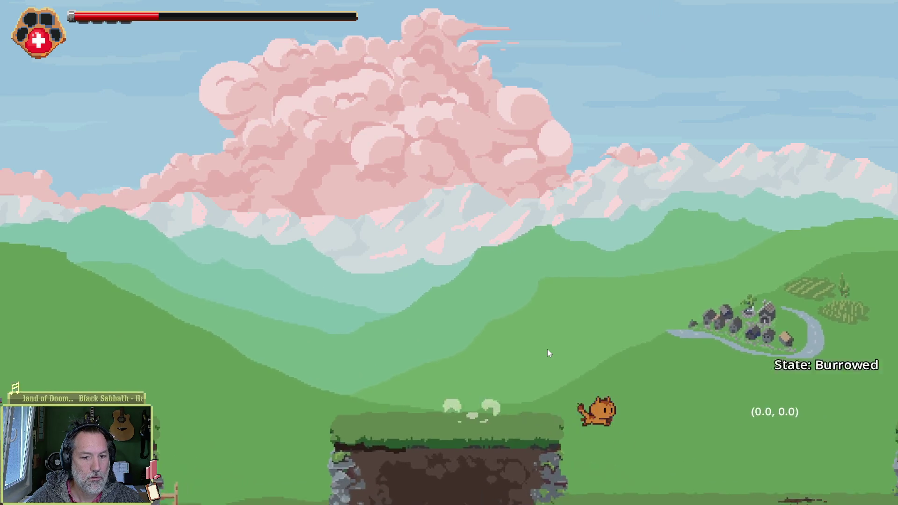
pyautogui.press('space')
pyautogui.press('d')
pyautogui.press('s')
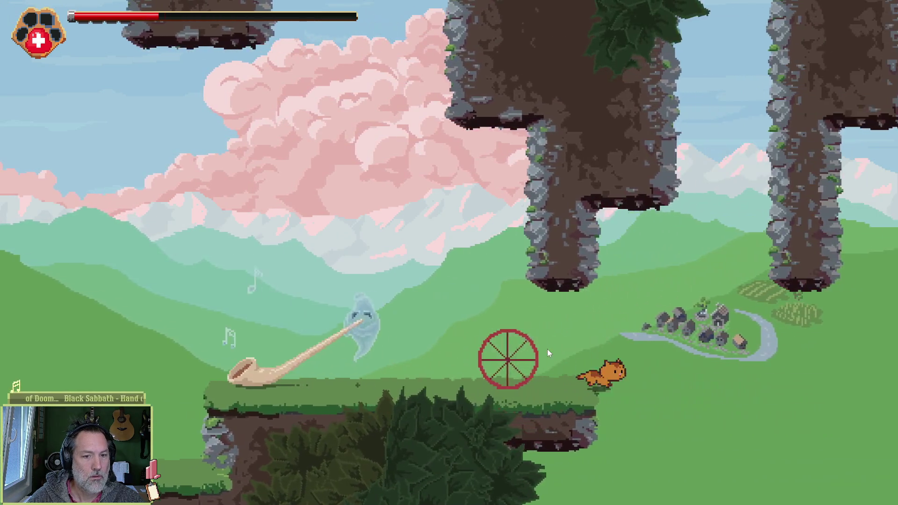
pyautogui.press('space')
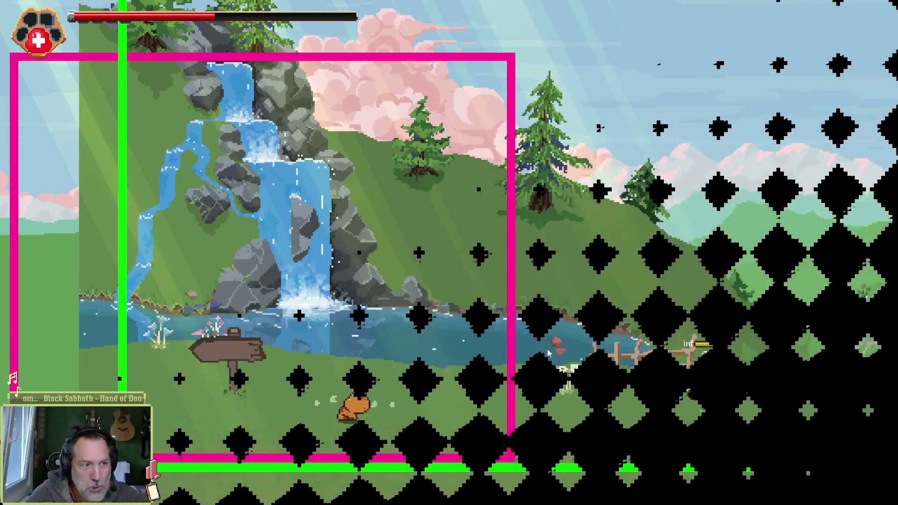
# Step: Run right past the scarecrow and the grassy cliff, burrowing into the red crosshair ring
pyautogui.press('d')
pyautogui.press('space')
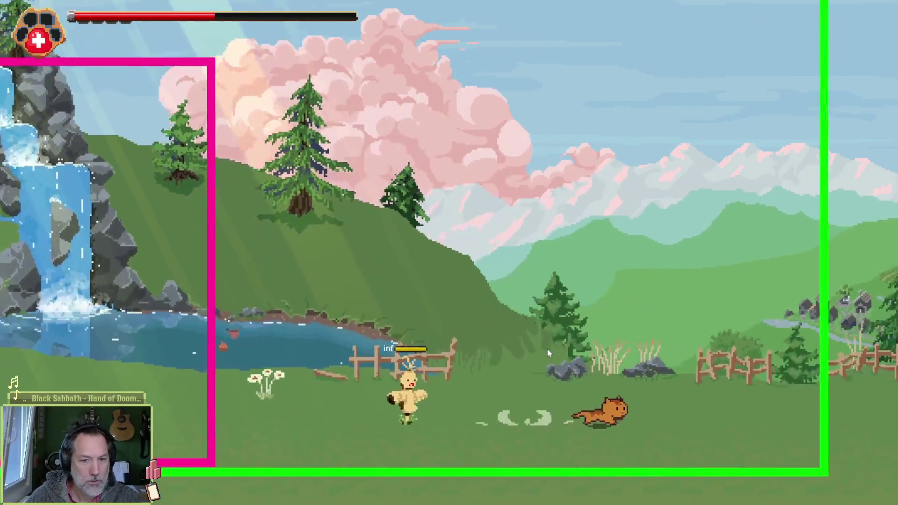
pyautogui.press('d')
pyautogui.press('space')
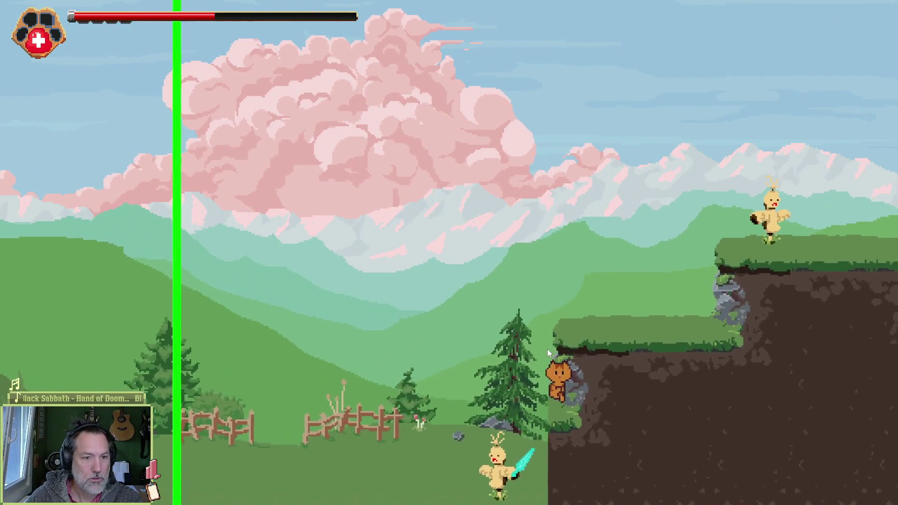
pyautogui.press('d')
pyautogui.press('space')
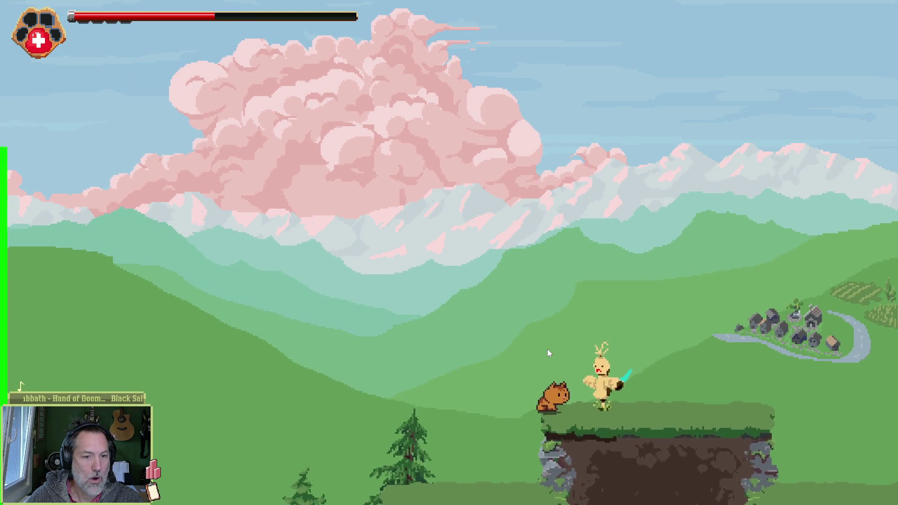
pyautogui.press('d')
pyautogui.press('space')
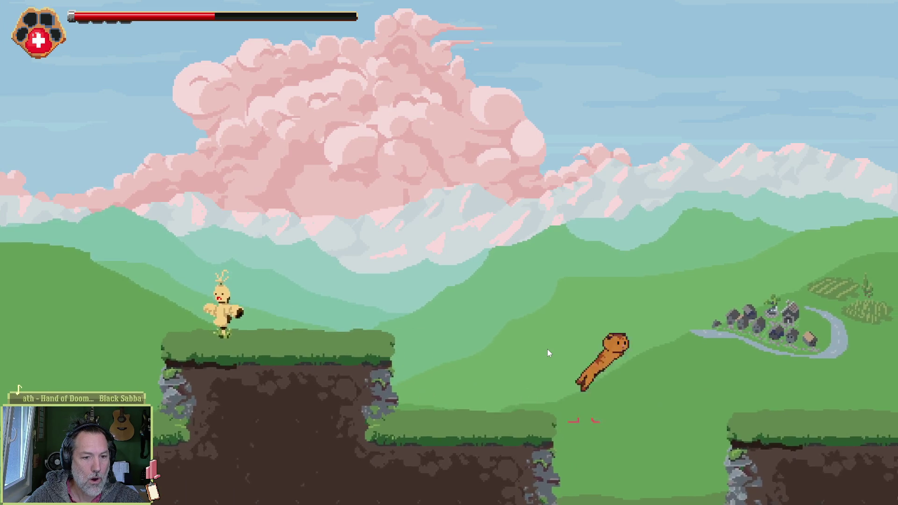
pyautogui.press('d')
pyautogui.press('s')
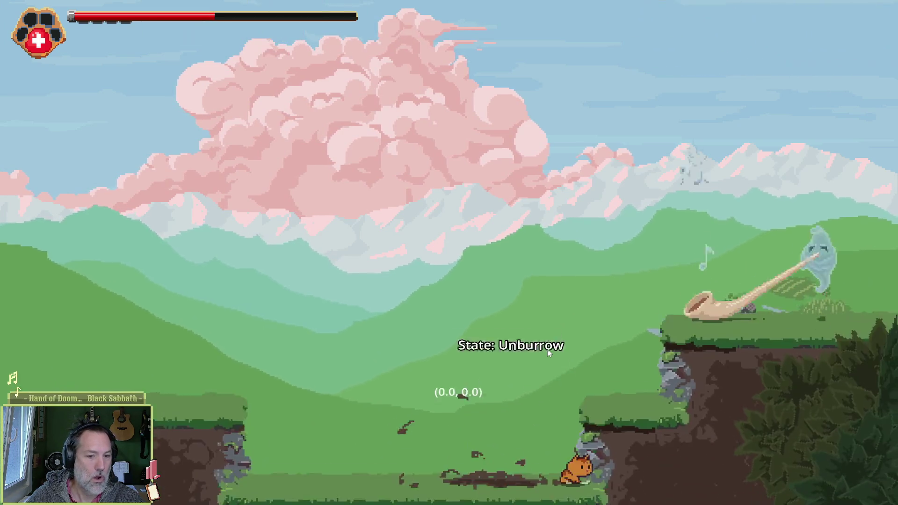
pyautogui.press('d')
pyautogui.press('space')
pyautogui.press('s')
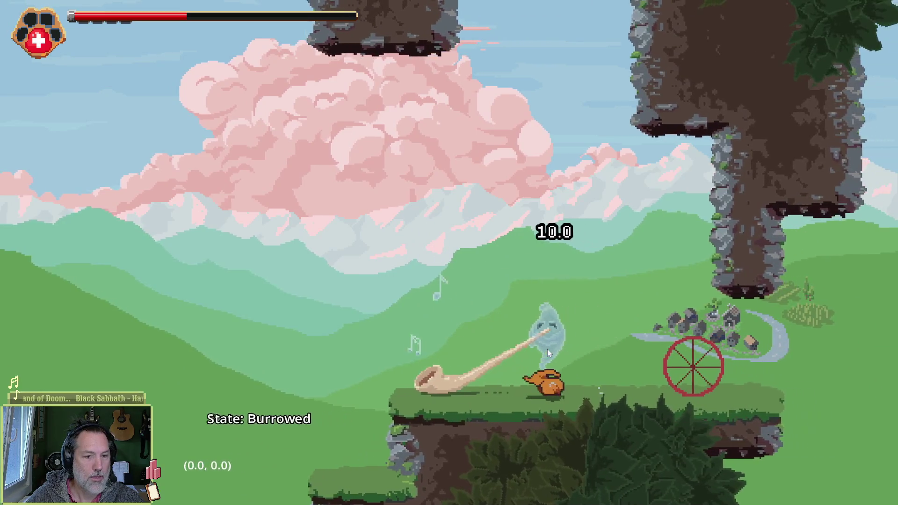
pyautogui.press('d')
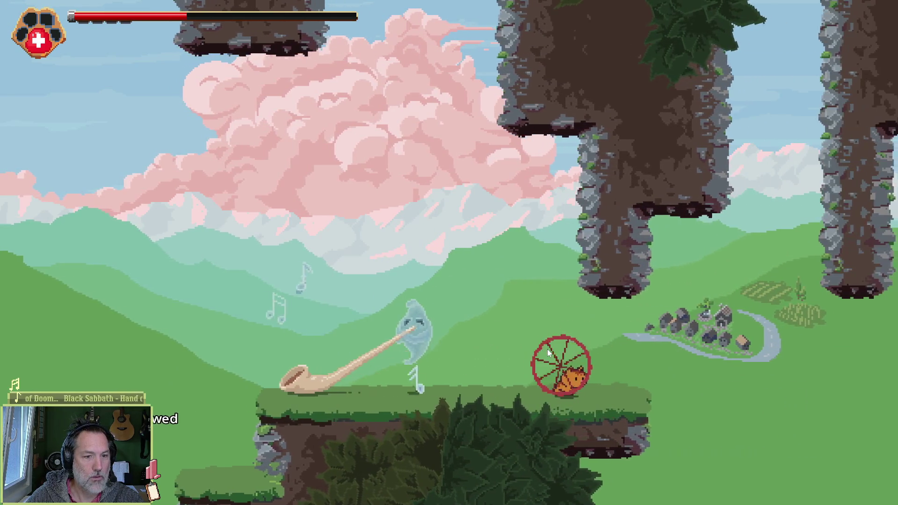
# Step: Wall-jump up onto the leafy pillar's top and cross left onto the pink tree
pyautogui.press('d')
pyautogui.press('space')
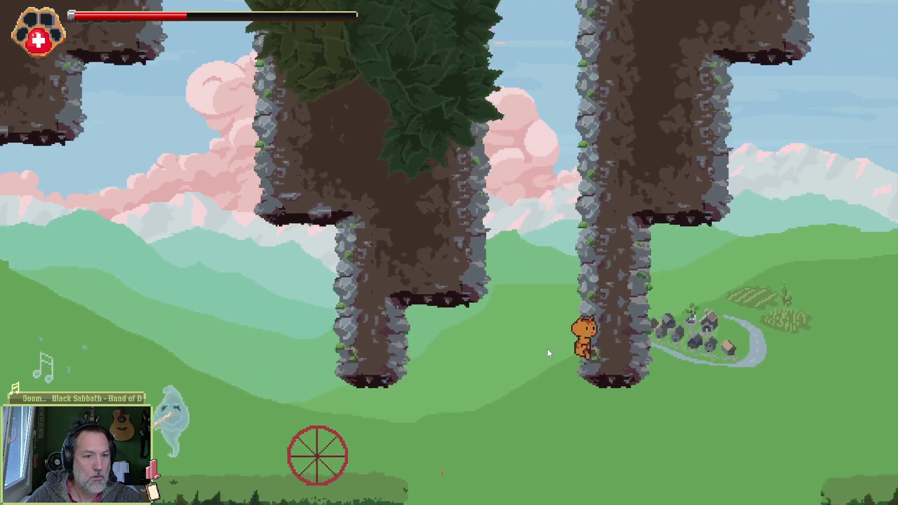
pyautogui.press('space')
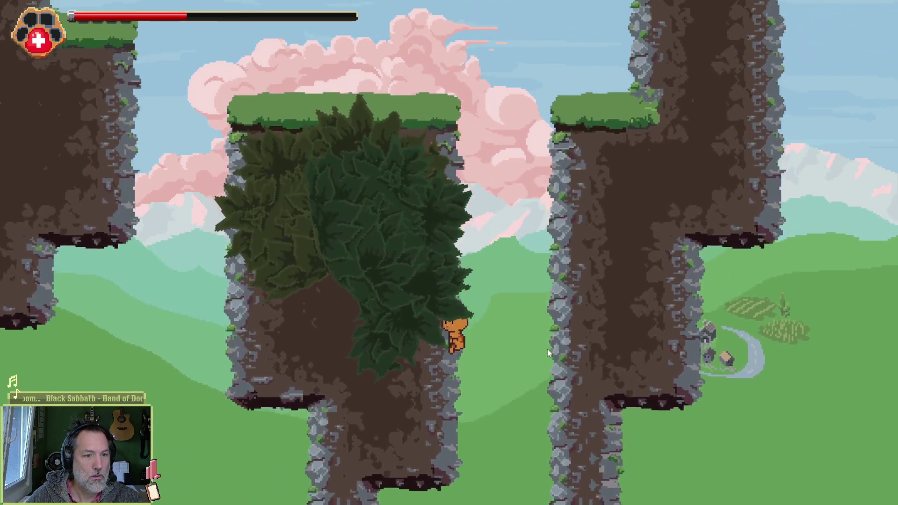
pyautogui.press('w')
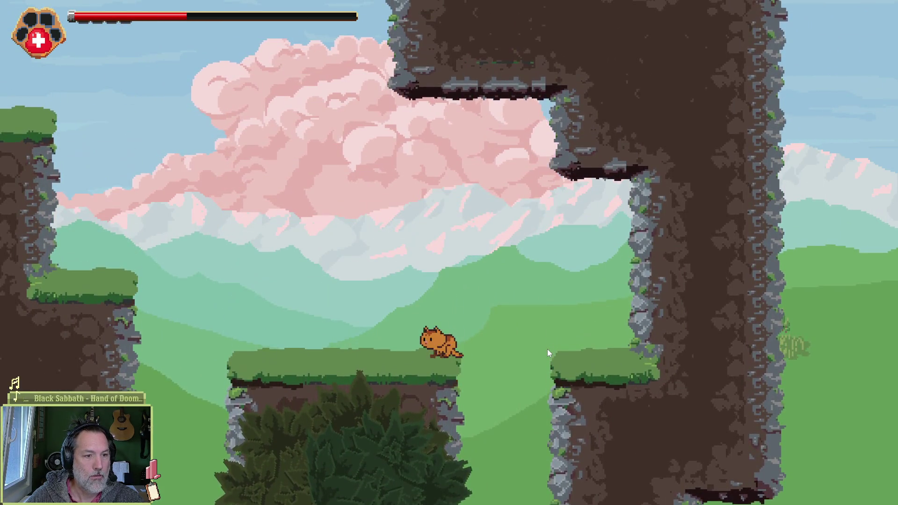
pyautogui.press('a')
pyautogui.press('space')
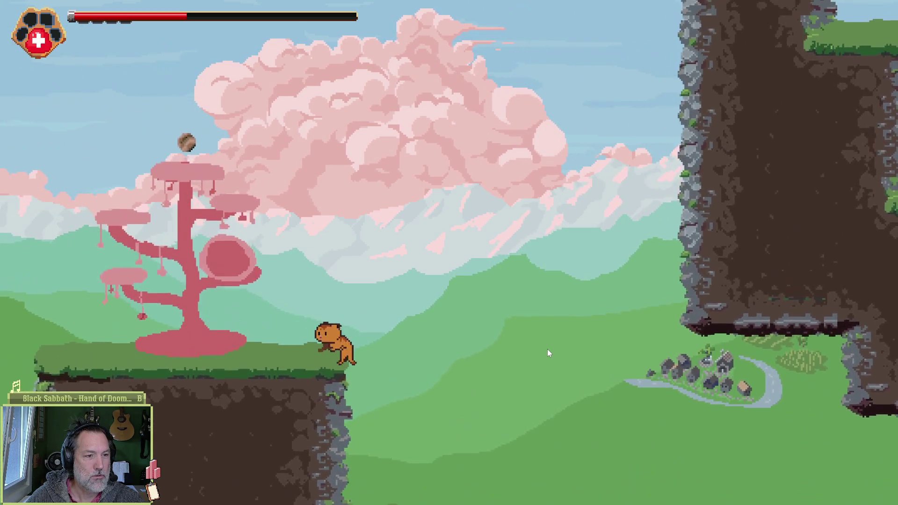
pyautogui.press('a')
pyautogui.press('space')
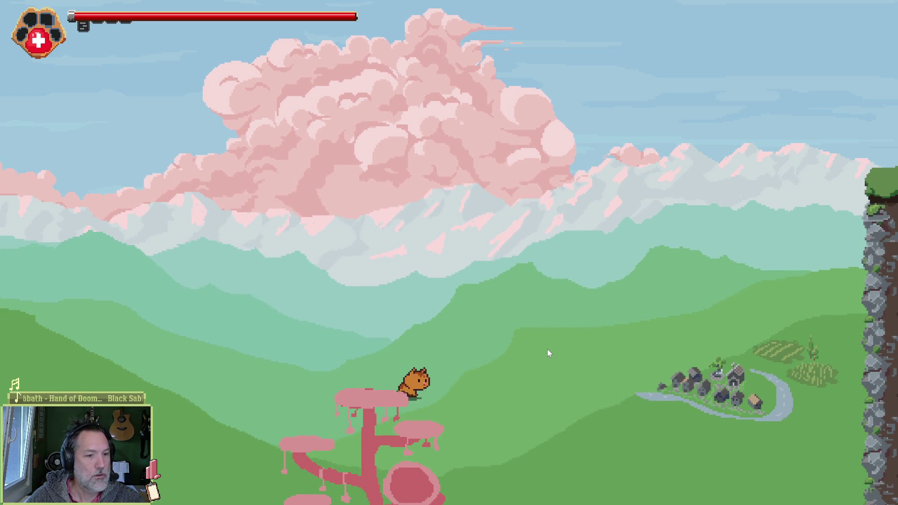
# Step: Run and dash down to lower ground, past the cauldron fight and off the cliff ledge
pyautogui.press('d')
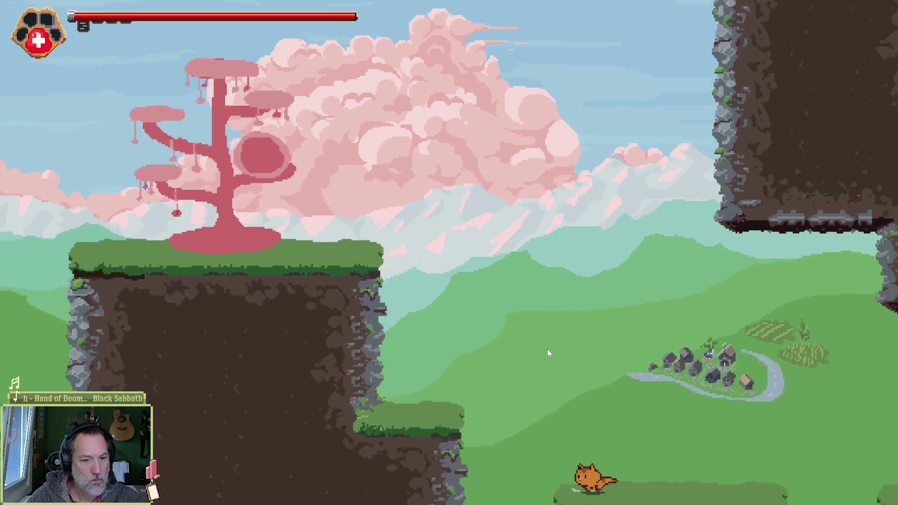
pyautogui.press('d')
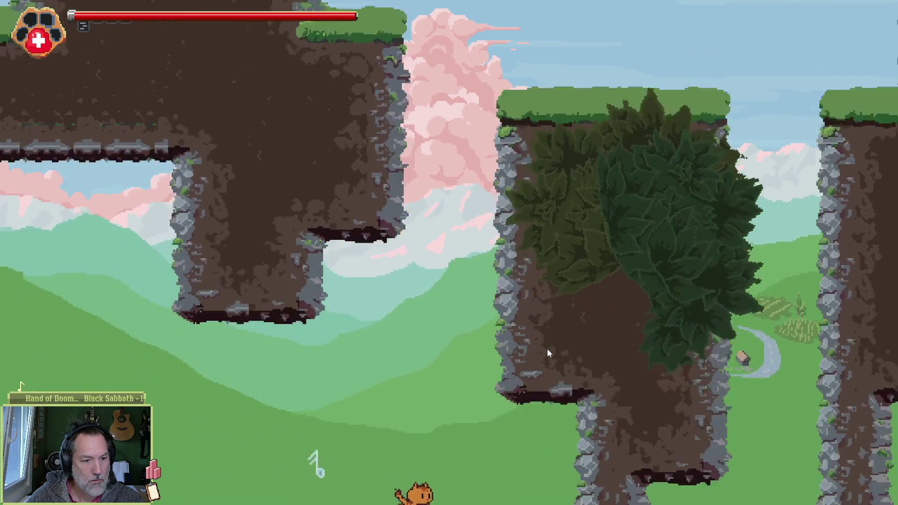
pyautogui.press('d')
pyautogui.press('space')
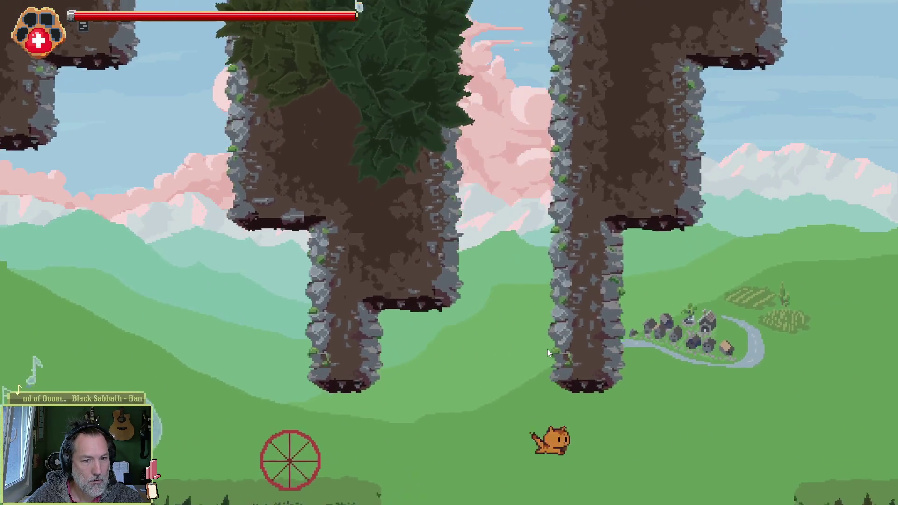
pyautogui.press('d')
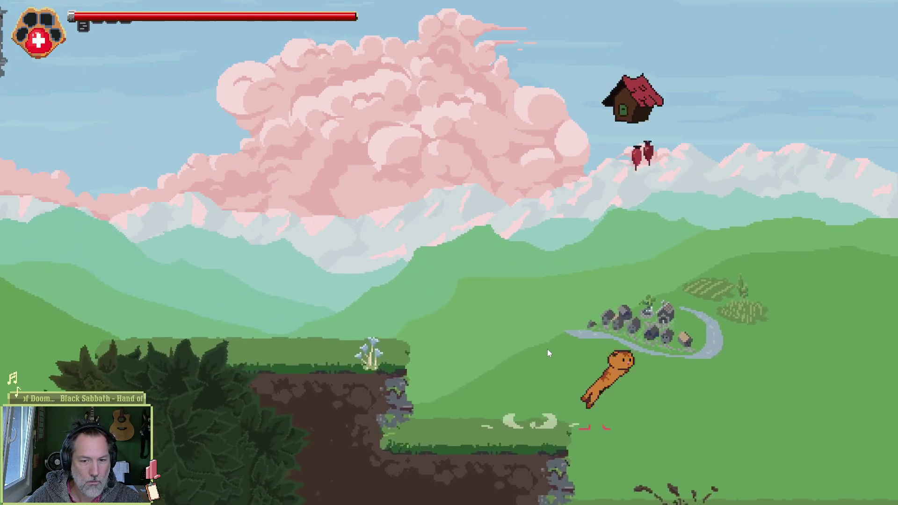
pyautogui.press('a')
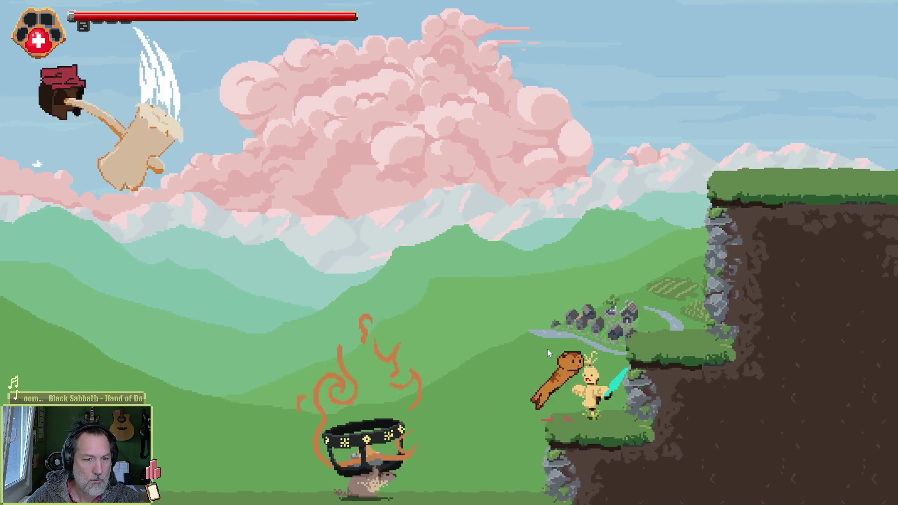
pyautogui.press('d')
pyautogui.press('space')
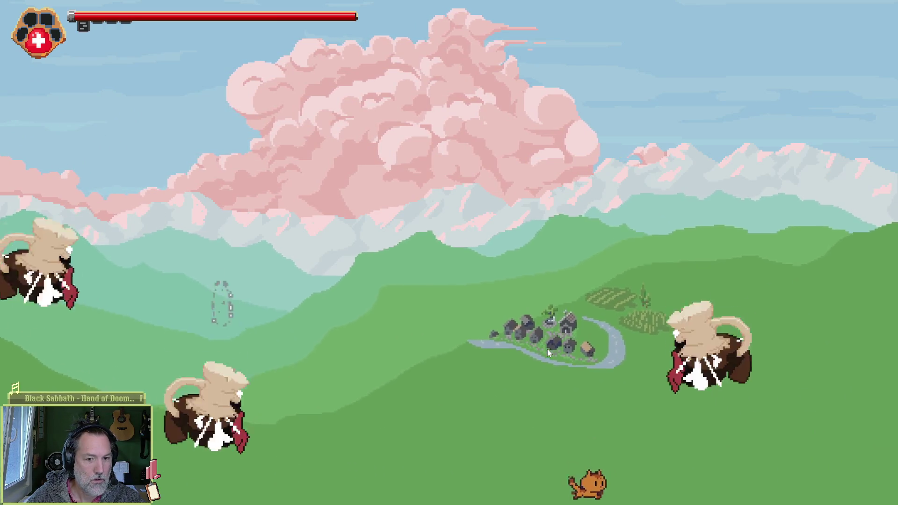
pyautogui.press('d')
pyautogui.press('space')
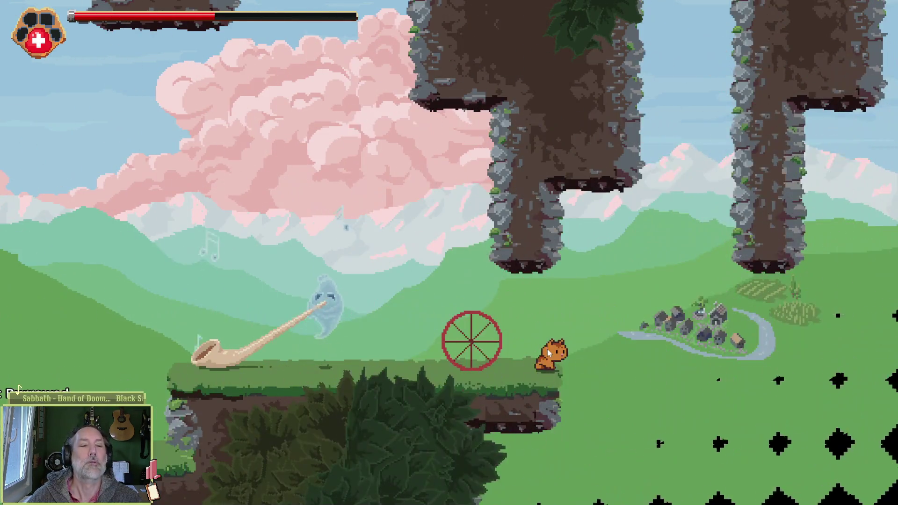
pyautogui.press('d')
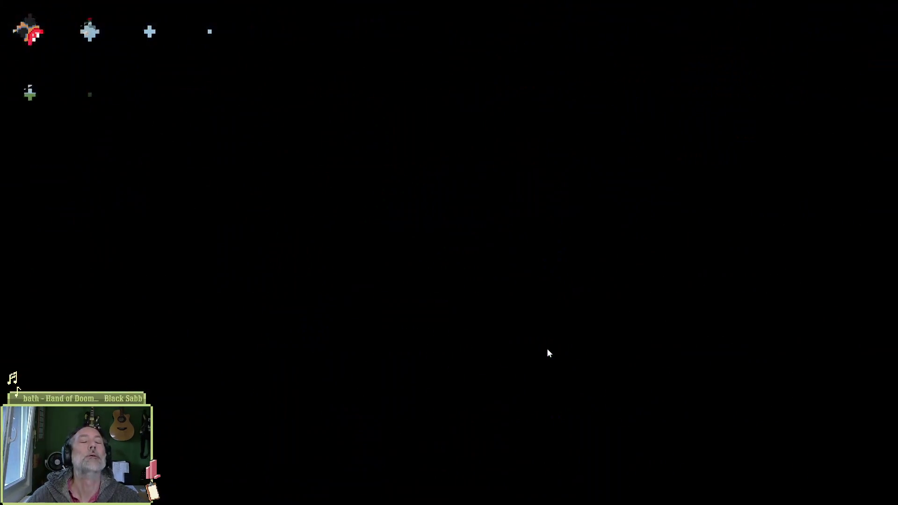
# Step: Run the respawned cat right across the field and past the caged rats
pyautogui.press('d')
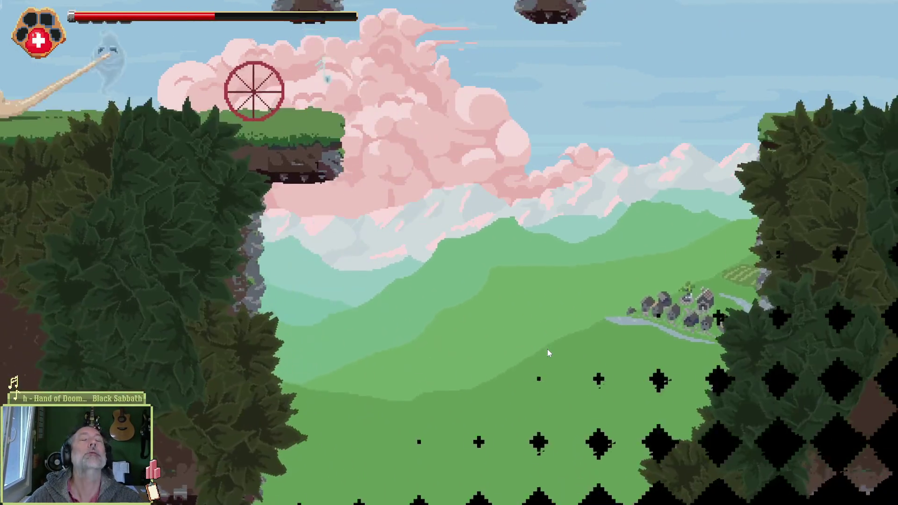
pyautogui.press('d')
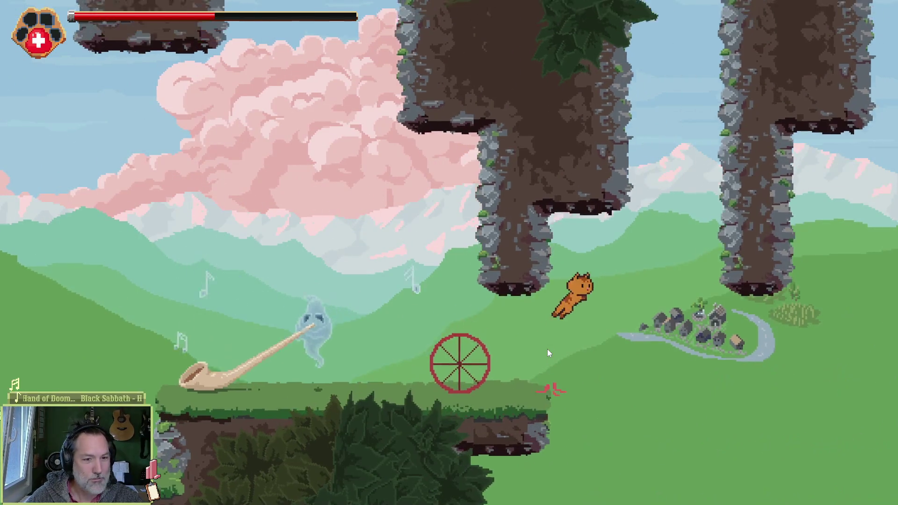
pyautogui.press('d')
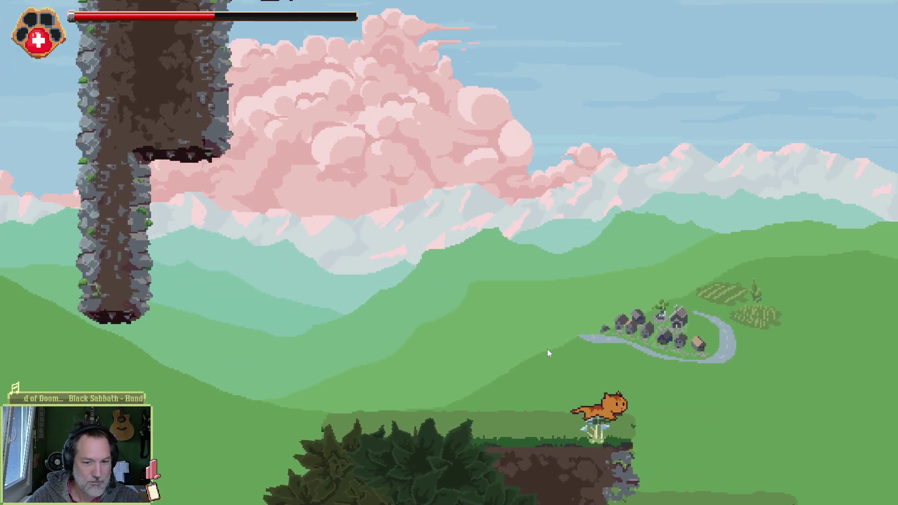
pyautogui.press('d')
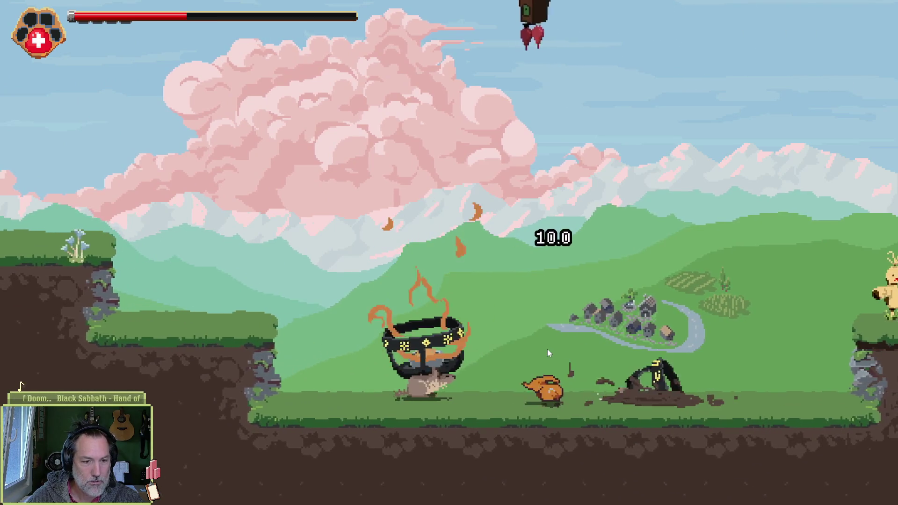
pyautogui.press('d')
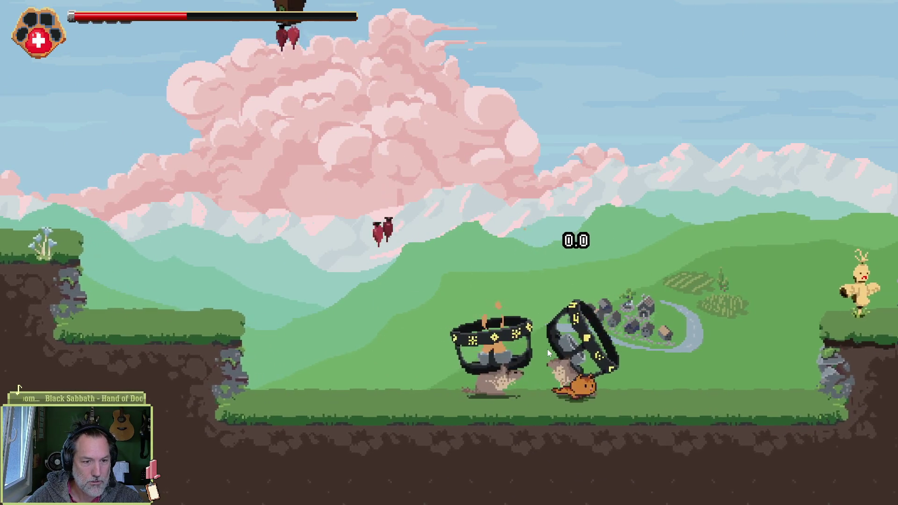
# Step: Climb the rocky ledges, run past the boss, and stop the game with F8
pyautogui.press('d')
pyautogui.press('space')
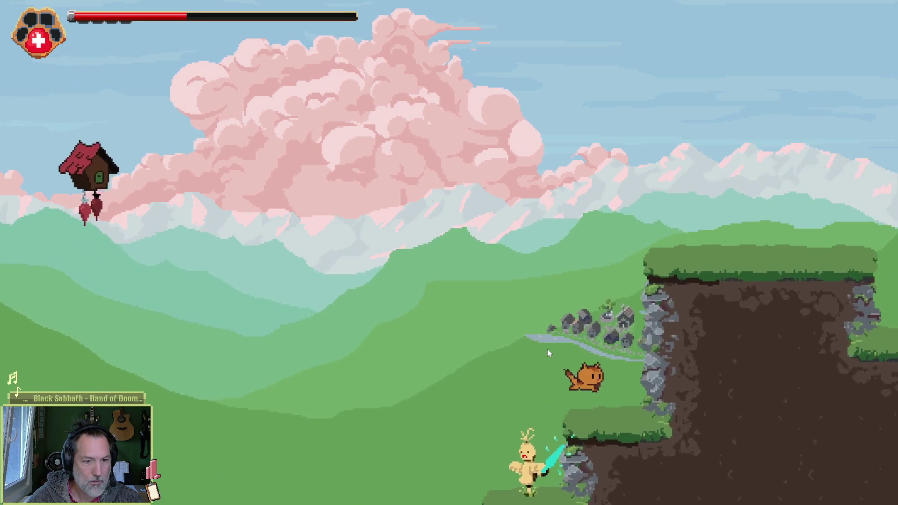
pyautogui.press('d')
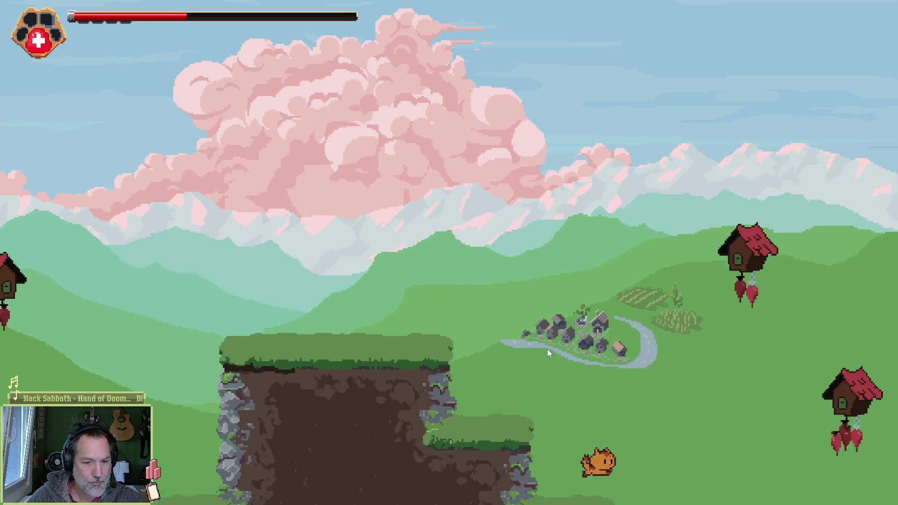
pyautogui.press('d')
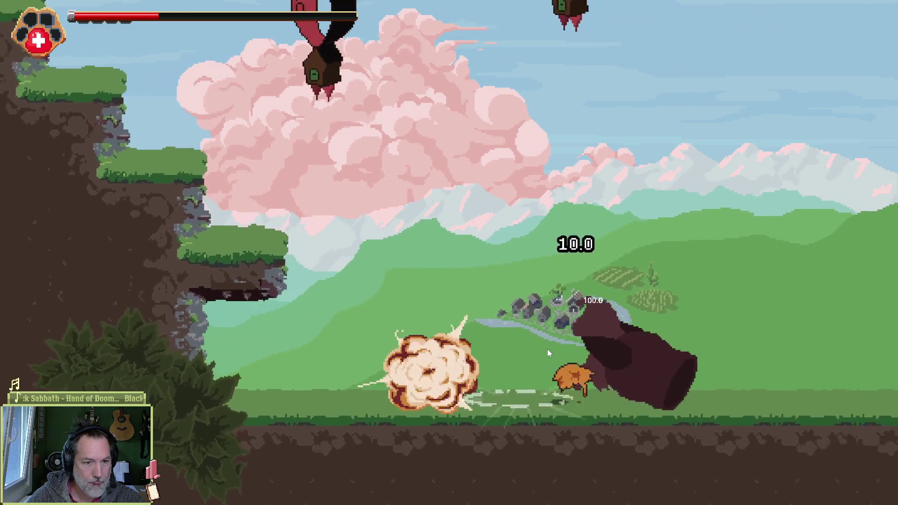
pyautogui.press('d')
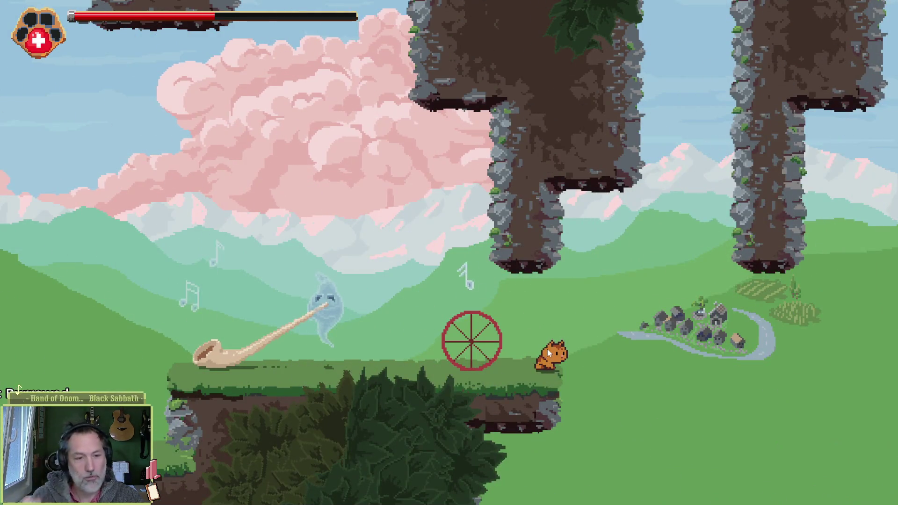
pyautogui.press('F8')
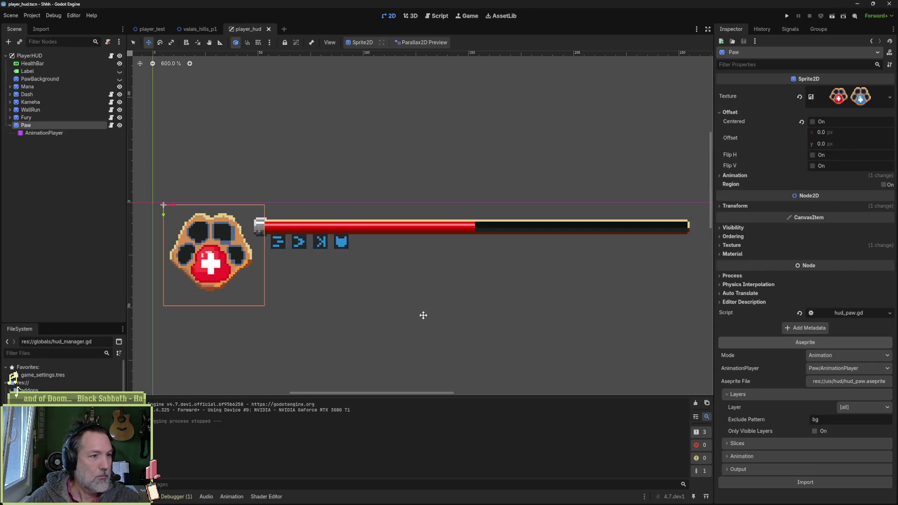
# Step: Run the project with F5, stop it, and bring hud_paw.aseprite up in Aseprite
pyautogui.press('F5')
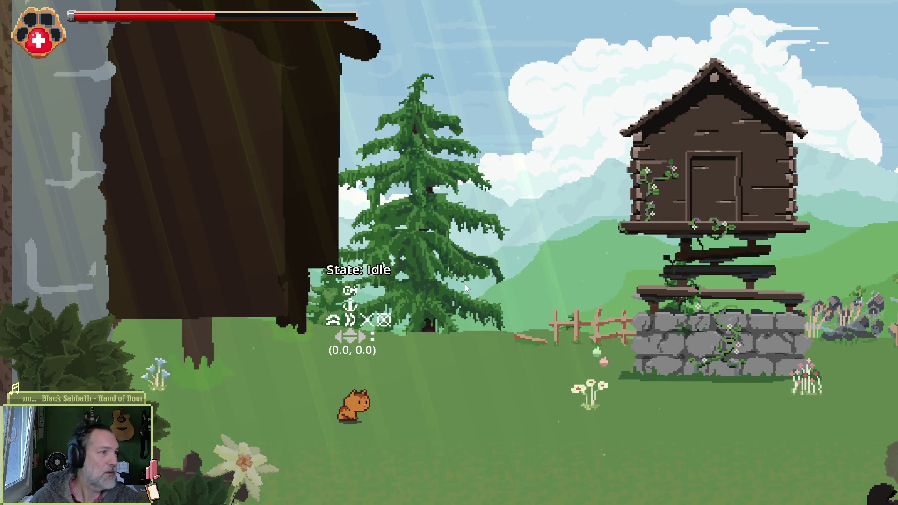
pyautogui.press('F8')
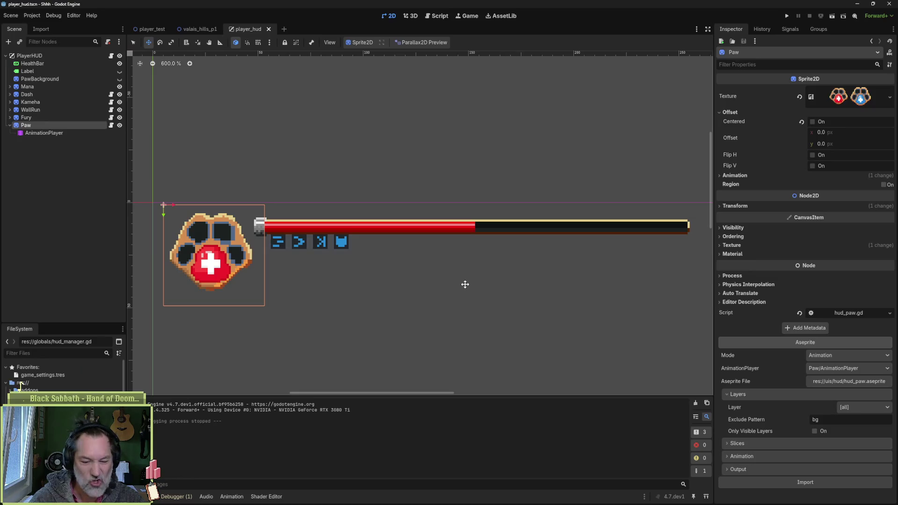
pyautogui.click(511, 497)
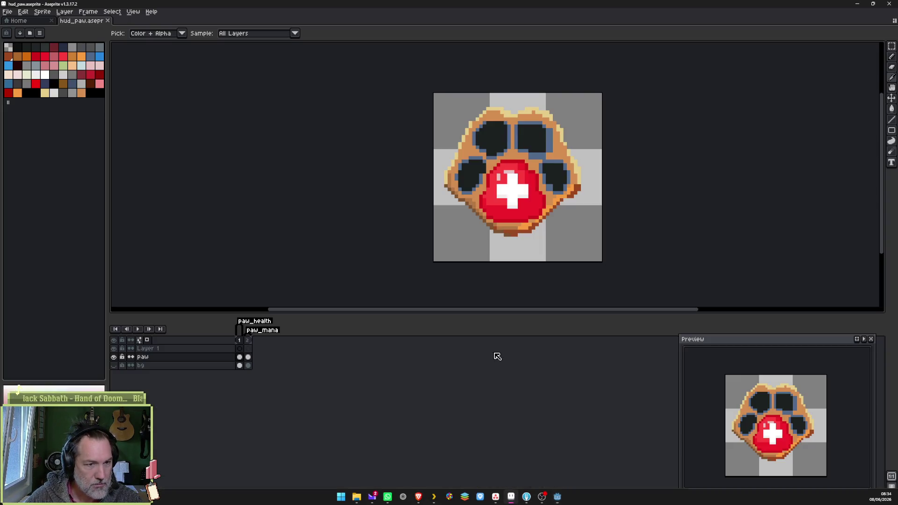
# Step: Magic-wand select the paw's pale beige outer rim pixels and delete them
pyautogui.scroll(1, 567, 200)
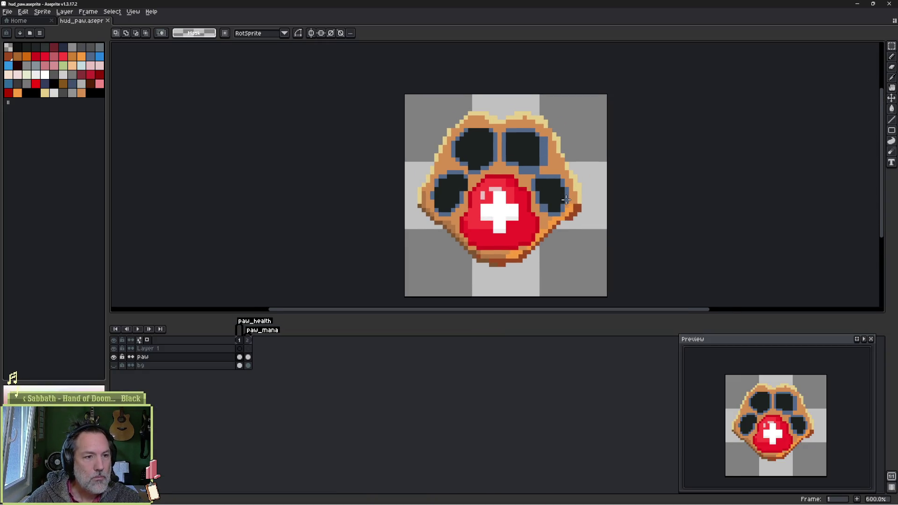
pyautogui.scroll(1, 566, 200)
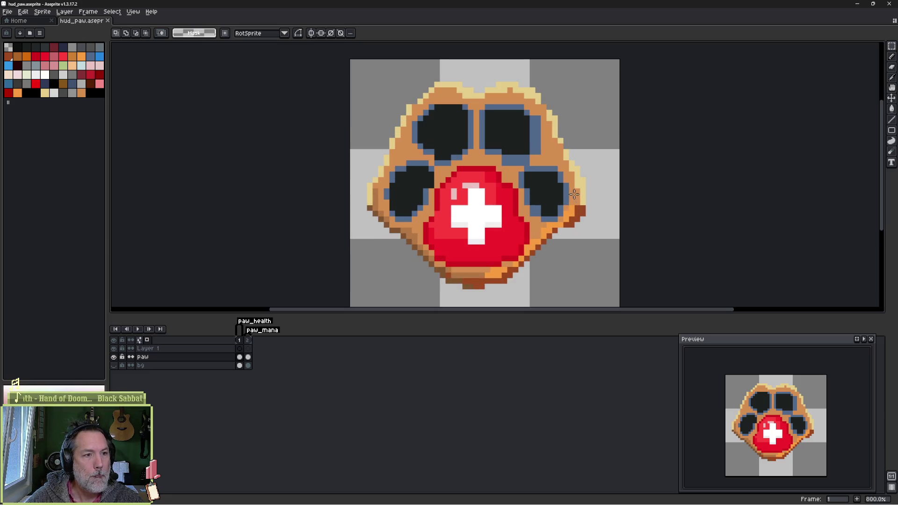
pyautogui.press('w')
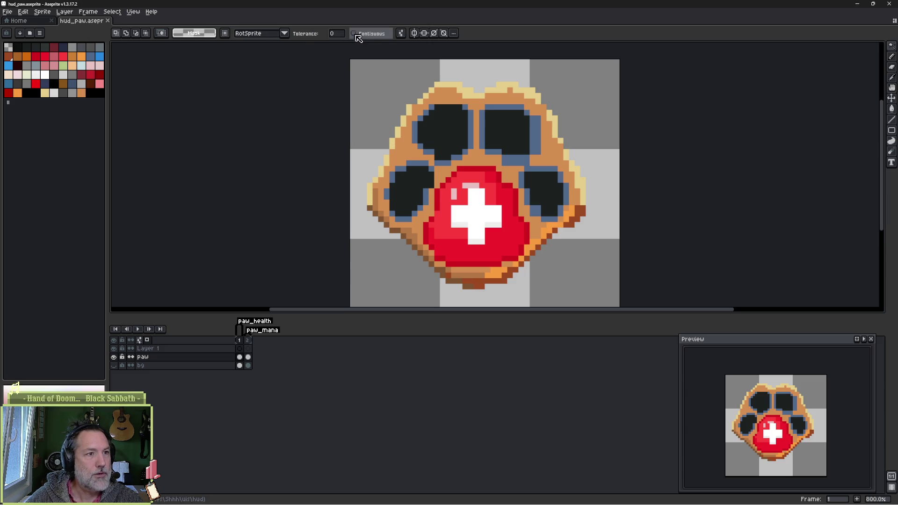
pyautogui.click(407, 105)
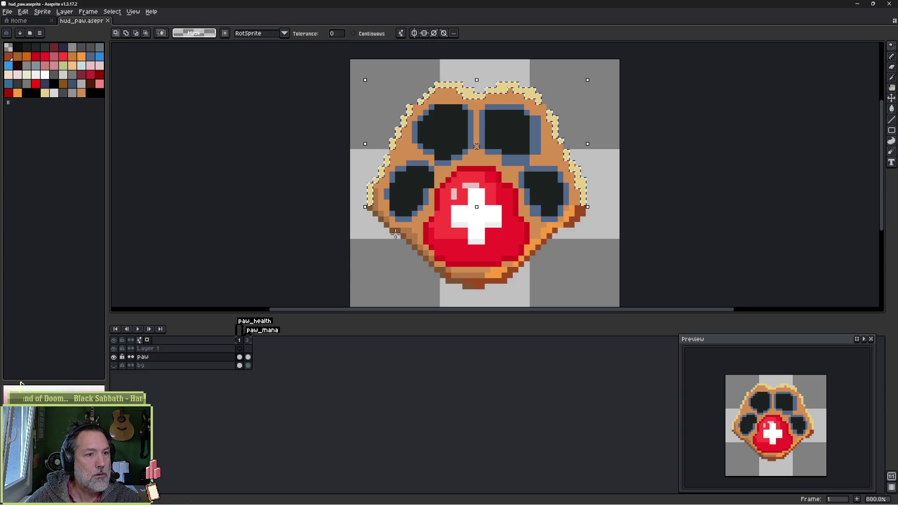
pyautogui.click(499, 281)
pyautogui.press('Delete')
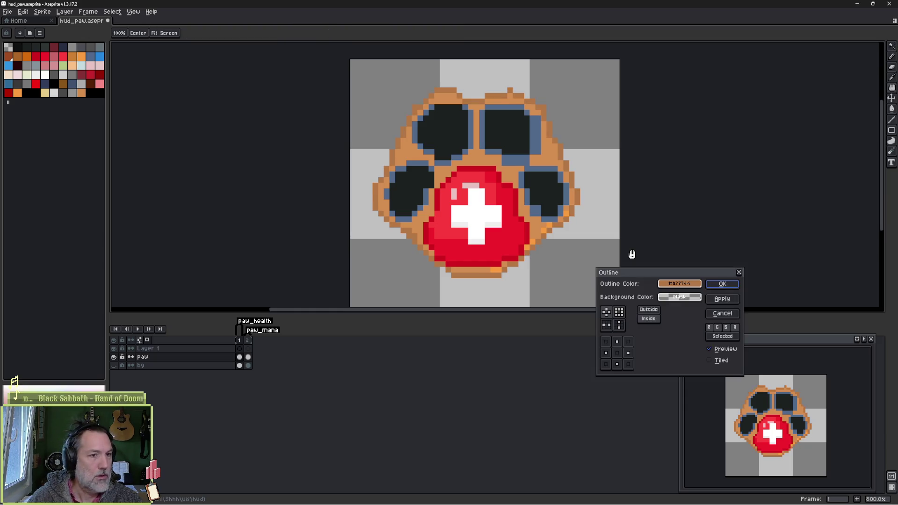
# Step: Apply the Outline effect with its colour darkened in HSV to brown 805530
pyautogui.hotkey('shift', 'o')
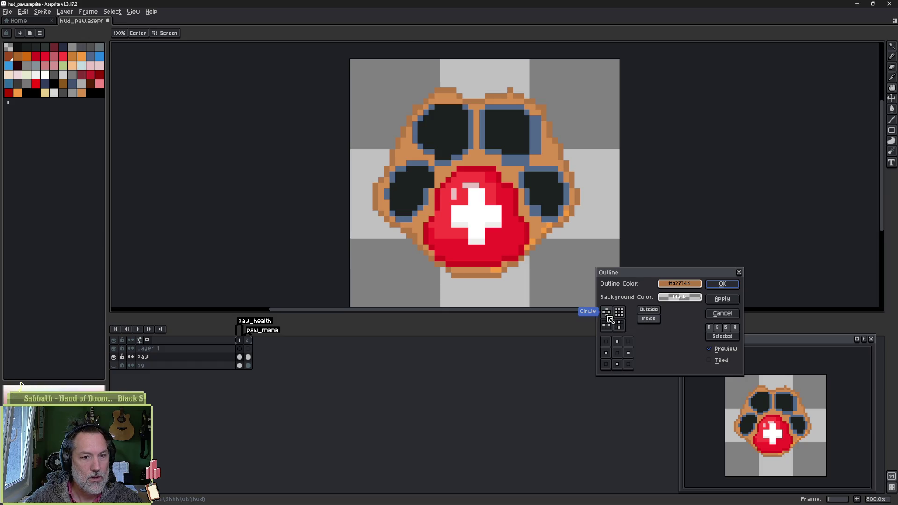
pyautogui.click(682, 284)
pyautogui.click(697, 297)
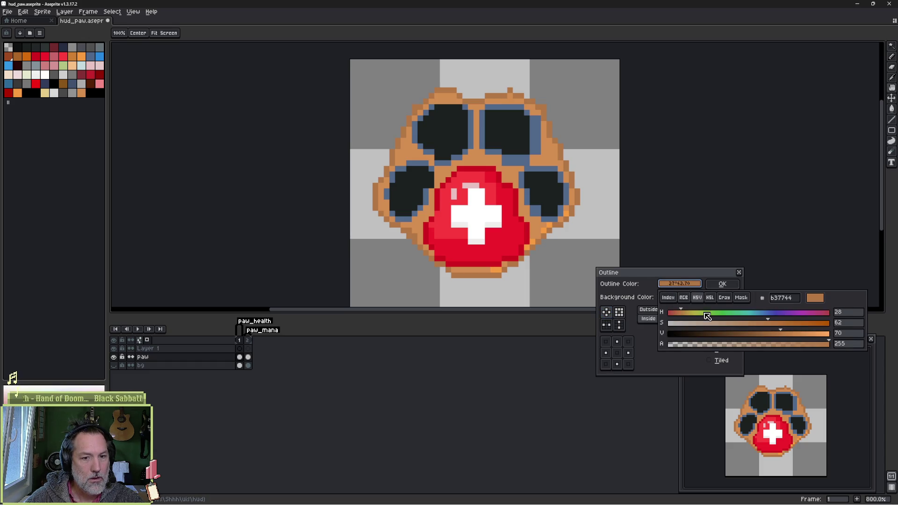
pyautogui.click(763, 333)
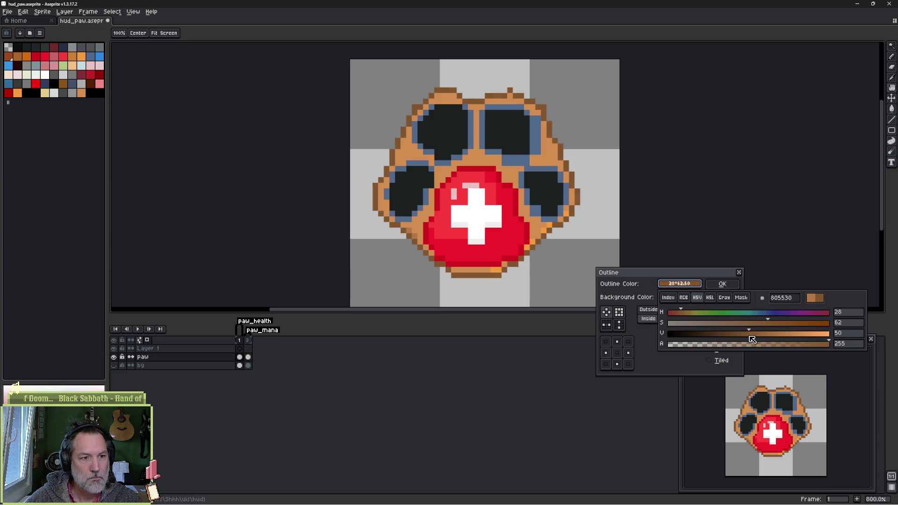
pyautogui.click(680, 283)
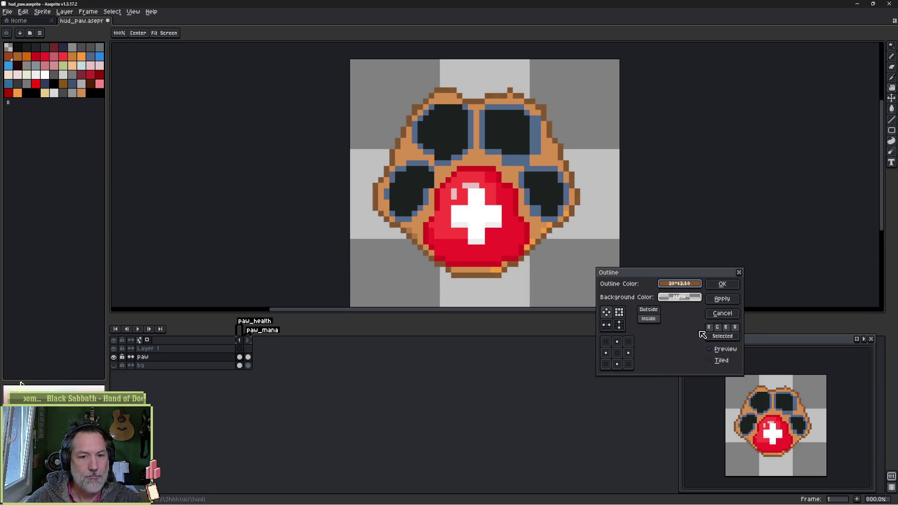
pyautogui.click(723, 284)
pyautogui.scroll(2, 410, 153)
pyautogui.press('b')
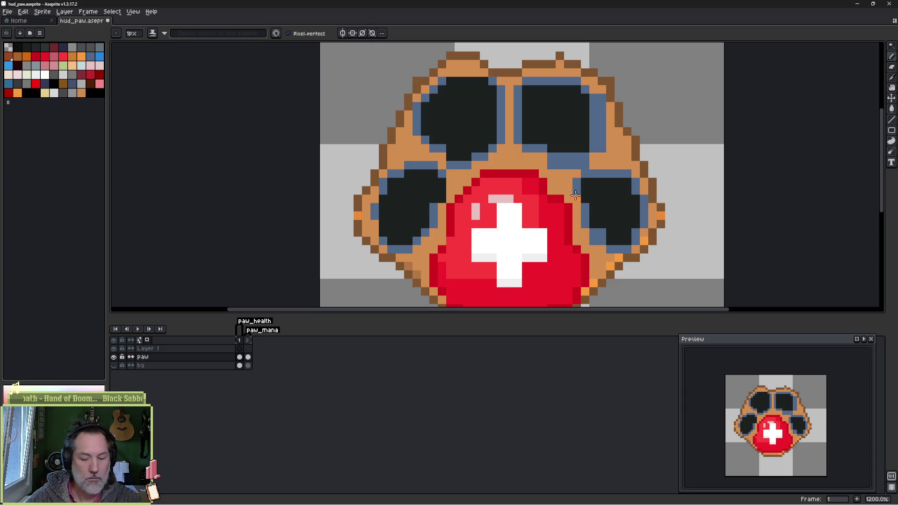
# Step: Recolour the upper paw's outer highlight pale yellow, deselect, and switch to Godot
pyautogui.press('m')
pyautogui.moveTo(333, 46)
pyautogui.mouseDown()
pyautogui.moveTo(473, 90)
pyautogui.moveTo(687, 223)
pyautogui.mouseUp()
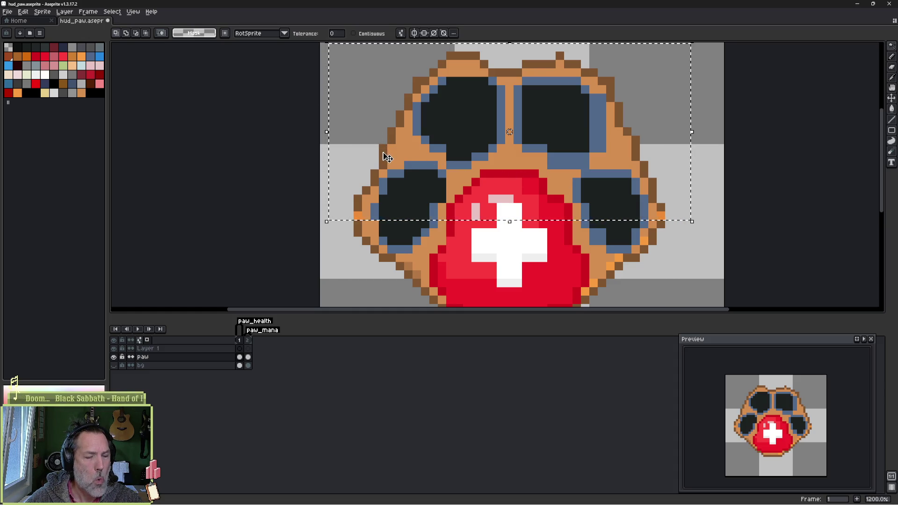
pyautogui.press('w')
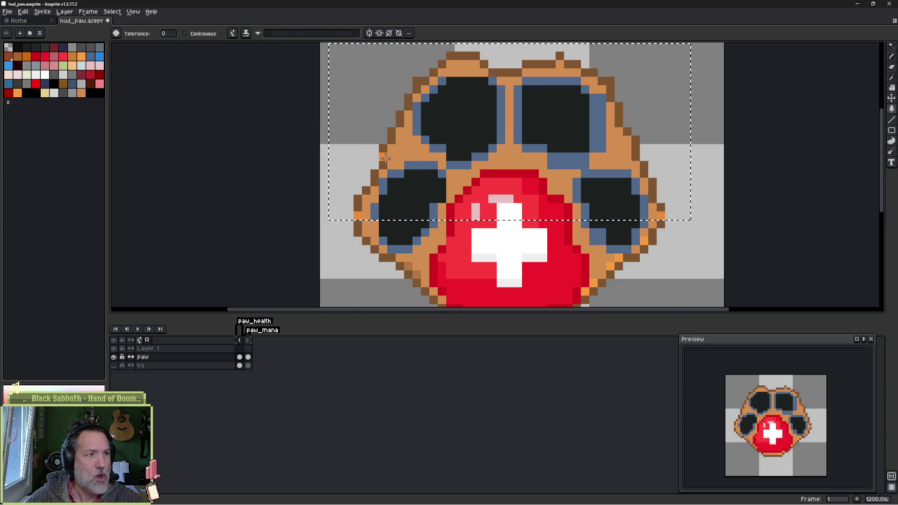
pyautogui.press('v')
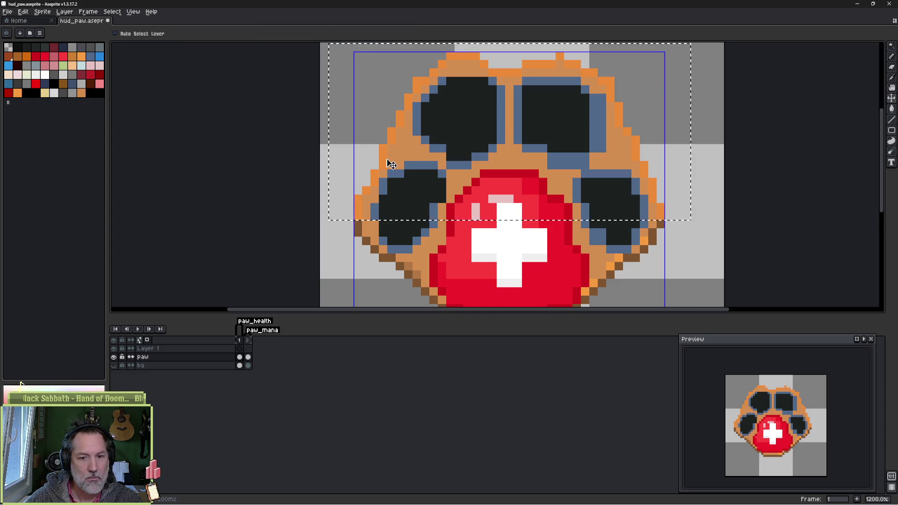
pyautogui.press('w')
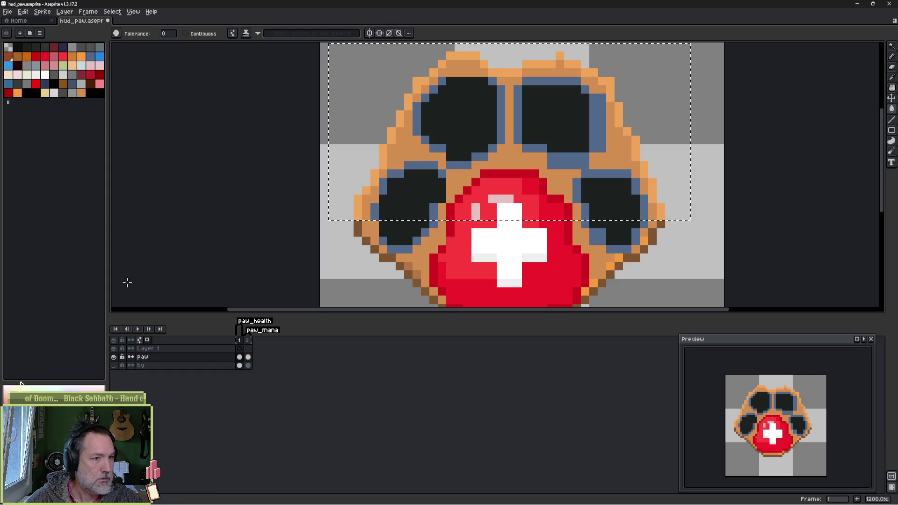
pyautogui.click(358, 206)
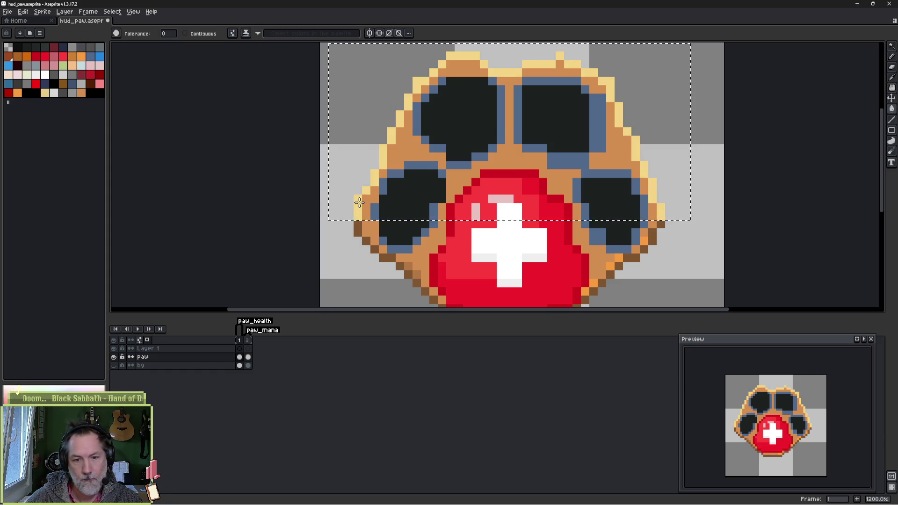
pyautogui.hotkey('ctrl', 'd')
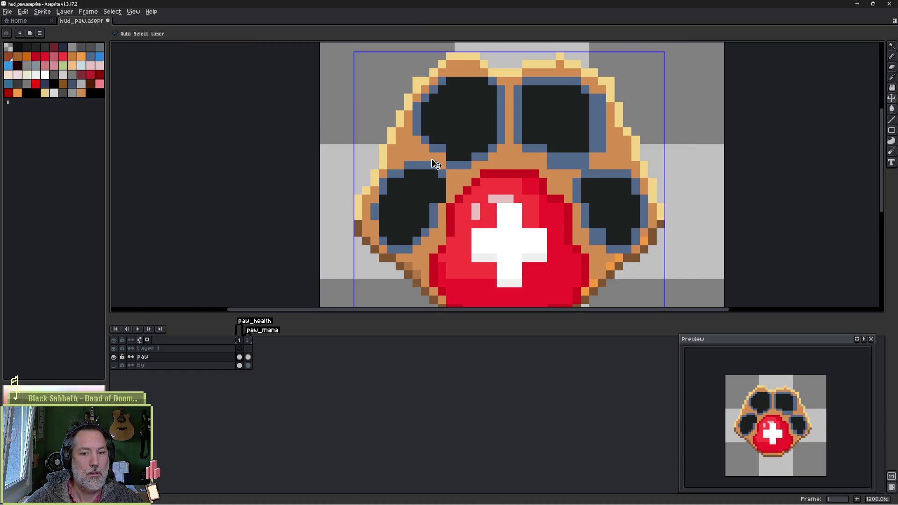
pyautogui.hotkey('alt', 'Tab')
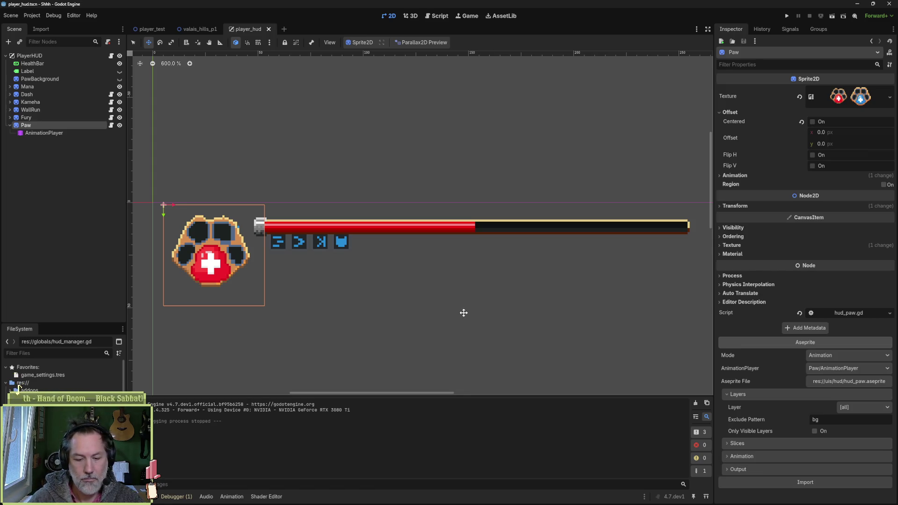
# Step: Playtest with F5 to check the recoloured paw in the HUD, then return to Aseprite
pyautogui.press('F5')
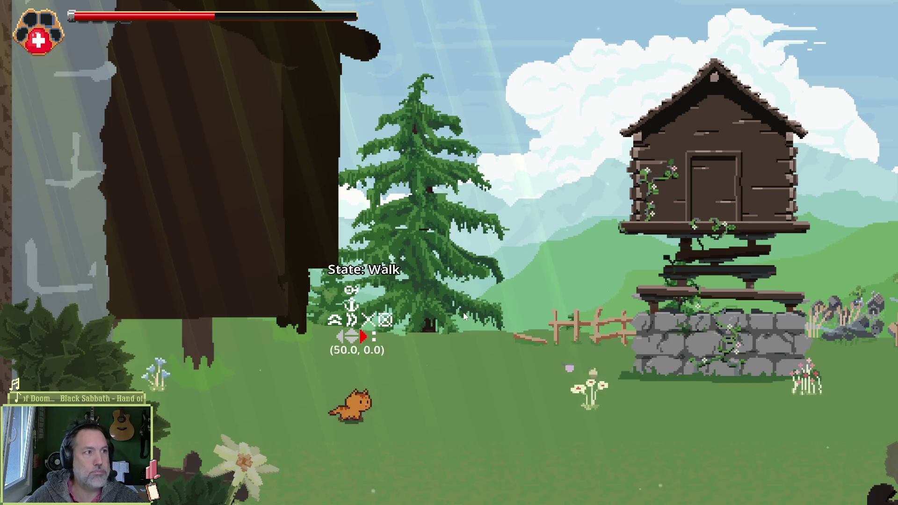
pyautogui.press('Right')
pyautogui.press('Left')
pyautogui.press('space')
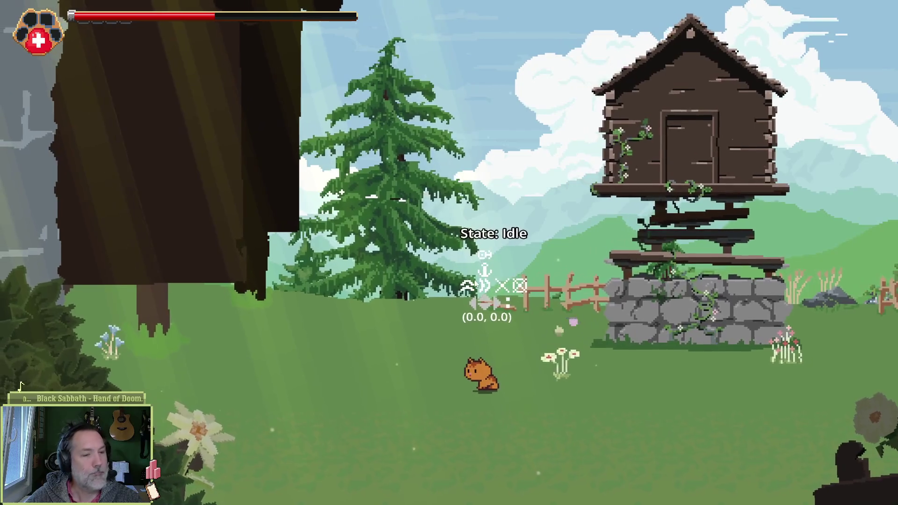
pyautogui.press('F8')
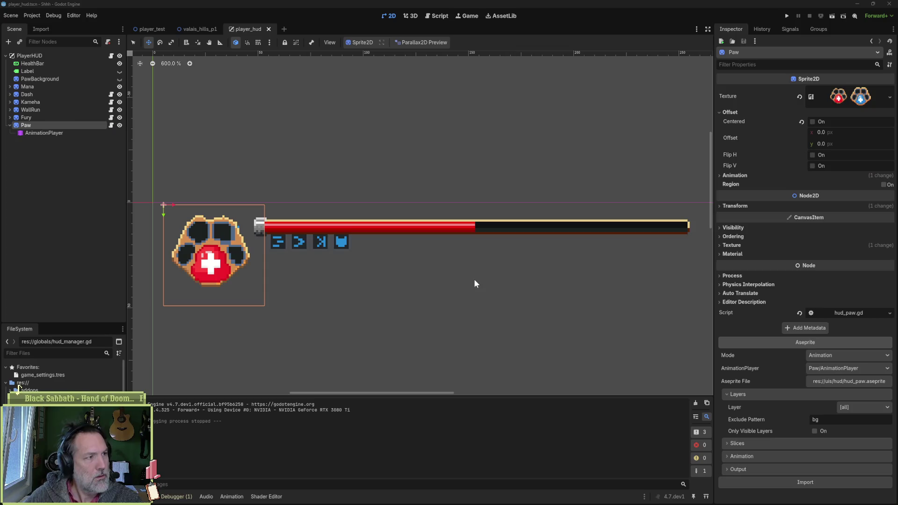
pyautogui.moveTo(604, 500)
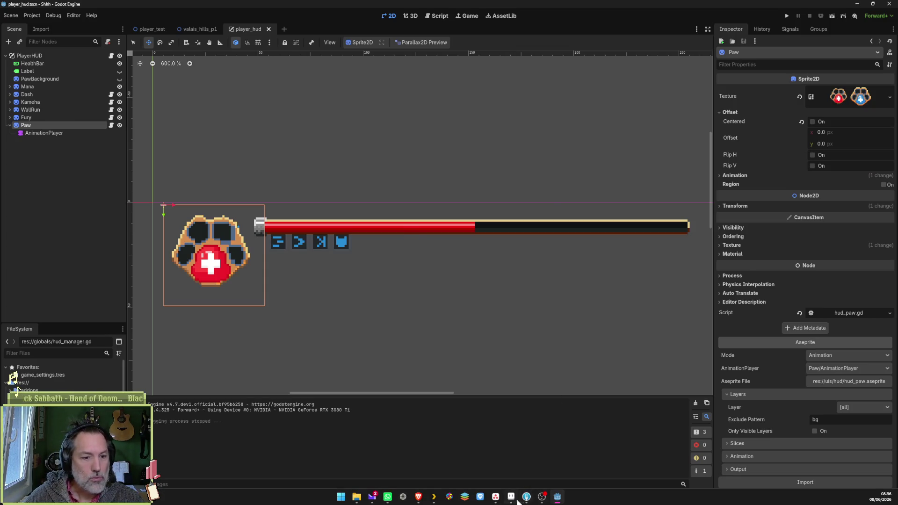
pyautogui.click(514, 498)
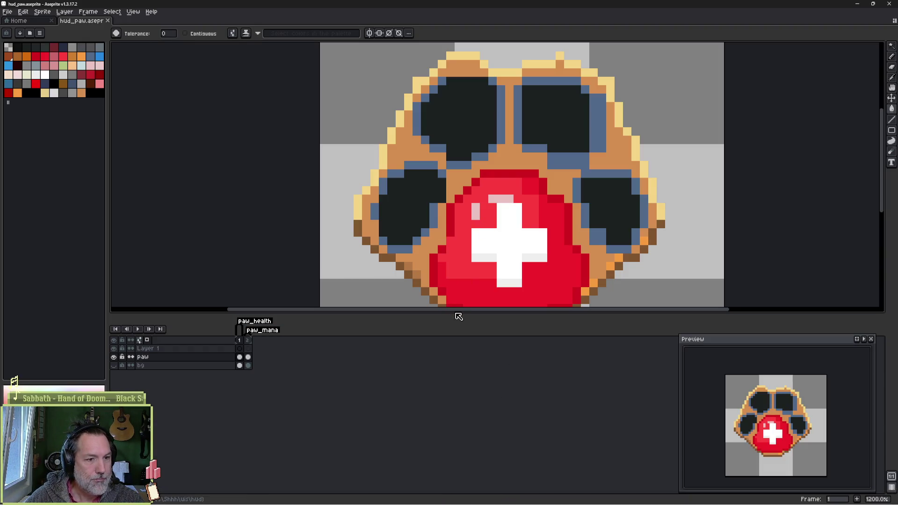
# Step: Enlarge the canvas area, shrink the Preview window, and centre the paw in both views
pyautogui.moveTo(458, 316); pyautogui.dragTo(463, 397)
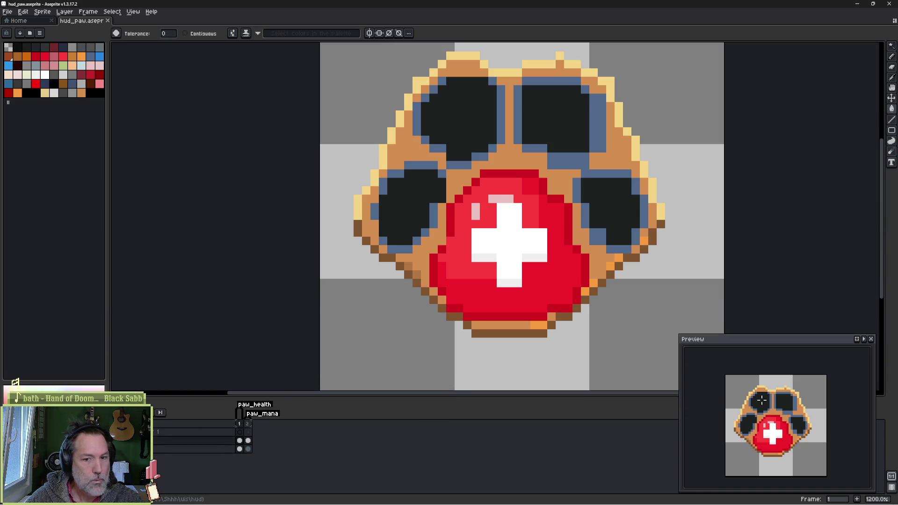
pyautogui.scroll(-1, 758, 404)
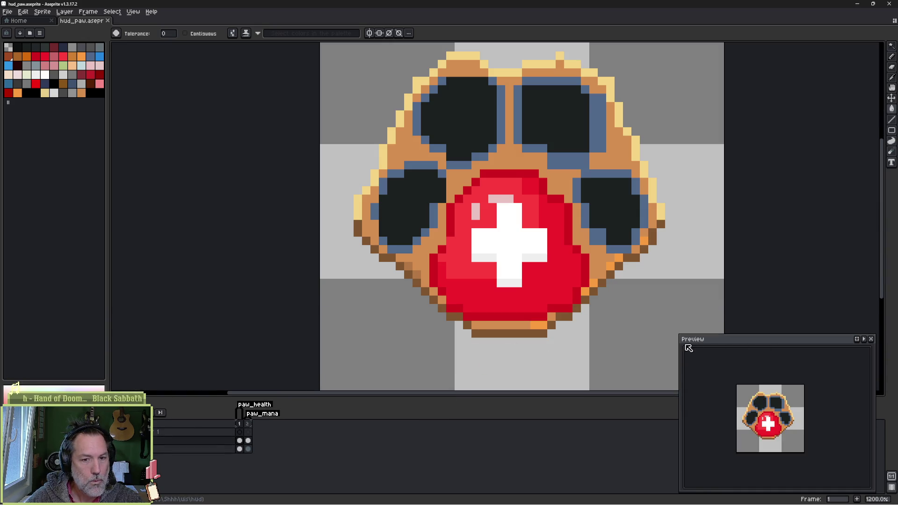
pyautogui.moveTo(677, 335); pyautogui.dragTo(750, 386)
pyautogui.moveTo(818, 435); pyautogui.dragTo(870, 470)
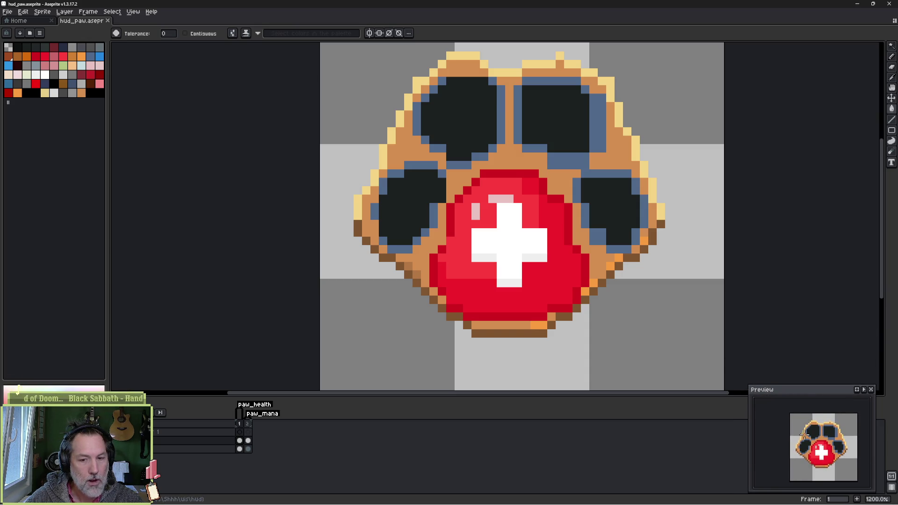
pyautogui.moveTo(803, 435); pyautogui.dragTo(815, 442)
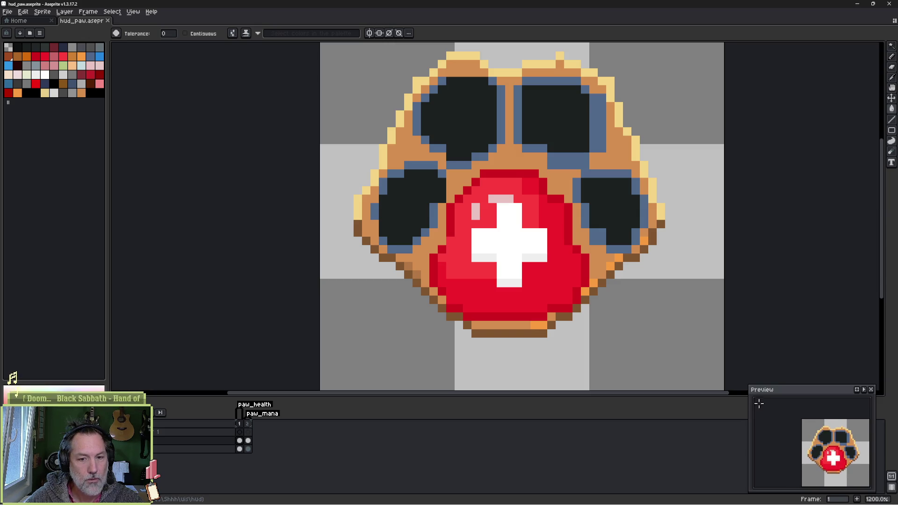
pyautogui.moveTo(749, 387); pyautogui.dragTo(794, 402)
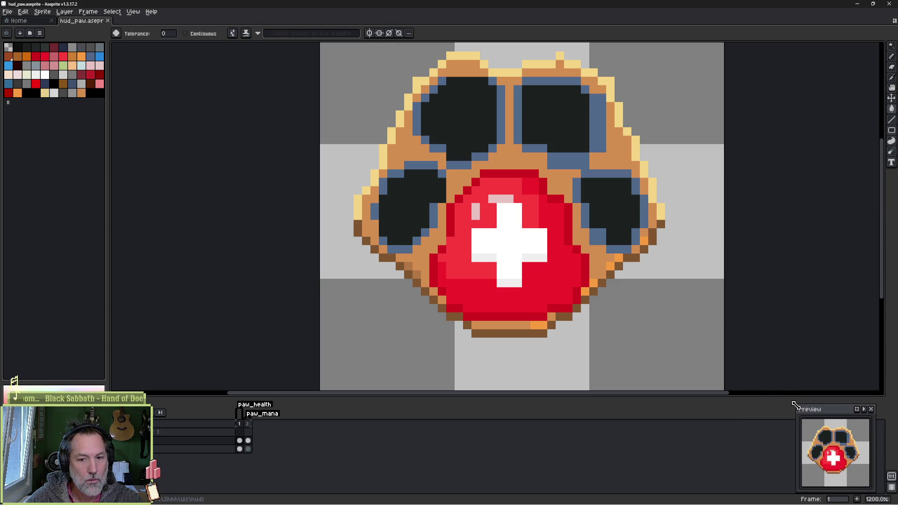
pyautogui.moveTo(487, 147); pyautogui.dragTo(475, 205)
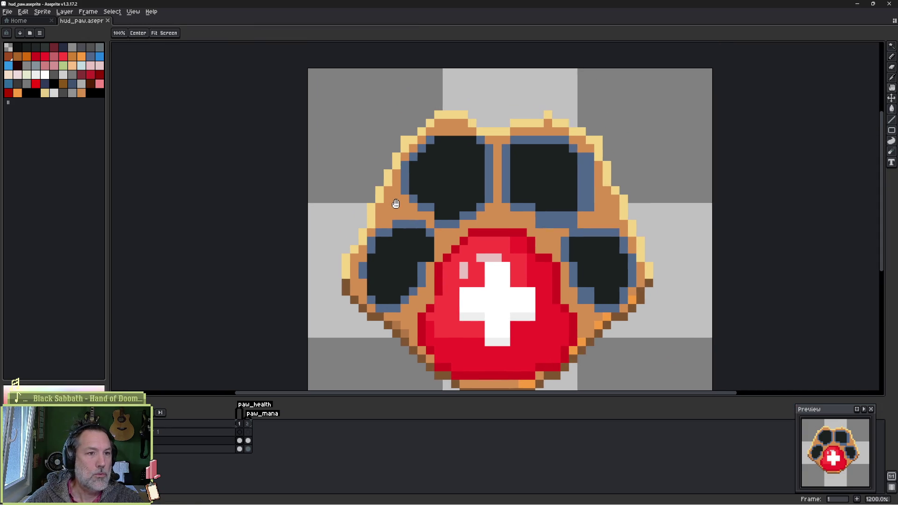
pyautogui.moveTo(451, 171); pyautogui.dragTo(437, 135)
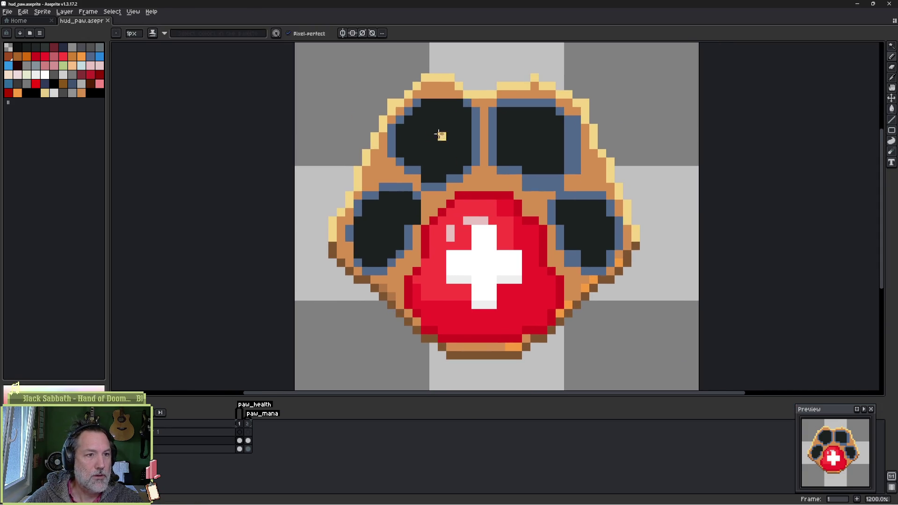
# Step: Paint the upper-left toe pad's top edge slate blue and redraw its left outline in blue
pyautogui.press('i')
pyautogui.press('b')
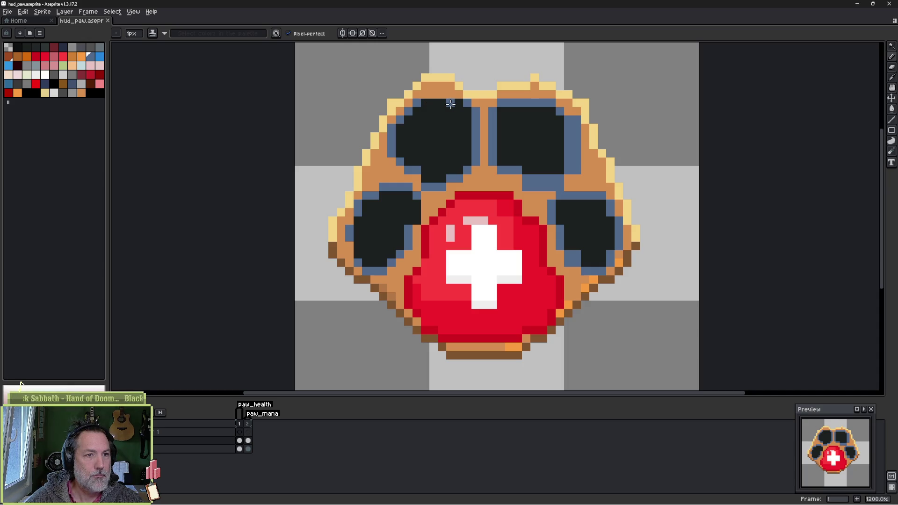
pyautogui.moveTo(456, 104)
pyautogui.mouseDown()
pyautogui.moveTo(463, 111)
pyautogui.moveTo(425, 104)
pyautogui.mouseUp()
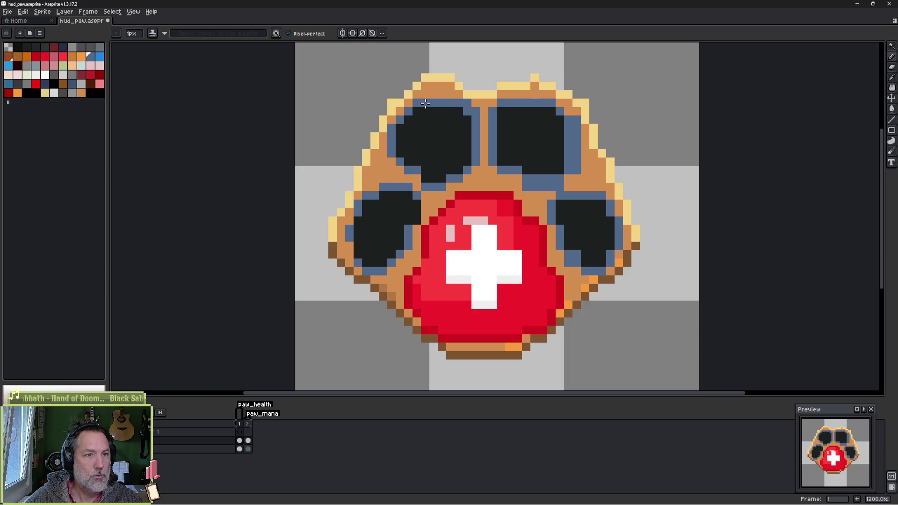
pyautogui.click(403, 119)
pyautogui.keyDown('alt'); pyautogui.click(390, 130); pyautogui.keyUp('alt')
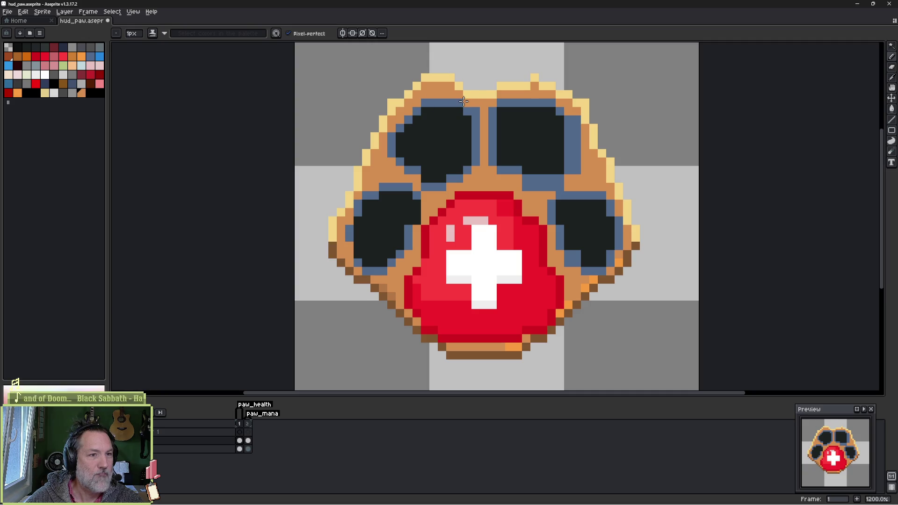
pyautogui.keyDown('alt'); pyautogui.click(454, 111); pyautogui.keyUp('alt')
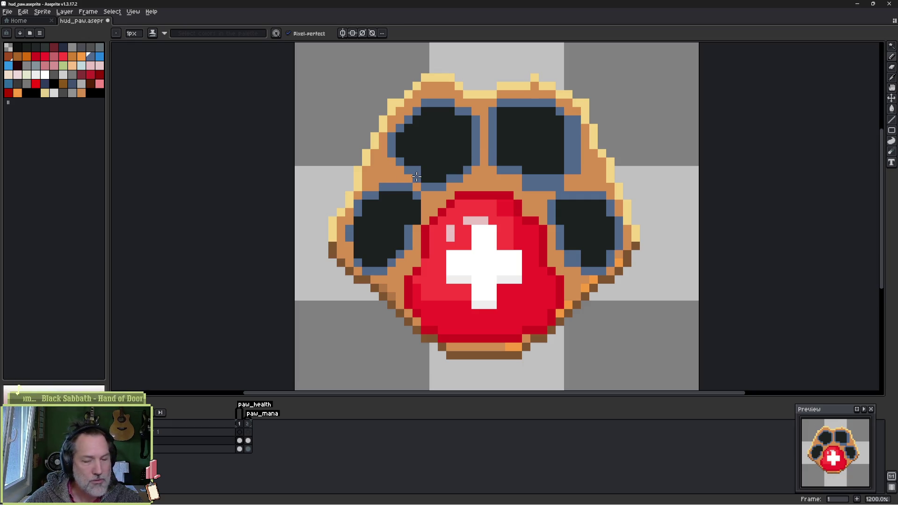
pyautogui.keyDown('alt'); pyautogui.click(424, 154); pyautogui.keyUp('alt')
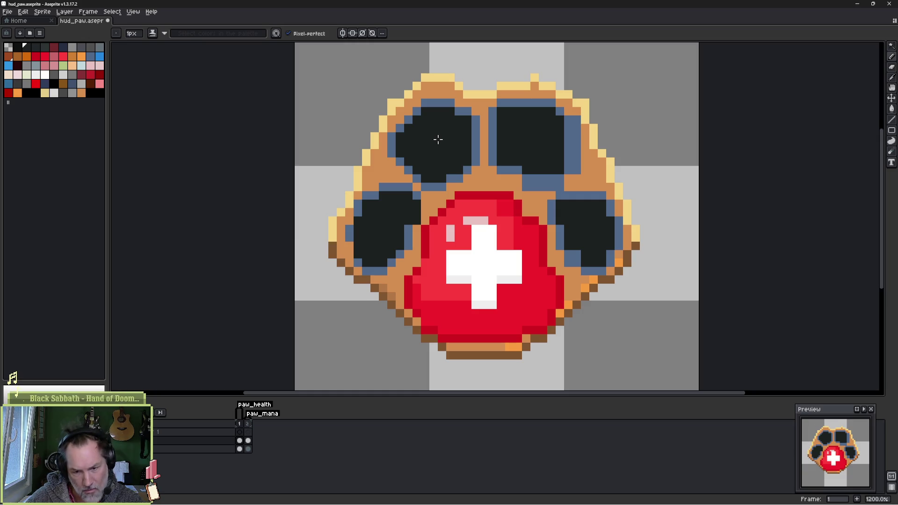
pyautogui.click(397, 146)
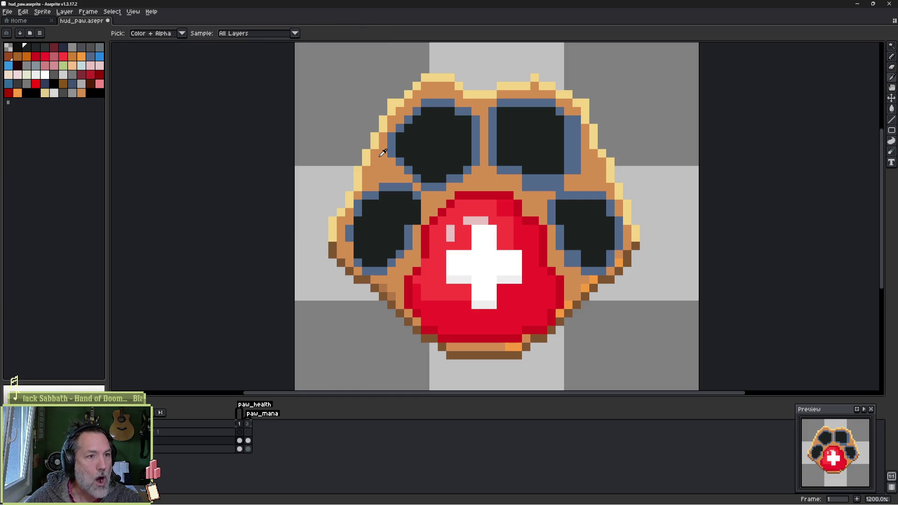
pyautogui.keyDown('alt'); pyautogui.click(384, 147); pyautogui.keyUp('alt')
pyautogui.moveTo(392, 136); pyautogui.dragTo(391, 156)
pyautogui.keyDown('alt'); pyautogui.click(398, 136); pyautogui.keyUp('alt')
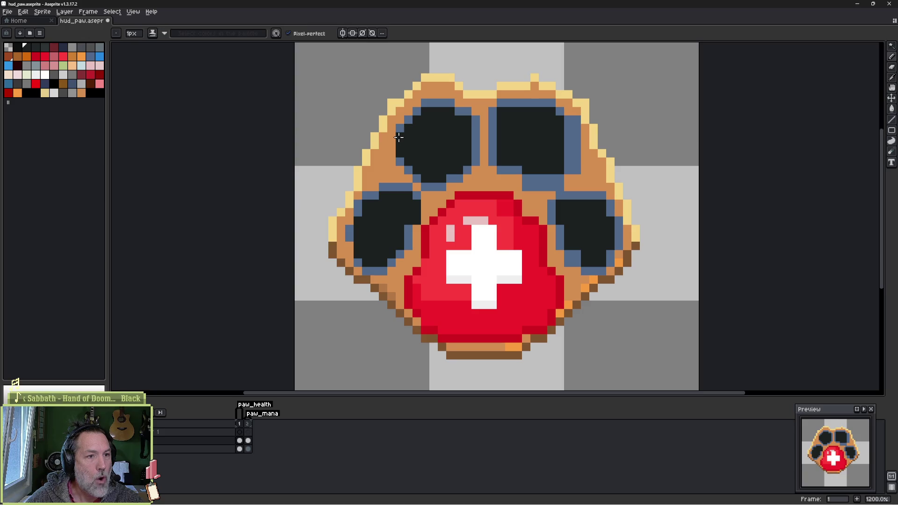
pyautogui.keyDown('alt'); pyautogui.click(407, 121); pyautogui.keyUp('alt')
pyautogui.moveTo(400, 126); pyautogui.dragTo(404, 147)
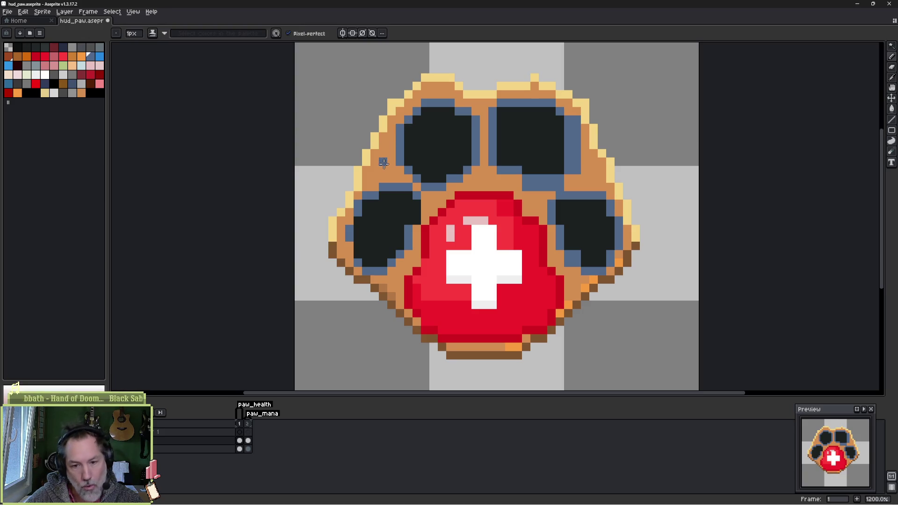
# Step: Add blue-grey pixels down the pad's lower-left edge, sampling tan, dark pad and blue-grey colours
pyautogui.keyDown('alt'); pyautogui.click(458, 114); pyautogui.keyUp('alt')
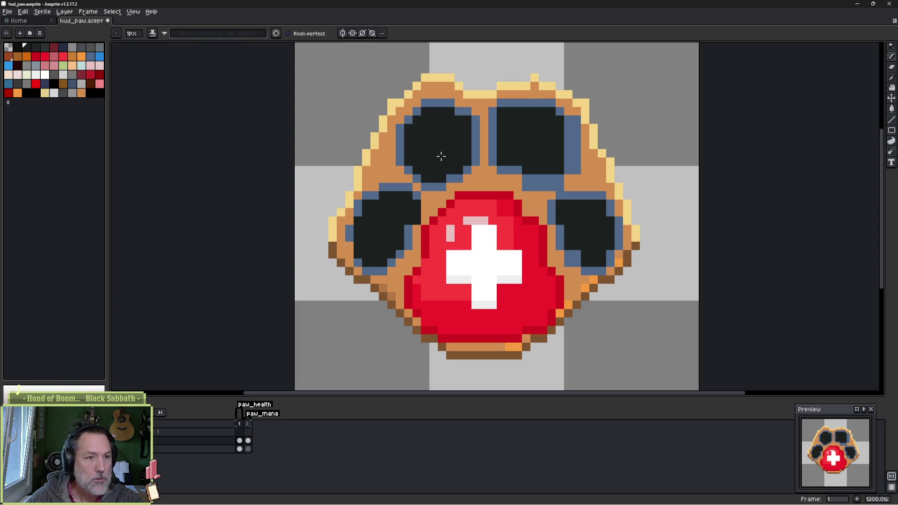
pyautogui.keyDown('alt'); pyautogui.click(431, 185); pyautogui.keyUp('alt')
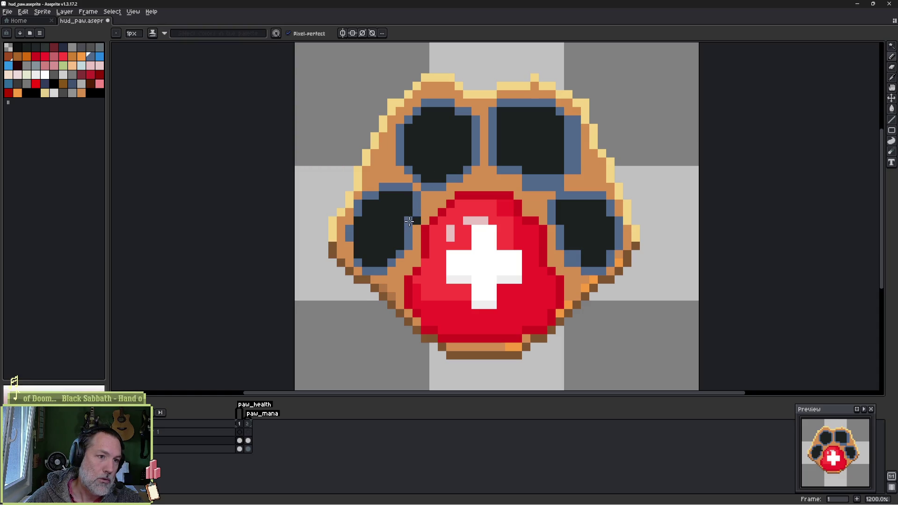
pyautogui.keyDown('alt'); pyautogui.click(425, 208); pyautogui.keyUp('alt')
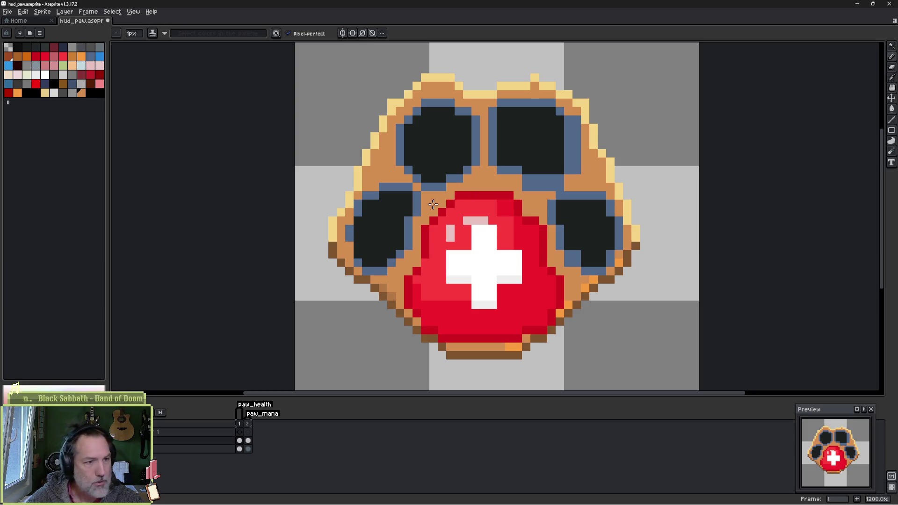
pyautogui.keyDown('alt'); pyautogui.click(376, 189); pyautogui.keyUp('alt')
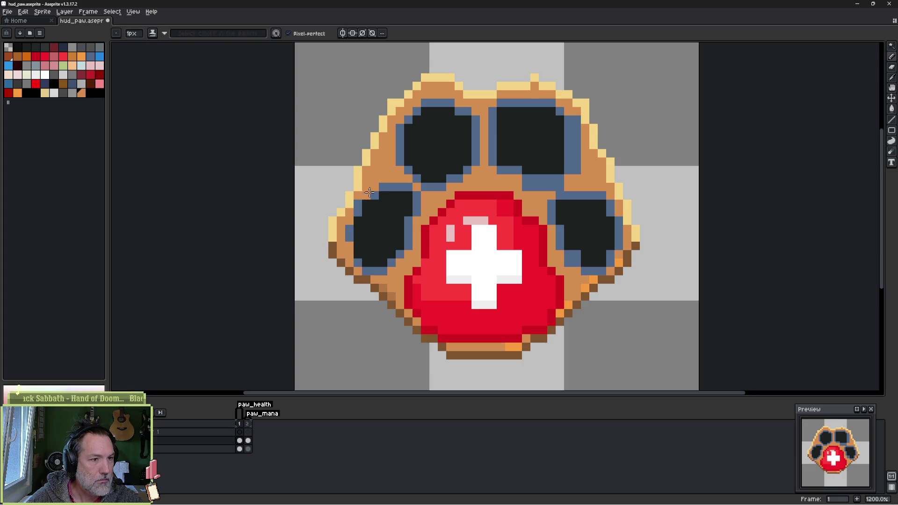
pyautogui.click(370, 195)
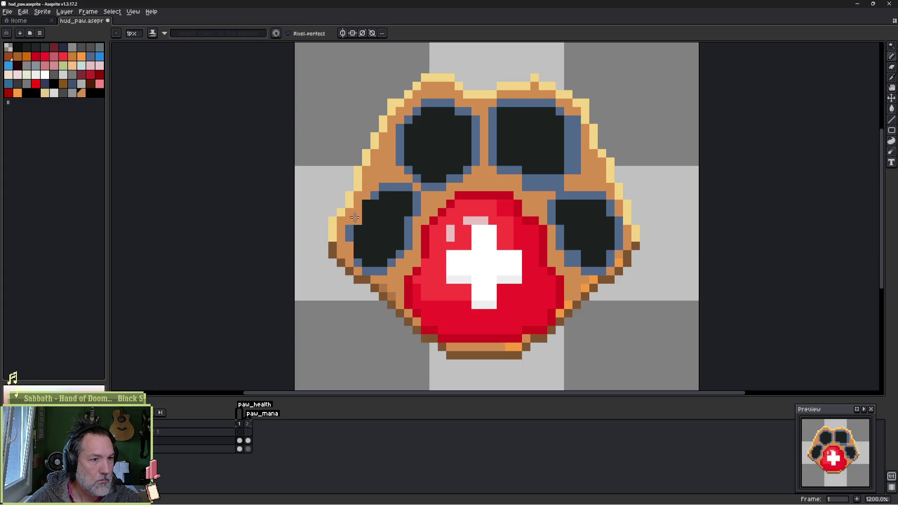
pyautogui.keyDown('alt'); pyautogui.click(356, 218); pyautogui.keyUp('alt')
pyautogui.click(365, 206)
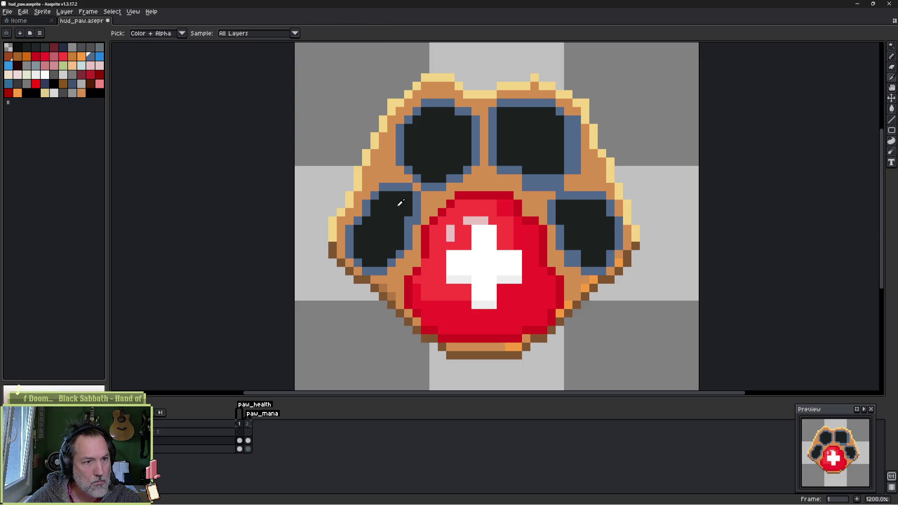
pyautogui.keyDown('alt'); pyautogui.click(405, 221); pyautogui.keyUp('alt')
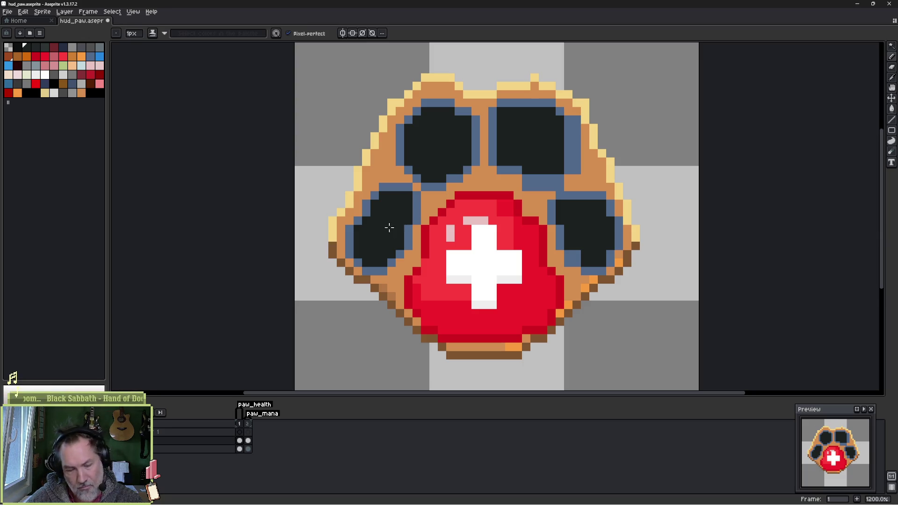
pyautogui.keyDown('alt'); pyautogui.click(368, 203); pyautogui.keyUp('alt')
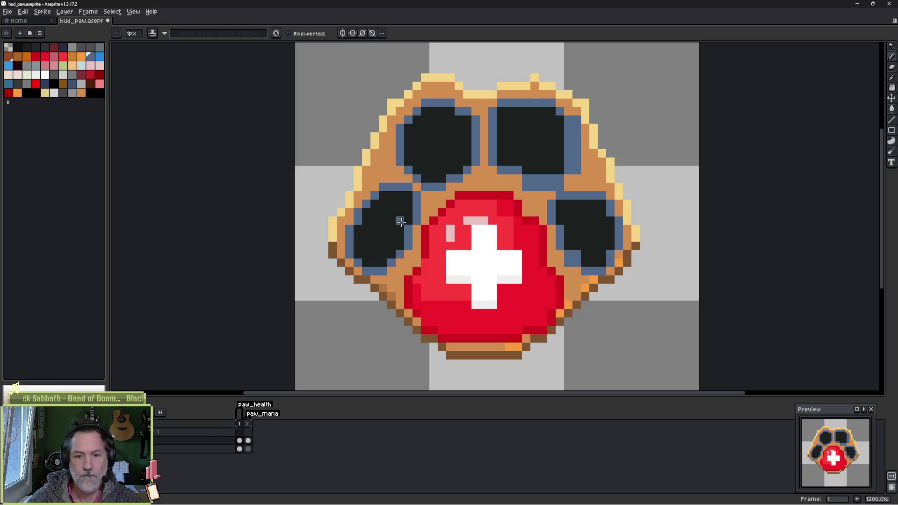
pyautogui.keyDown('alt'); pyautogui.click(403, 156); pyautogui.keyUp('alt')
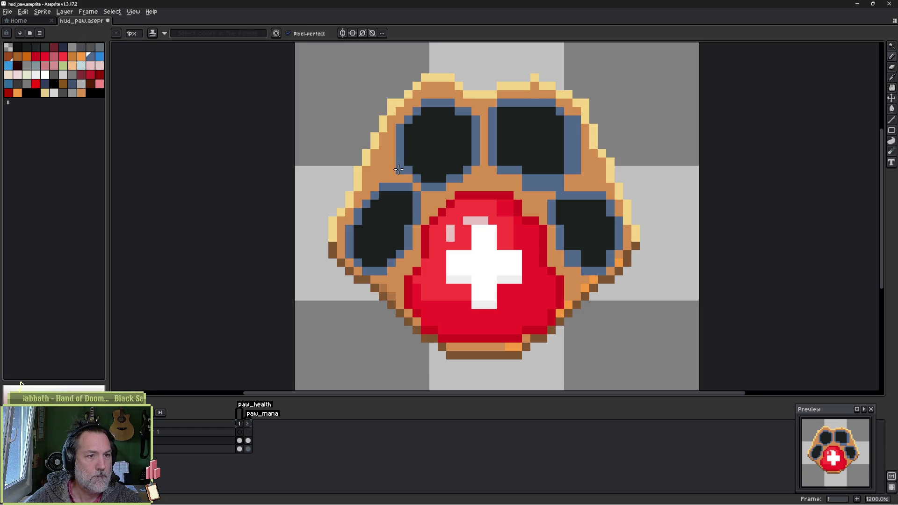
pyautogui.keyDown('alt'); pyautogui.click(406, 123); pyautogui.keyUp('alt')
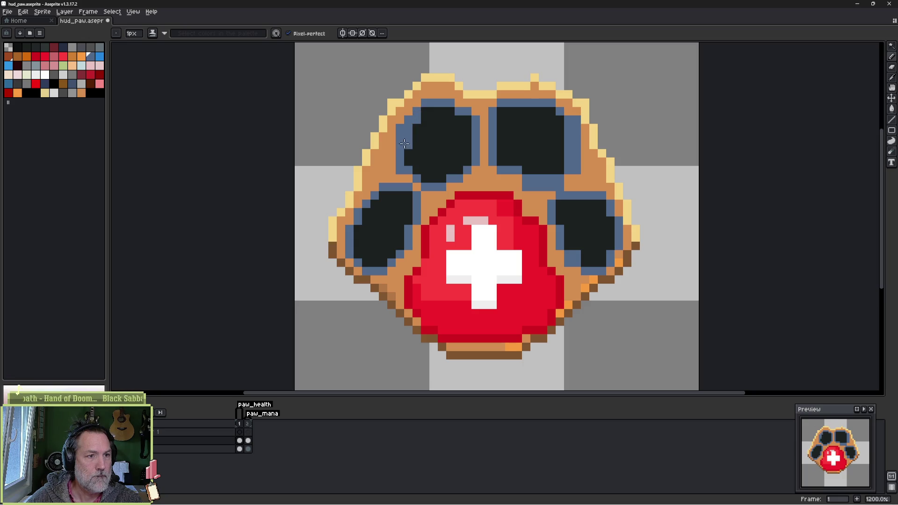
pyautogui.keyDown('alt'); pyautogui.click(416, 101); pyautogui.keyUp('alt')
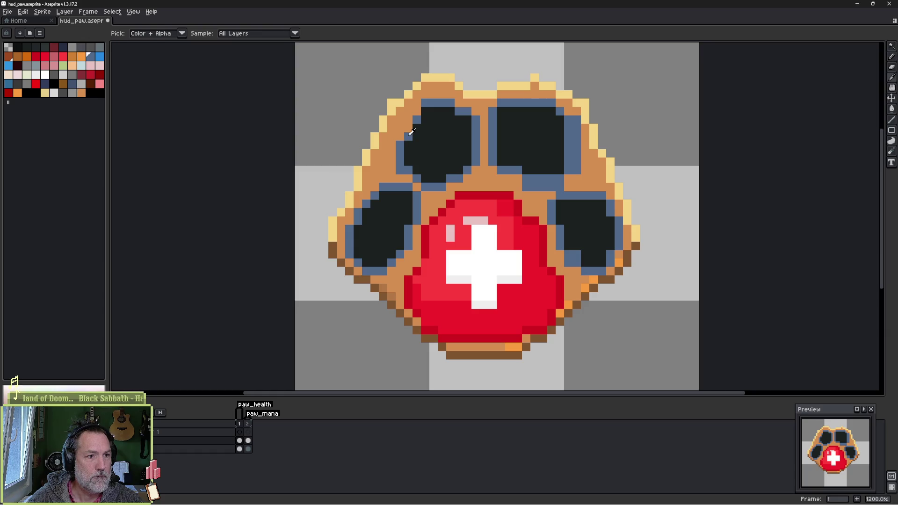
pyautogui.keyDown('alt'); pyautogui.click(414, 126); pyautogui.keyUp('alt')
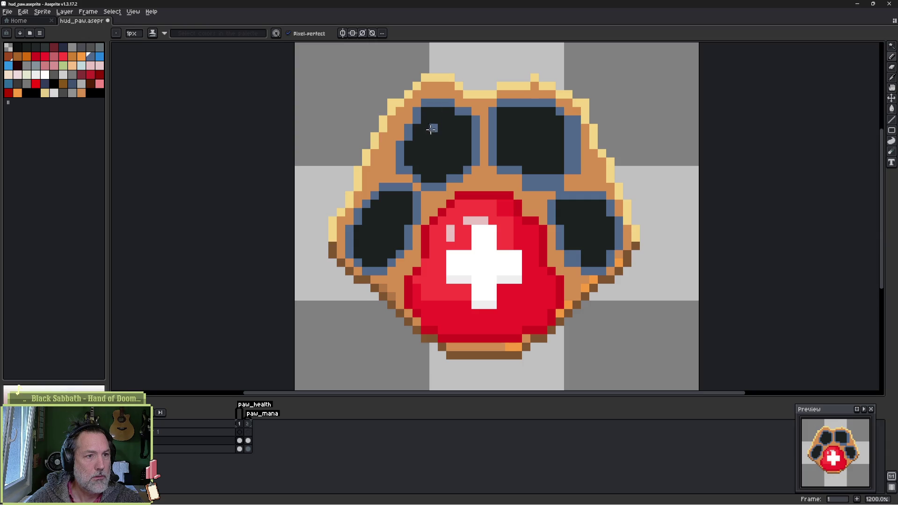
# Step: Reshape the upper-left toe pad's outline with alternating tan, dark and blue-grey pixels
pyautogui.keyDown('alt'); pyautogui.click(414, 105); pyautogui.keyUp('alt')
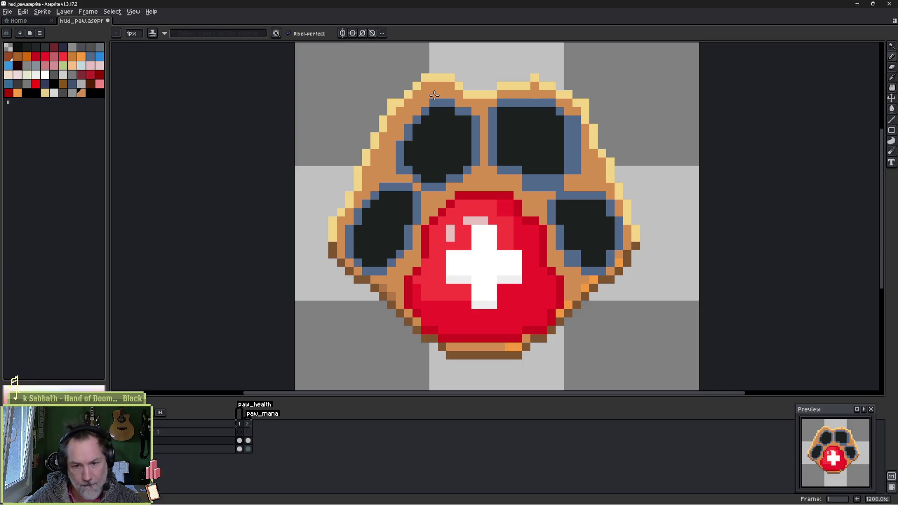
pyautogui.keyDown('alt'); pyautogui.click(454, 103); pyautogui.keyUp('alt')
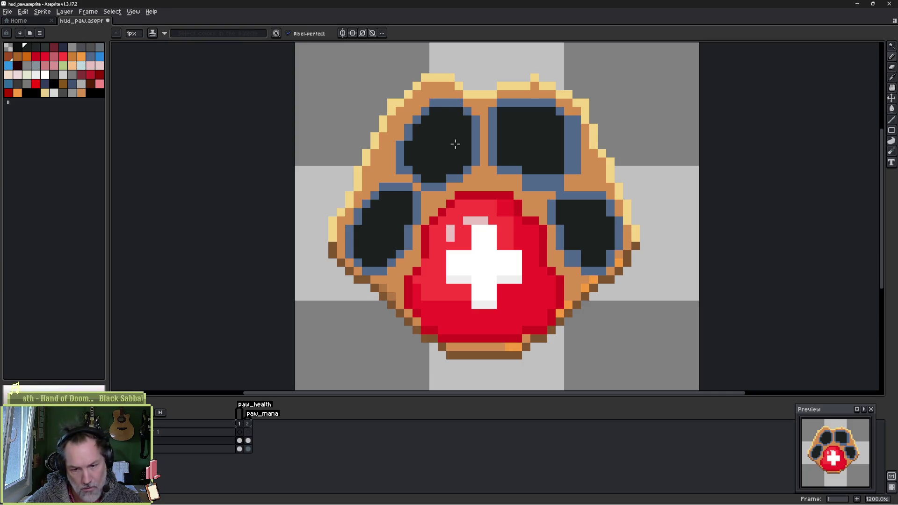
pyautogui.keyDown('alt'); pyautogui.click(463, 177); pyautogui.keyUp('alt')
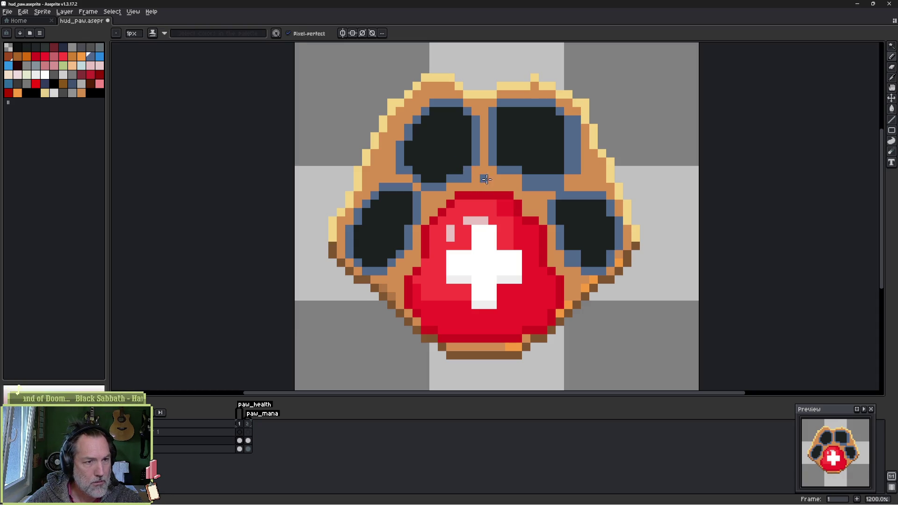
pyautogui.keyDown('alt'); pyautogui.click(458, 160); pyautogui.keyUp('alt')
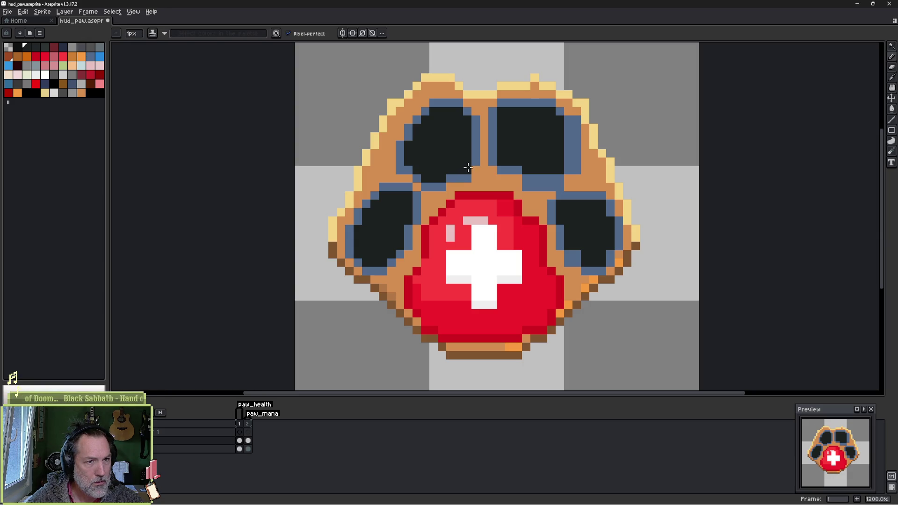
pyautogui.keyDown('alt'); pyautogui.click(475, 169); pyautogui.keyUp('alt')
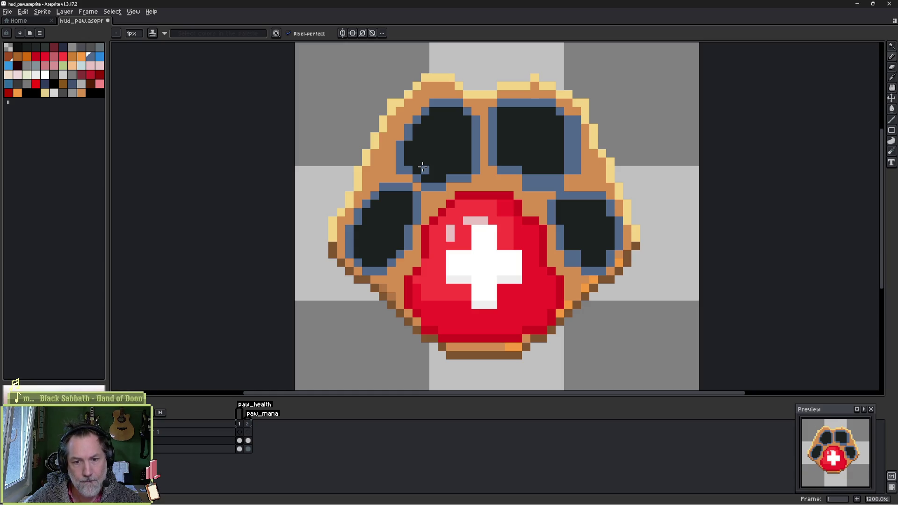
pyautogui.keyDown('alt'); pyautogui.click(467, 168); pyautogui.keyUp('alt')
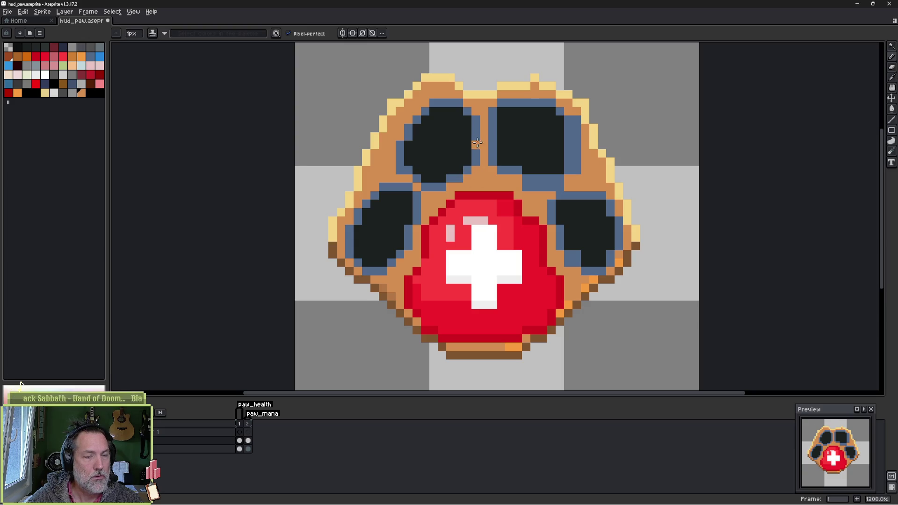
pyautogui.keyDown('alt'); pyautogui.click(473, 110); pyautogui.keyUp('alt')
pyautogui.keyDown('alt'); pyautogui.click(476, 122); pyautogui.keyUp('alt')
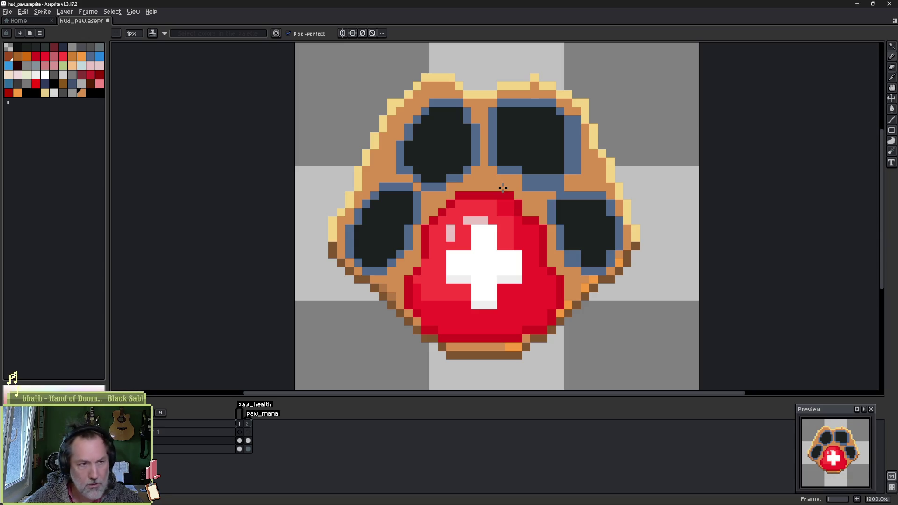
pyautogui.keyDown('alt'); pyautogui.click(426, 171); pyautogui.keyUp('alt')
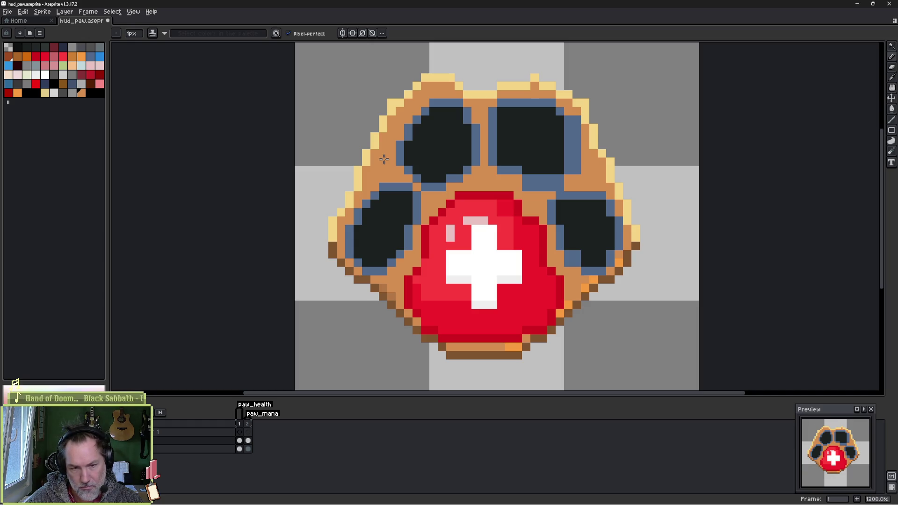
# Step: Join the upper-left and lower-left pad outlines with a blue-grey pixel and sample the light-yellow rim
pyautogui.keyDown('alt'); pyautogui.click(407, 164); pyautogui.keyUp('alt')
pyautogui.keyDown('alt'); pyautogui.click(408, 173); pyautogui.keyUp('alt')
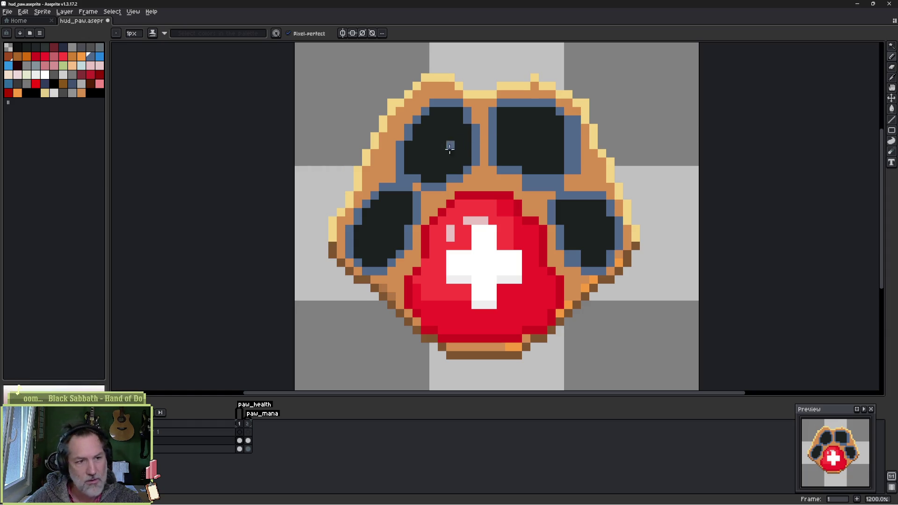
pyautogui.keyDown('alt'); pyautogui.click(396, 172); pyautogui.keyUp('alt')
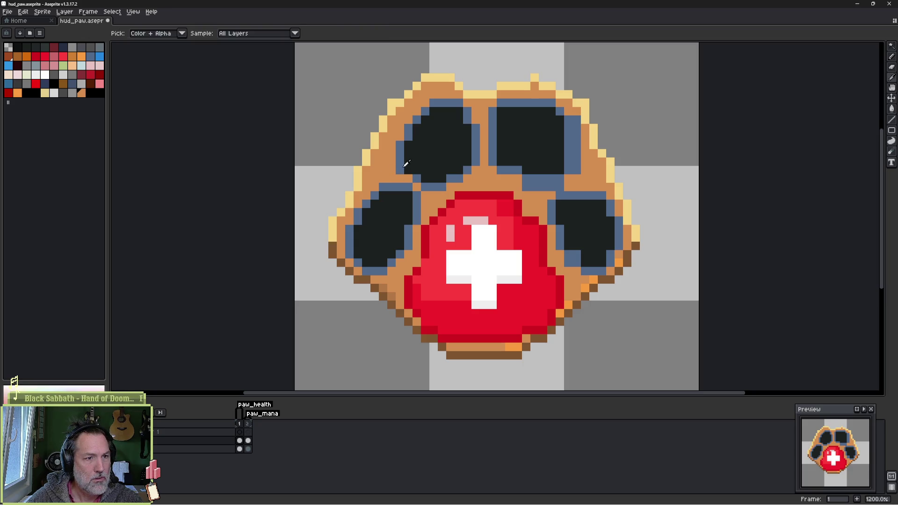
pyautogui.keyDown('alt'); pyautogui.click(409, 170); pyautogui.keyUp('alt')
pyautogui.keyDown('alt'); pyautogui.click(400, 170); pyautogui.keyUp('alt')
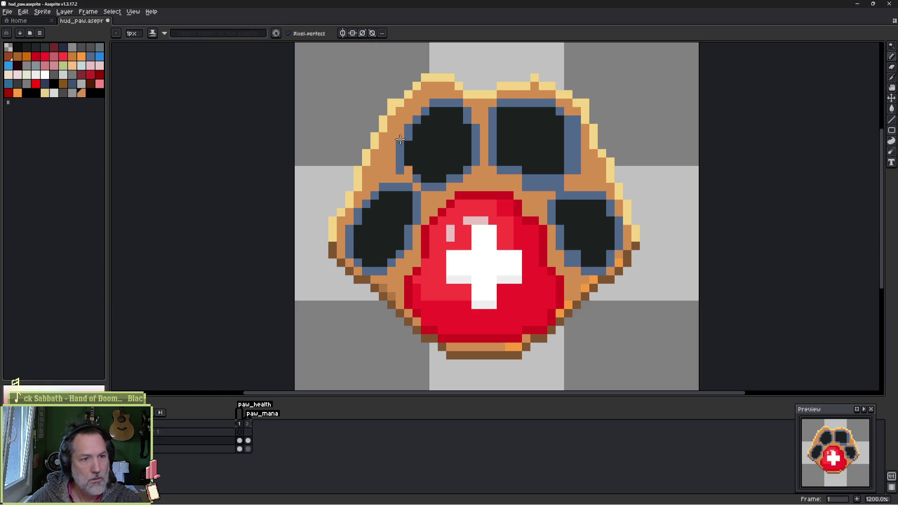
pyautogui.keyDown('alt'); pyautogui.click(410, 167); pyautogui.keyUp('alt')
pyautogui.click(408, 162)
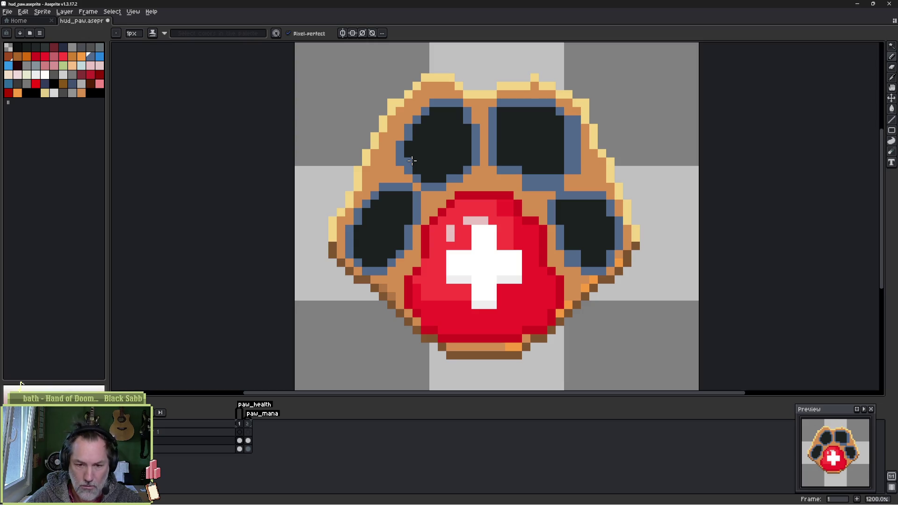
pyautogui.keyDown('alt'); pyautogui.click(385, 122); pyautogui.keyUp('alt')
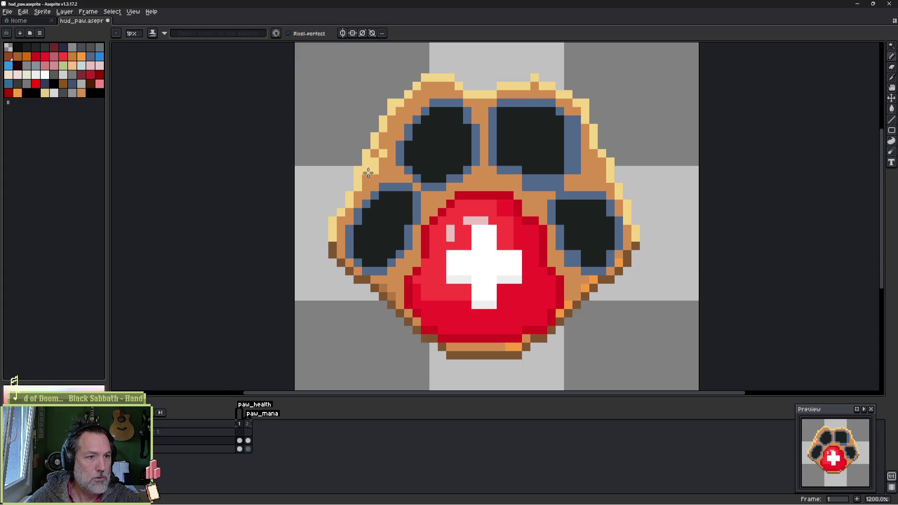
pyautogui.press('e')
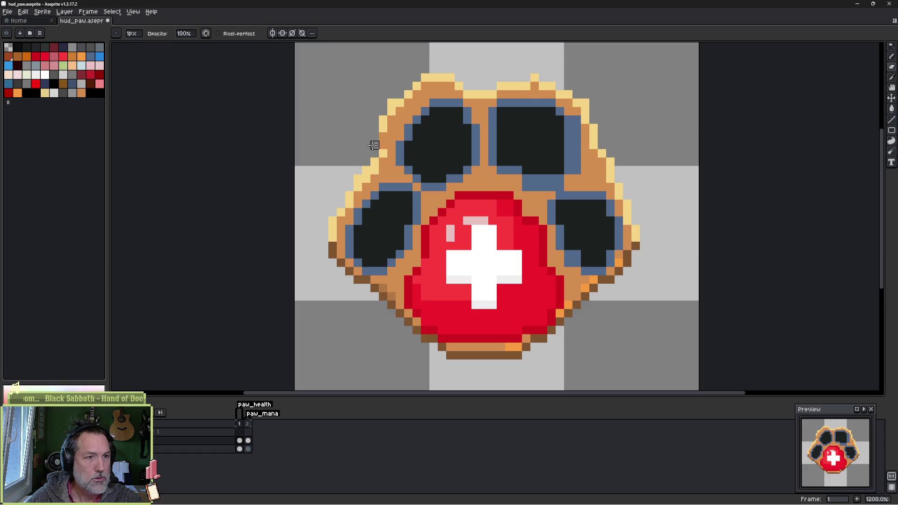
# Step: Try a yellow rim stroke along the paw's upper-left edge, then undo the stray bump
pyautogui.press('b')
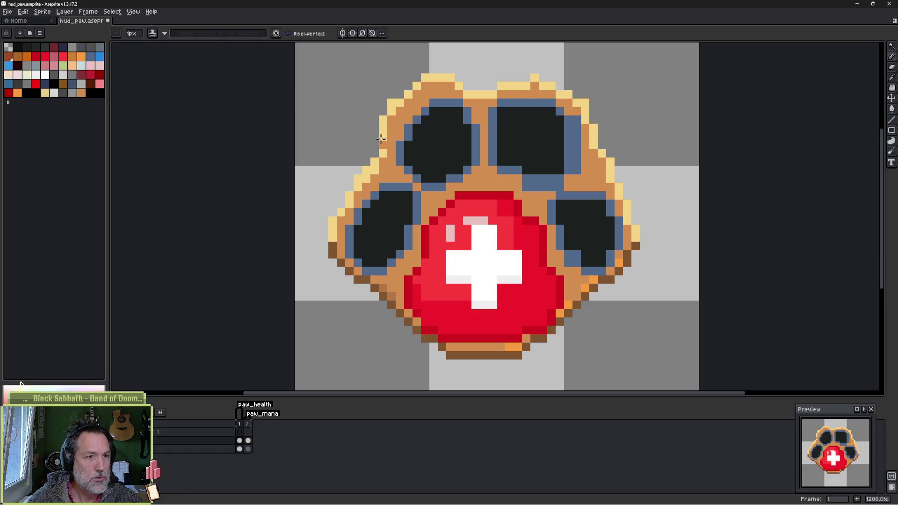
pyautogui.keyDown('alt'); pyautogui.click(395, 121); pyautogui.keyUp('alt')
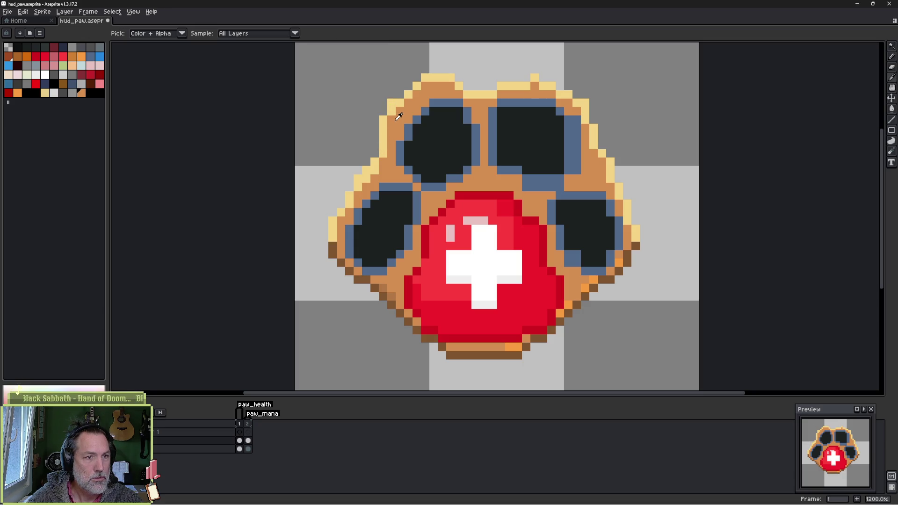
pyautogui.press('e')
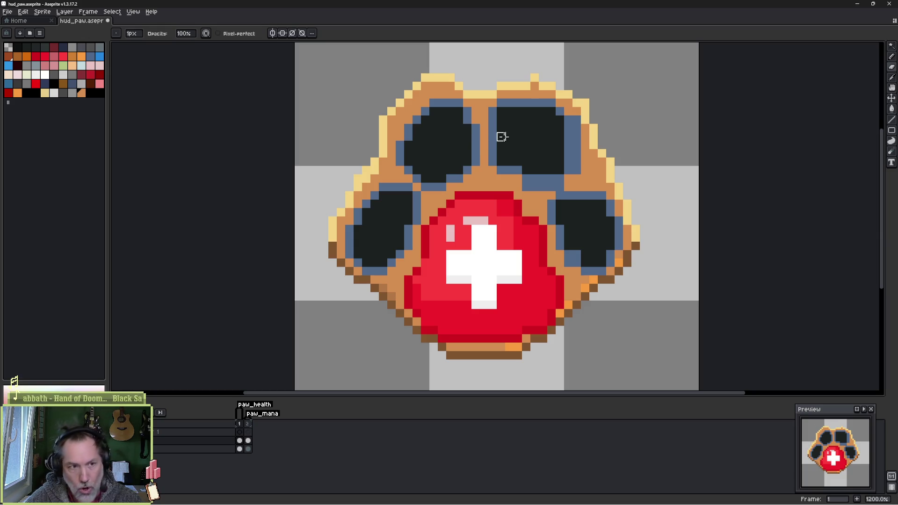
pyautogui.keyDown('alt'); pyautogui.click(459, 84); pyautogui.keyUp('alt')
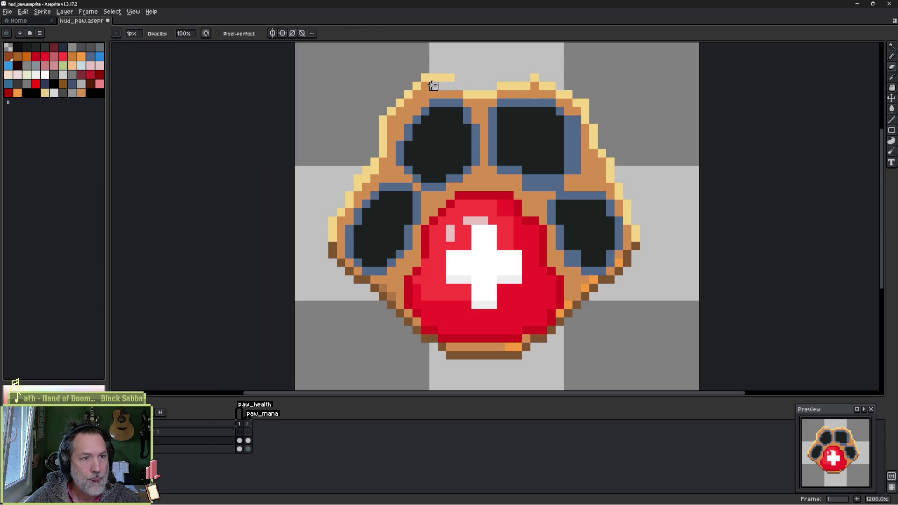
pyautogui.press('b')
pyautogui.moveTo(421, 85); pyautogui.dragTo(461, 86)
pyautogui.hotkey('ctrl', 'z')
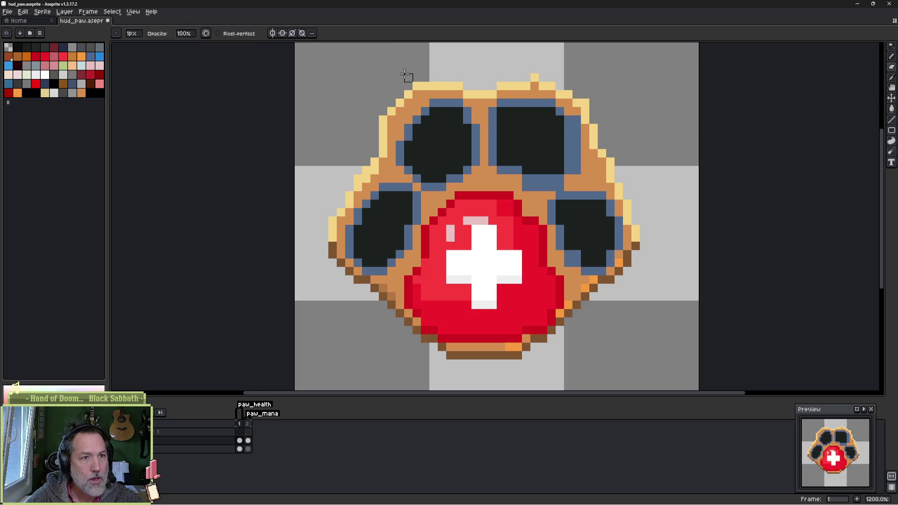
# Step: Draw a light-yellow highlight row above the left toe's outline
pyautogui.press('e')
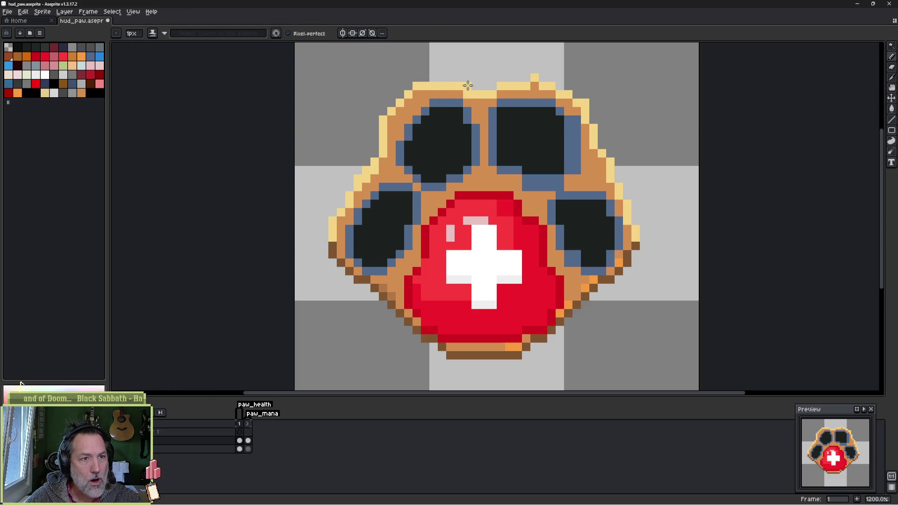
pyautogui.keyDown('alt'); pyautogui.click(471, 96); pyautogui.keyUp('alt')
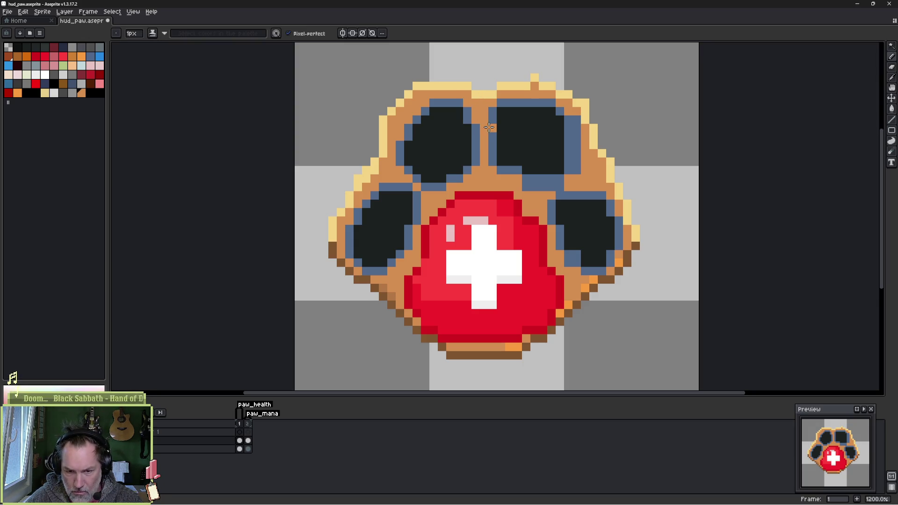
pyautogui.keyDown('alt'); pyautogui.click(393, 113); pyautogui.keyUp('alt')
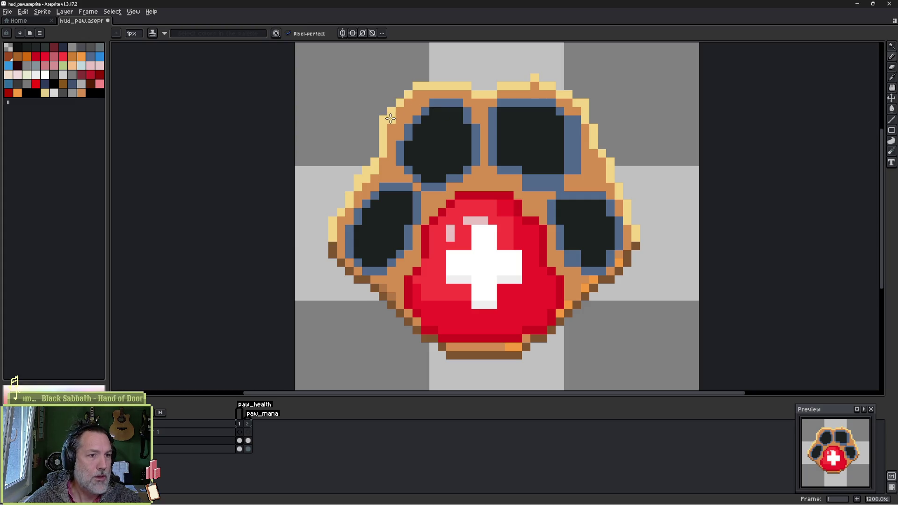
pyautogui.press('e')
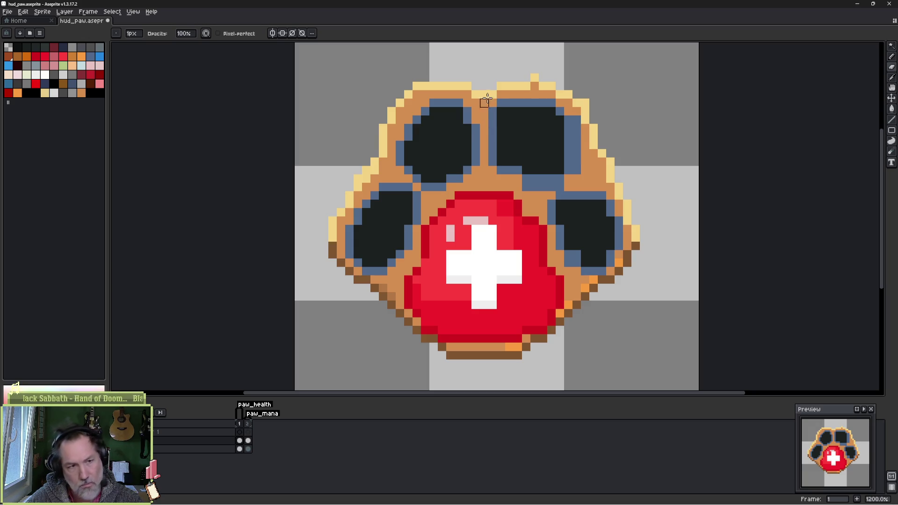
pyautogui.keyDown('alt'); pyautogui.click(441, 84); pyautogui.keyUp('alt')
pyautogui.press('b')
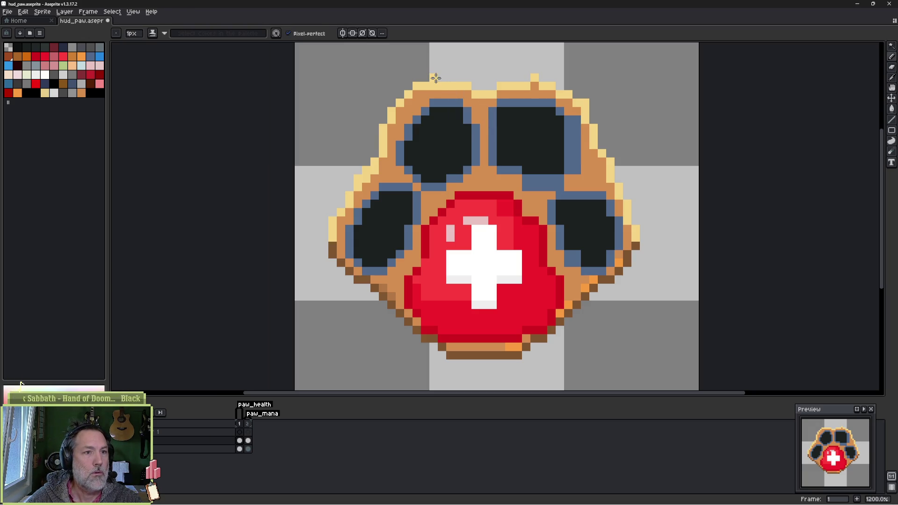
pyautogui.moveTo(435, 76)
pyautogui.mouseDown()
pyautogui.moveTo(454, 80)
pyautogui.moveTo(454, 93)
pyautogui.mouseUp()
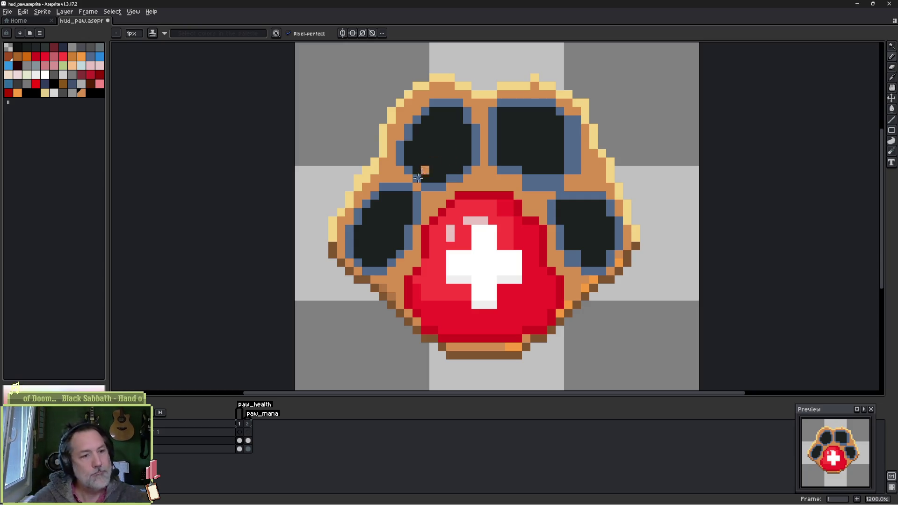
pyautogui.press('b')
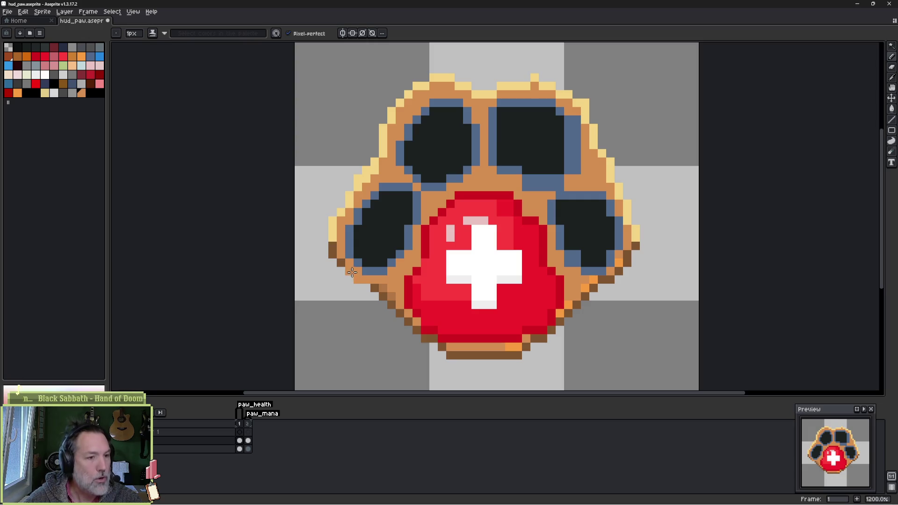
# Step: Repaint the paw's lower-left outline in stepped brown, orange and tan pixels
pyautogui.moveTo(334, 262)
pyautogui.mouseDown()
pyautogui.moveTo(377, 295)
pyautogui.moveTo(383, 285)
pyautogui.mouseUp()
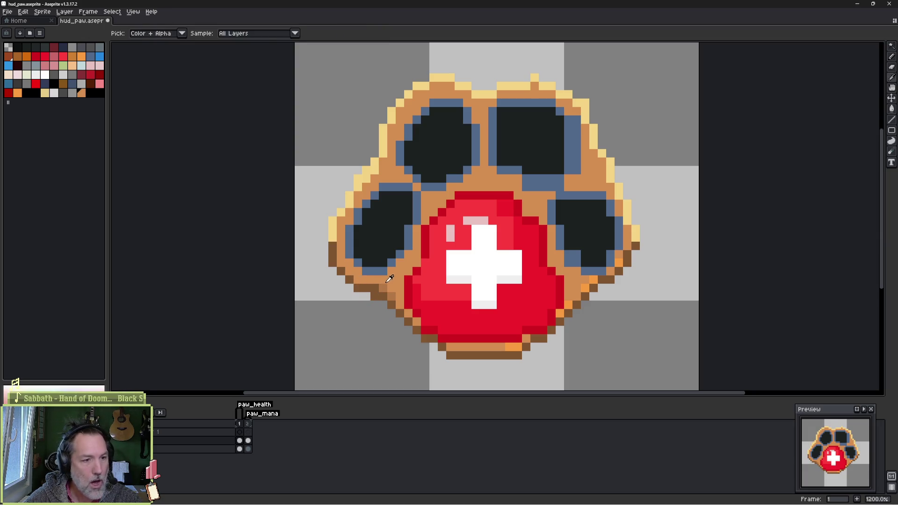
pyautogui.hotkey('ctrl', 'z')
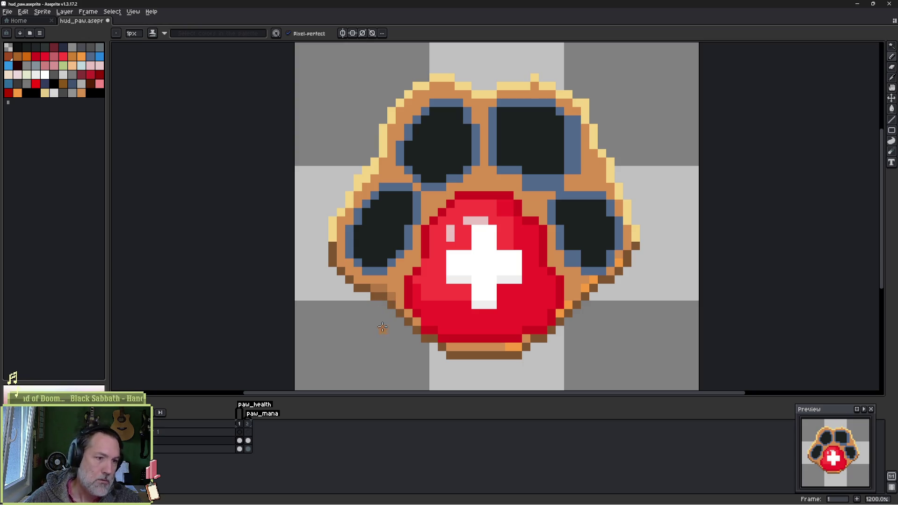
pyautogui.press('alt')
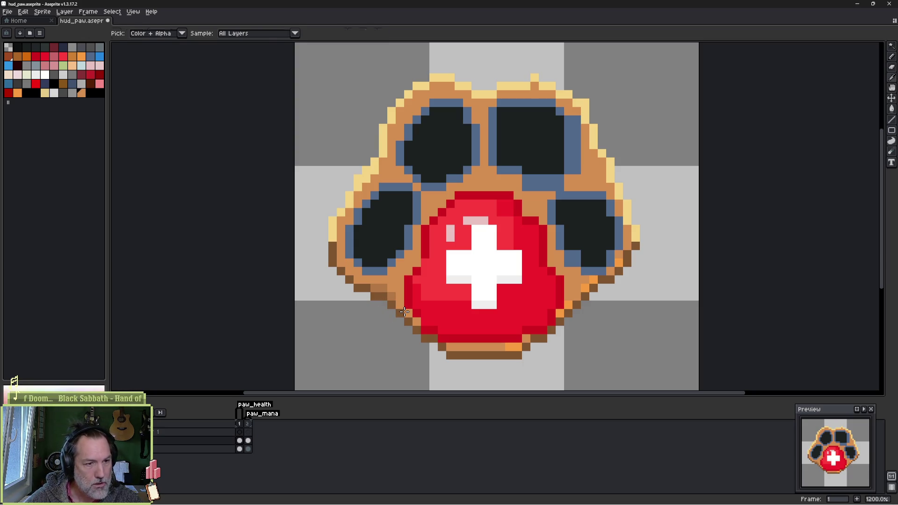
pyautogui.keyDown('alt'); pyautogui.click(405, 311); pyautogui.keyUp('alt')
pyautogui.click(420, 338)
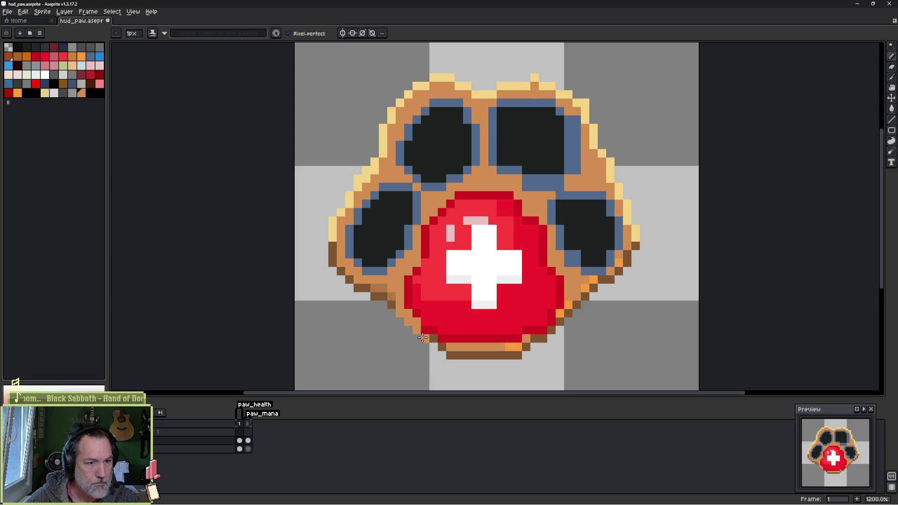
pyautogui.keyDown('alt'); pyautogui.click(445, 350); pyautogui.keyUp('alt')
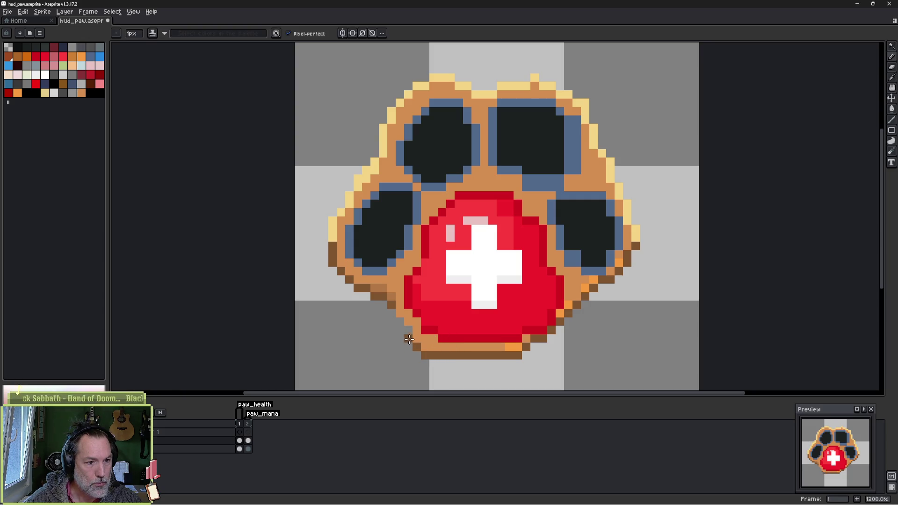
pyautogui.keyDown('alt'); pyautogui.click(381, 297); pyautogui.keyUp('alt')
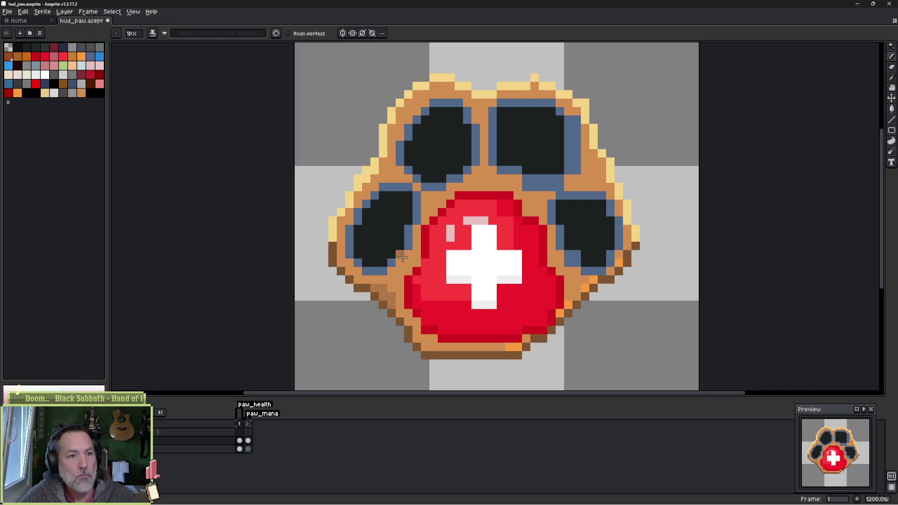
pyautogui.keyDown('alt'); pyautogui.click(381, 178); pyautogui.keyUp('alt')
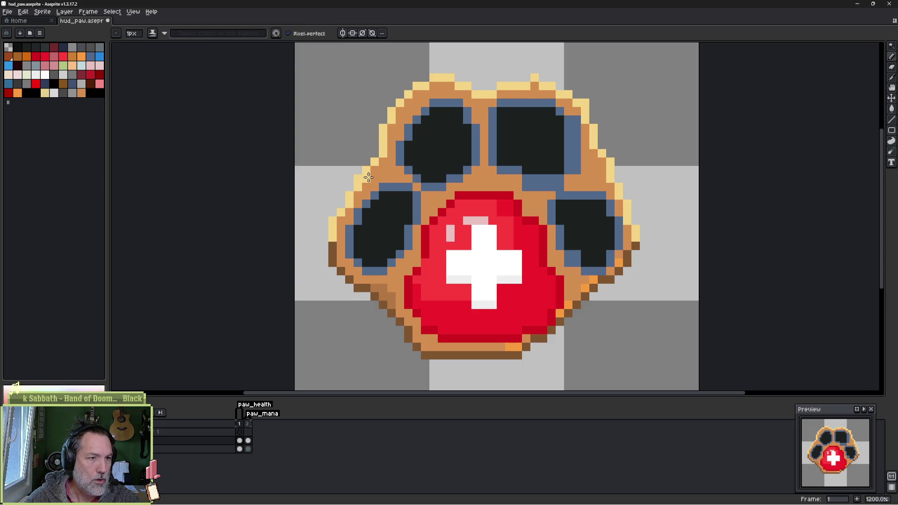
pyautogui.press('e')
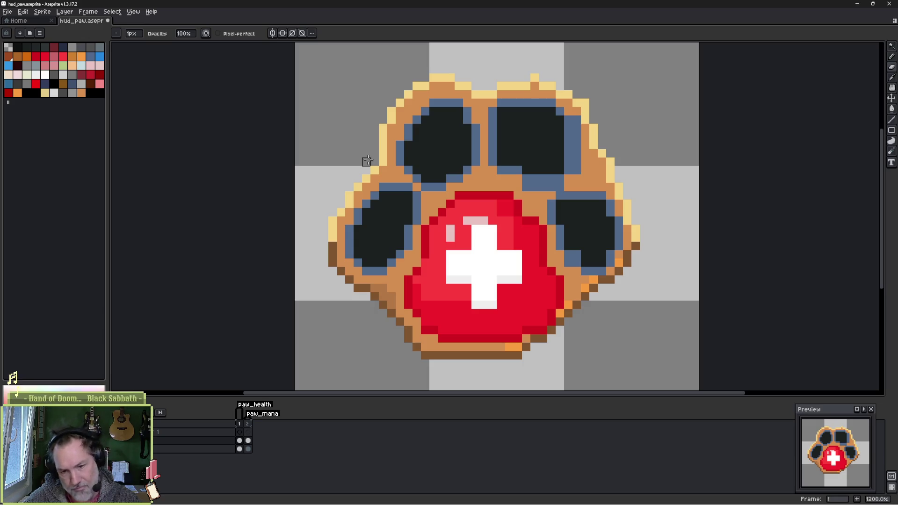
pyautogui.press('b')
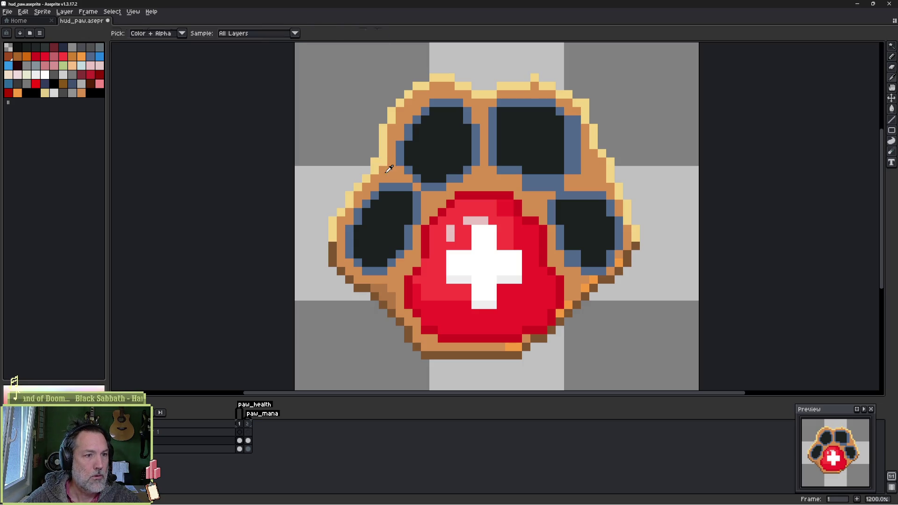
pyautogui.keyDown('alt'); pyautogui.click(391, 169); pyautogui.keyUp('alt')
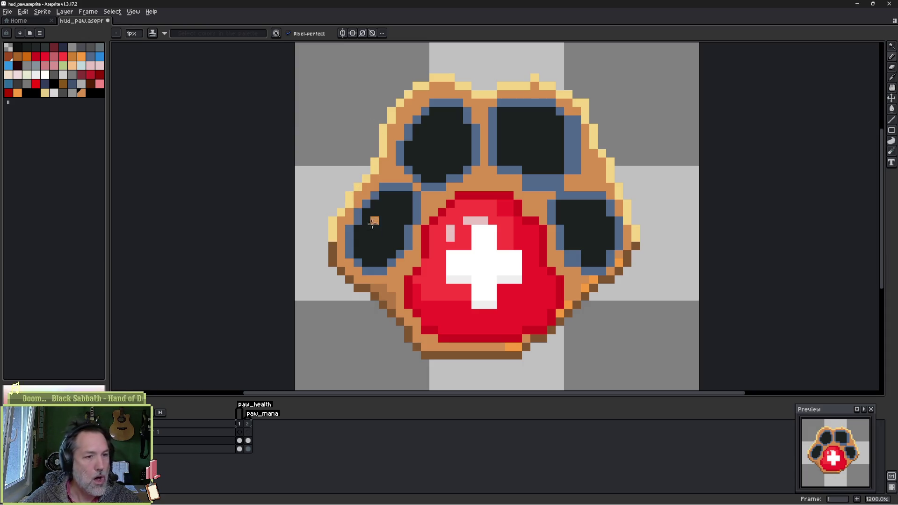
pyautogui.press('alt')
pyautogui.keyDown('alt'); pyautogui.click(396, 293); pyautogui.keyUp('alt')
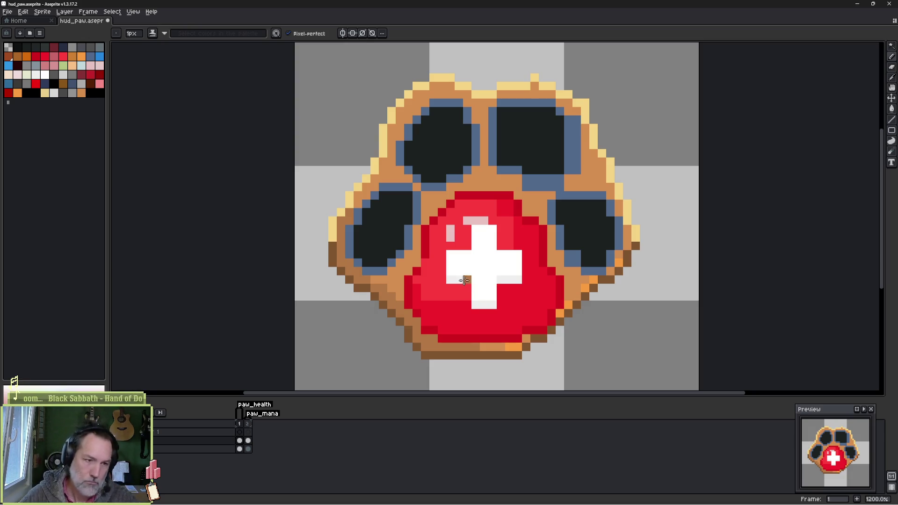
# Step: Extend the red pad's lower-left edge with dark red pixels
pyautogui.press('alt')
pyautogui.keyDown('alt'); pyautogui.click(433, 243); pyautogui.keyUp('alt')
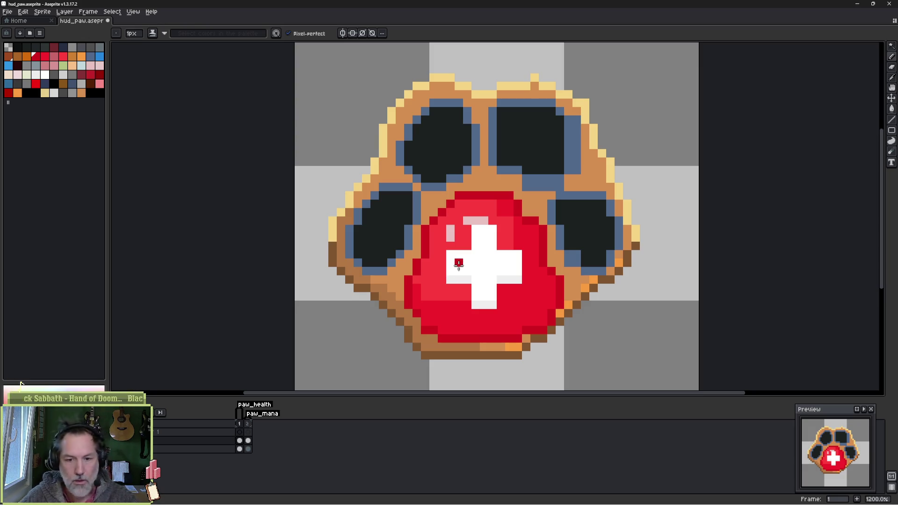
pyautogui.press('alt')
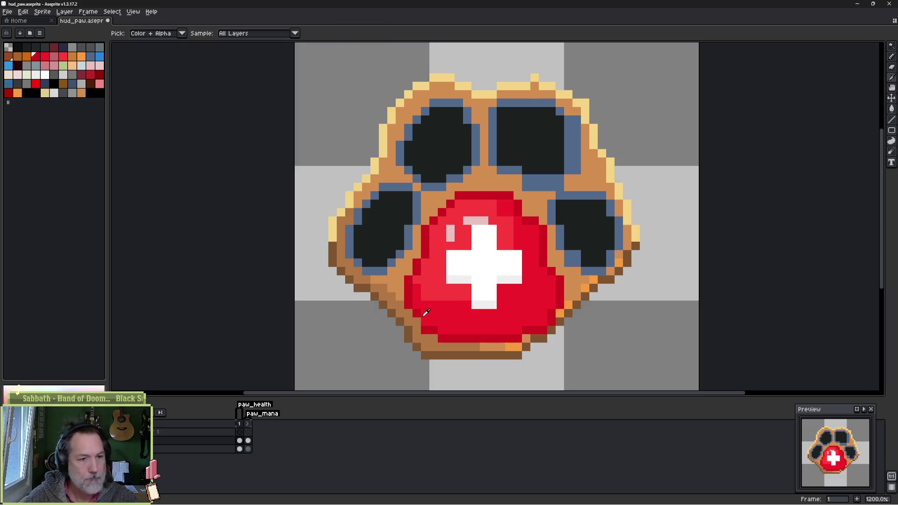
pyautogui.keyDown('alt'); pyautogui.click(420, 311); pyautogui.keyUp('alt')
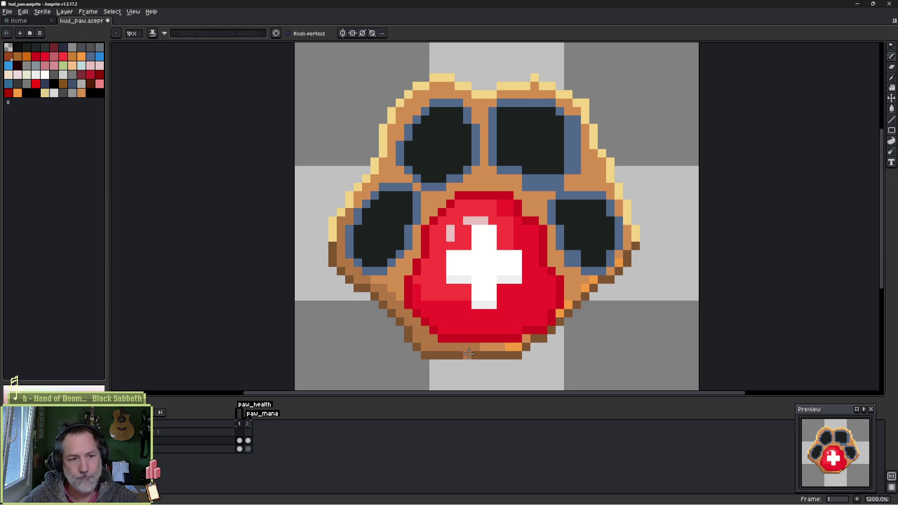
pyautogui.keyDown('alt'); pyautogui.click(445, 334); pyautogui.keyUp('alt')
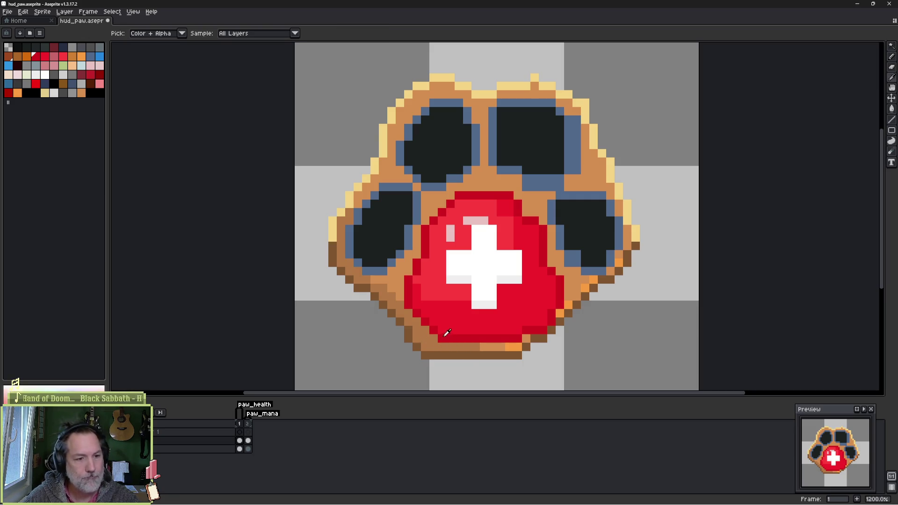
pyautogui.click(444, 339)
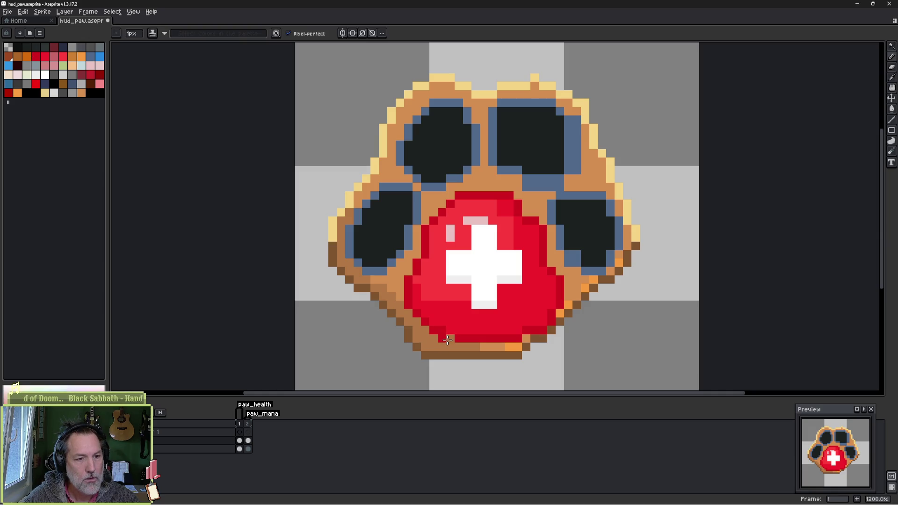
pyautogui.keyDown('alt'); pyautogui.click(457, 338); pyautogui.keyUp('alt')
pyautogui.click(451, 339)
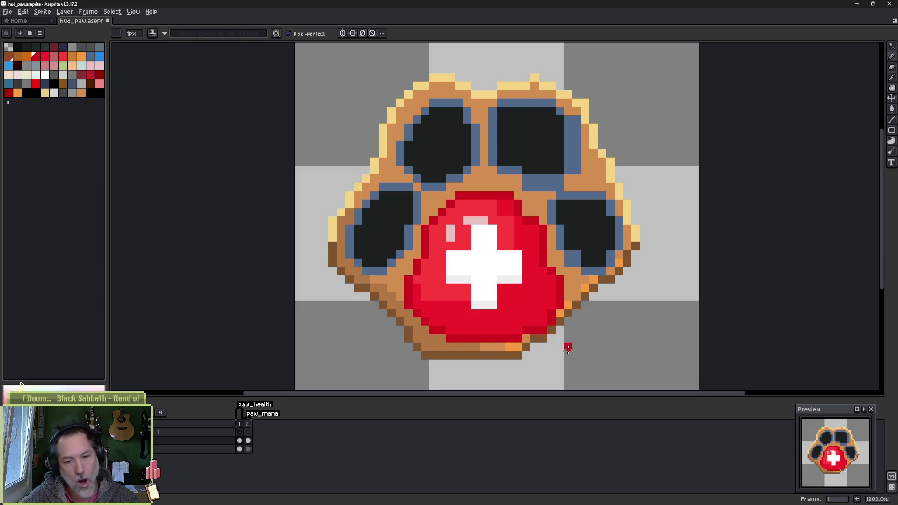
pyautogui.press('alt')
pyautogui.keyDown('alt'); pyautogui.click(413, 337); pyautogui.keyUp('alt')
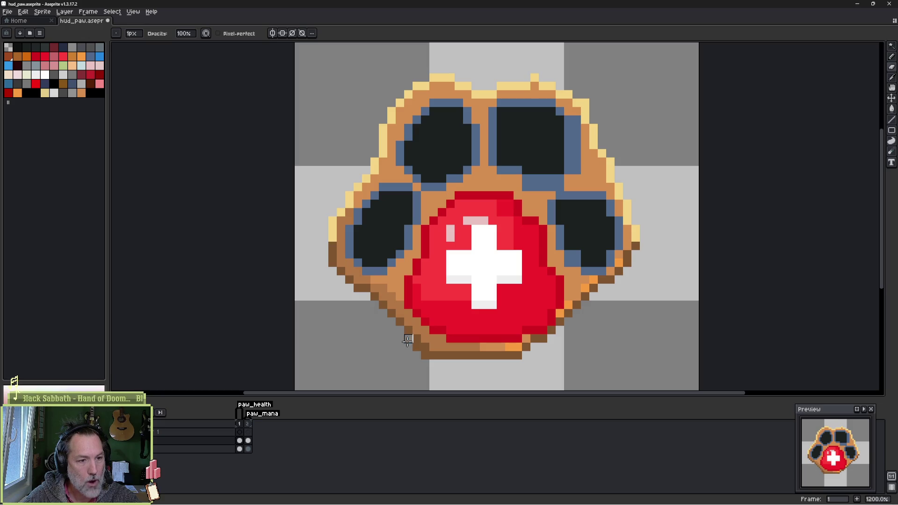
# Step: Add a brown row under the bottom outline, lighten the row above, and paint dark red along the pad's bottom
pyautogui.press('e')
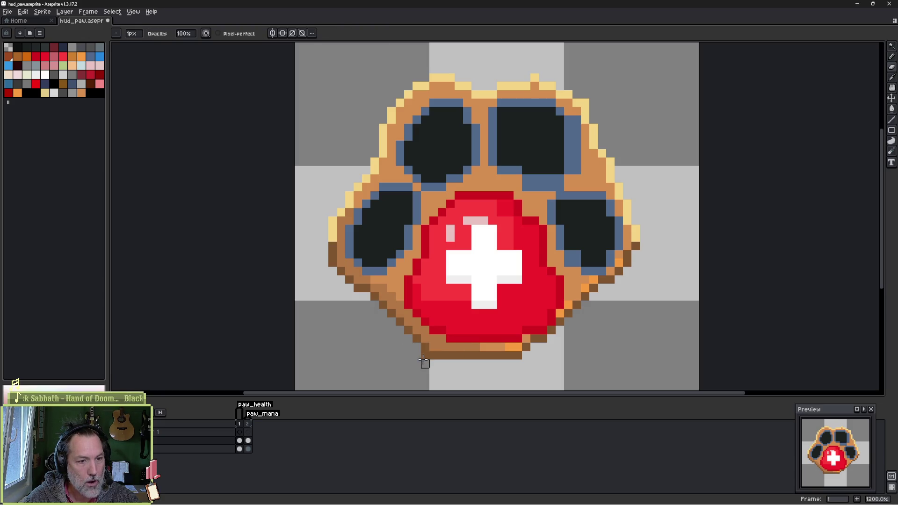
pyautogui.press('b')
pyautogui.click(459, 363)
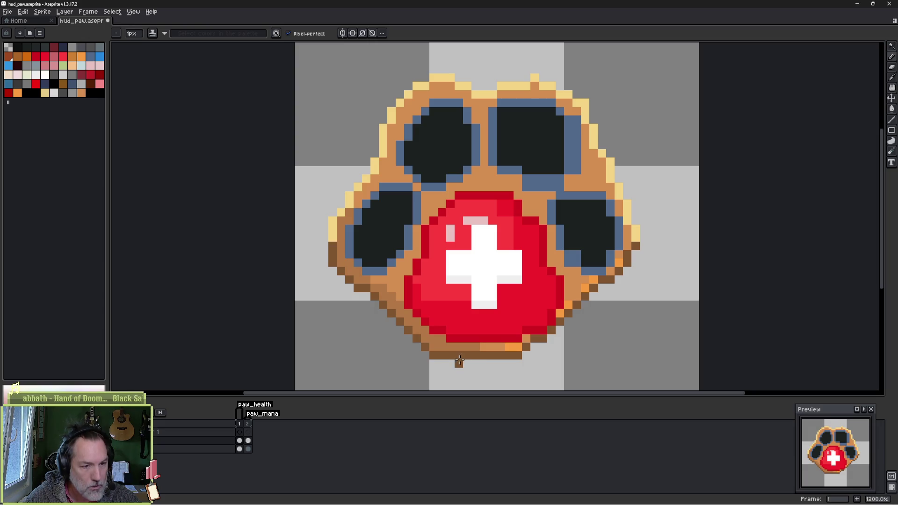
pyautogui.moveTo(451, 363); pyautogui.dragTo(511, 364)
pyautogui.keyDown('alt'); pyautogui.click(468, 350); pyautogui.keyUp('alt')
pyautogui.moveTo(450, 351); pyautogui.dragTo(503, 351)
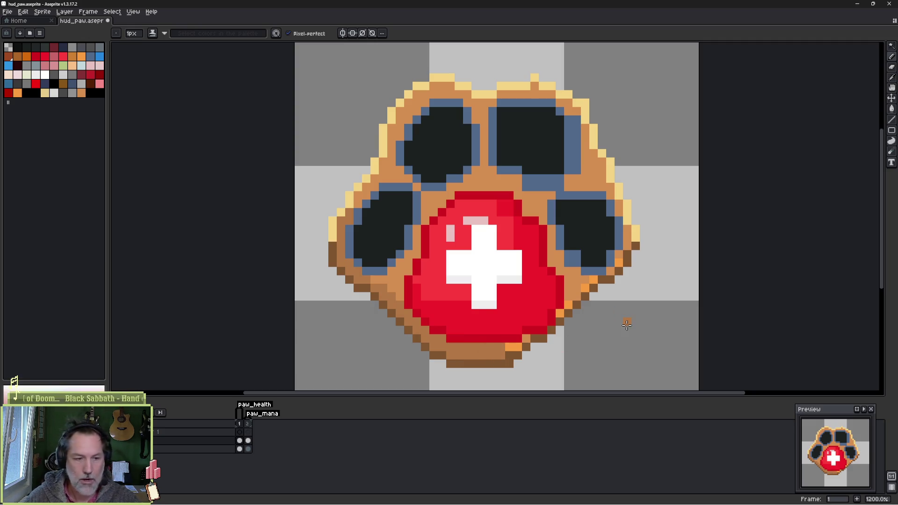
pyautogui.keyDown('alt'); pyautogui.click(471, 338); pyautogui.keyUp('alt')
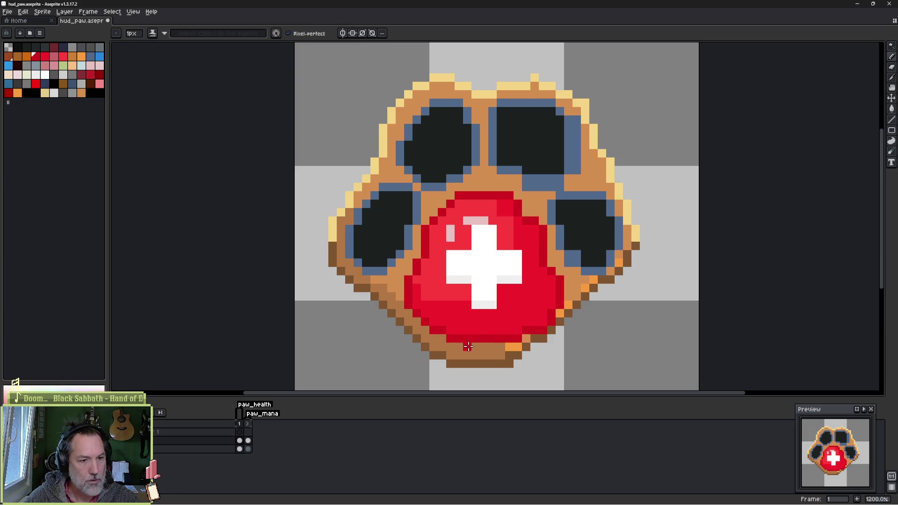
pyautogui.moveTo(467, 346); pyautogui.dragTo(513, 346)
pyautogui.keyDown('alt'); pyautogui.click(473, 337); pyautogui.keyUp('alt')
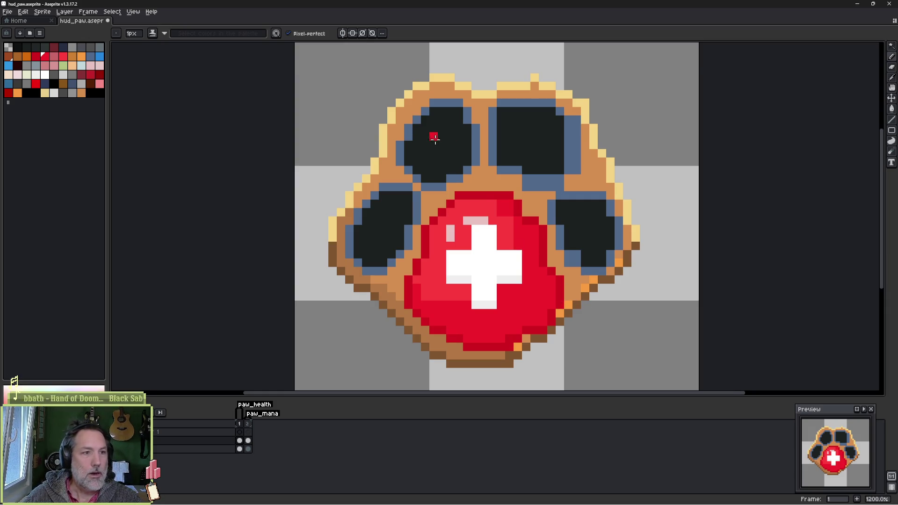
# Step: Duplicate the paw layer and select the copy
pyautogui.scroll(-3, 433, 136)
pyautogui.scroll(3, 455, 150)
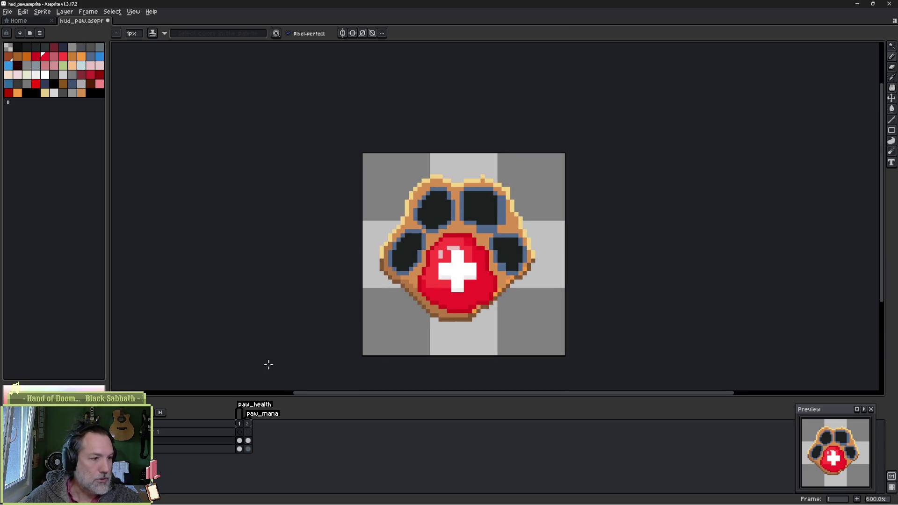
pyautogui.rightClick(187, 442)
pyautogui.click(220, 478)
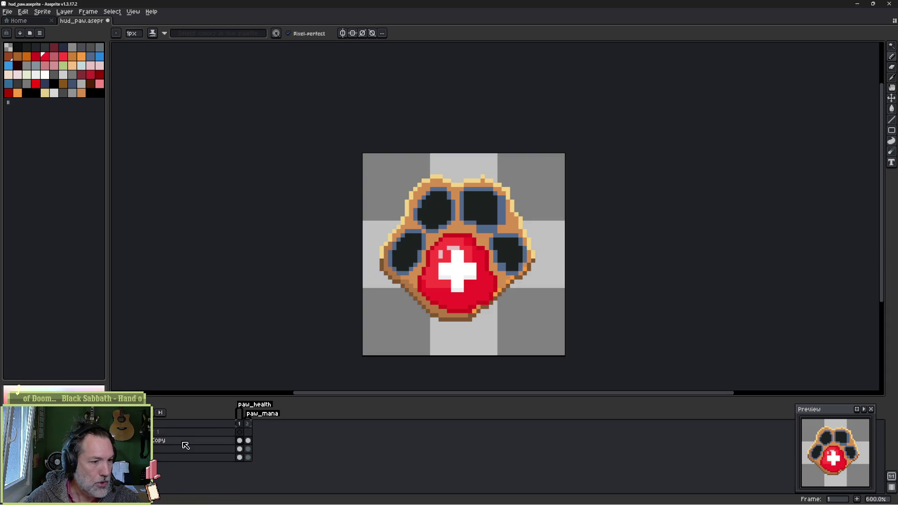
pyautogui.click(202, 442)
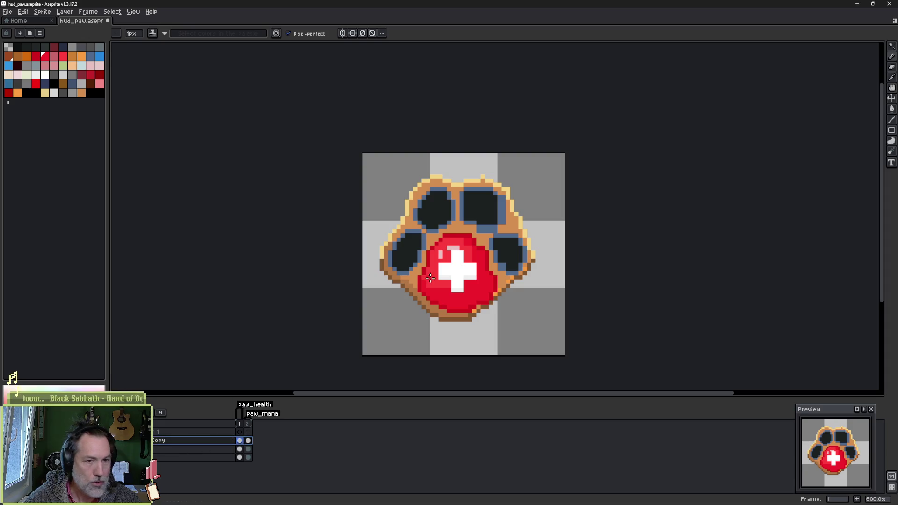
# Step: Copy the left half to the right, flip it horizontally, nudge it two pixels left and commit
pyautogui.press('m')
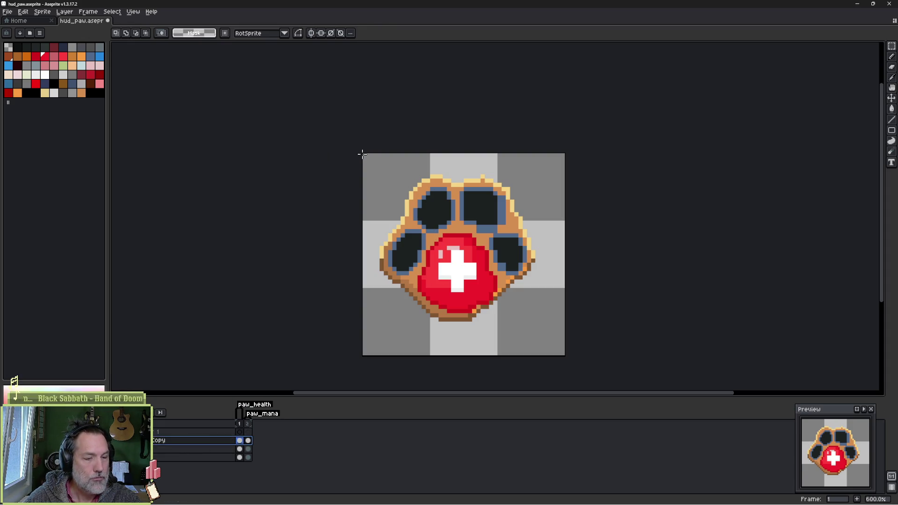
pyautogui.moveTo(361, 155); pyautogui.dragTo(459, 364)
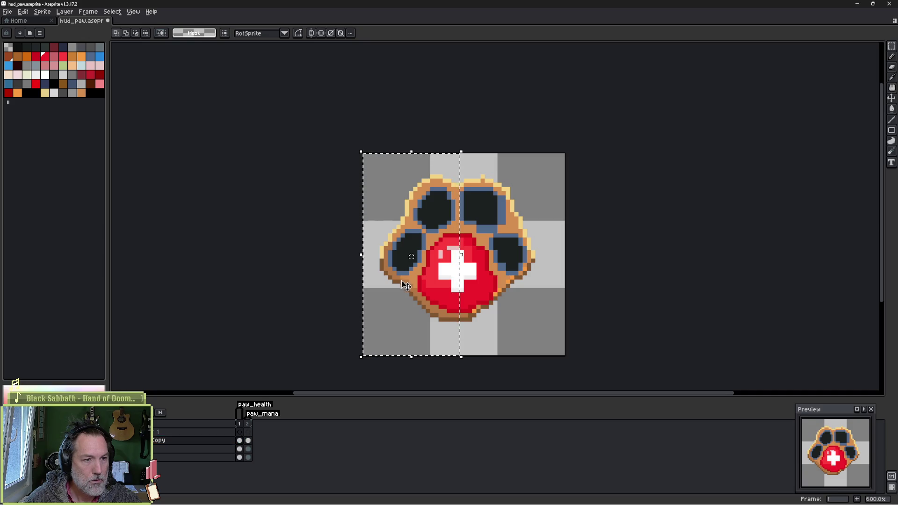
pyautogui.moveTo(406, 296); pyautogui.dragTo(511, 300)
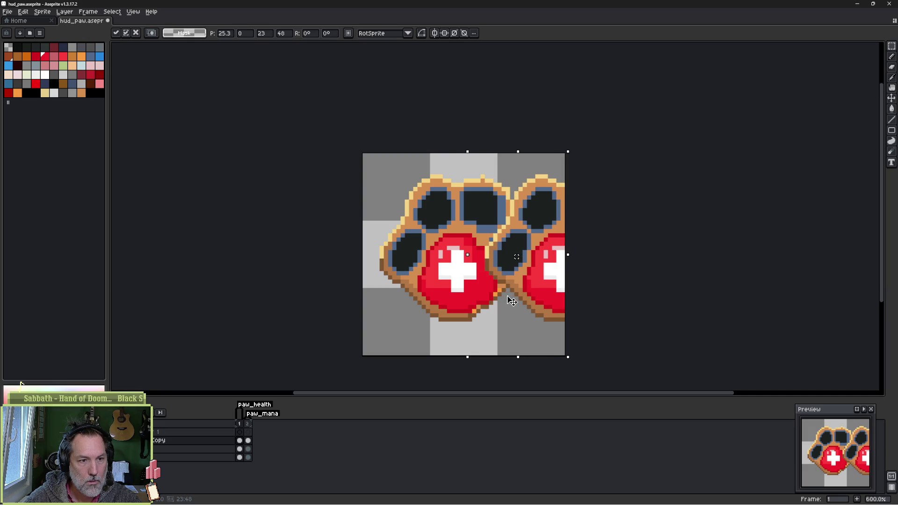
pyautogui.hotkey('shift', 'h')
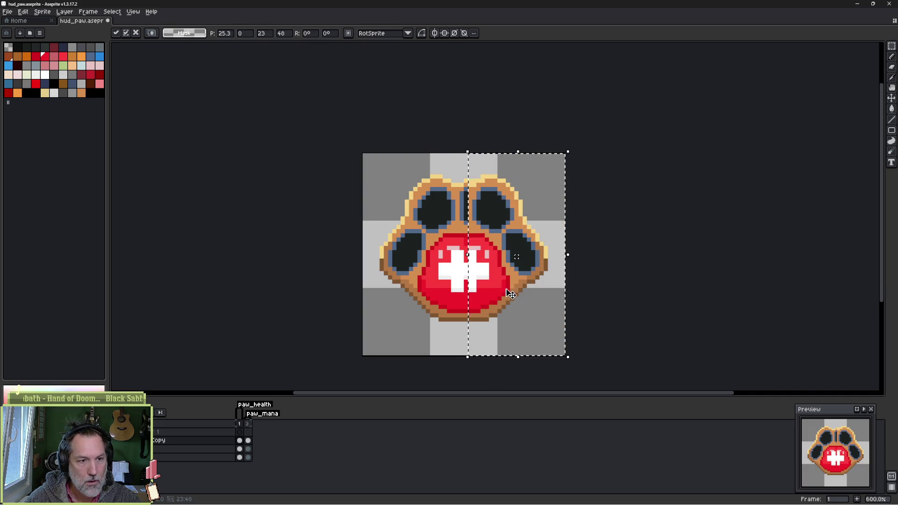
pyautogui.press('Left')
pyautogui.press('Left')
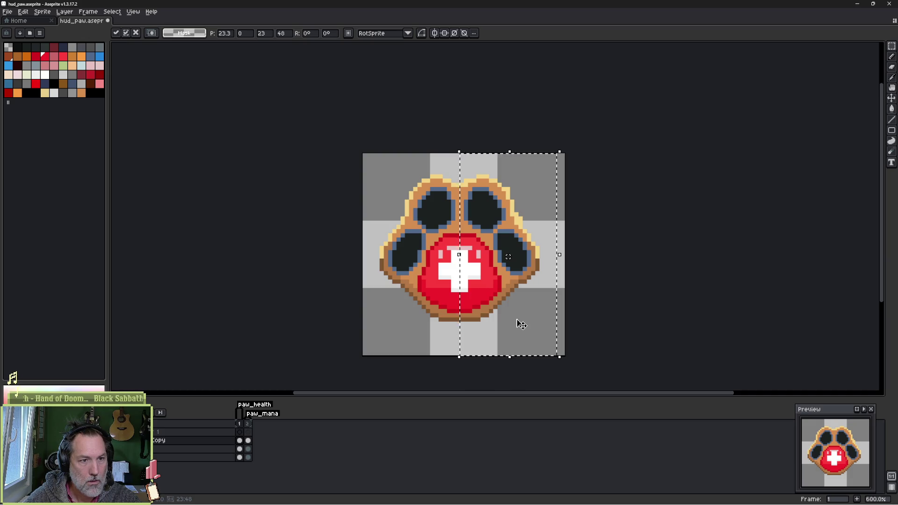
pyautogui.press('Left')
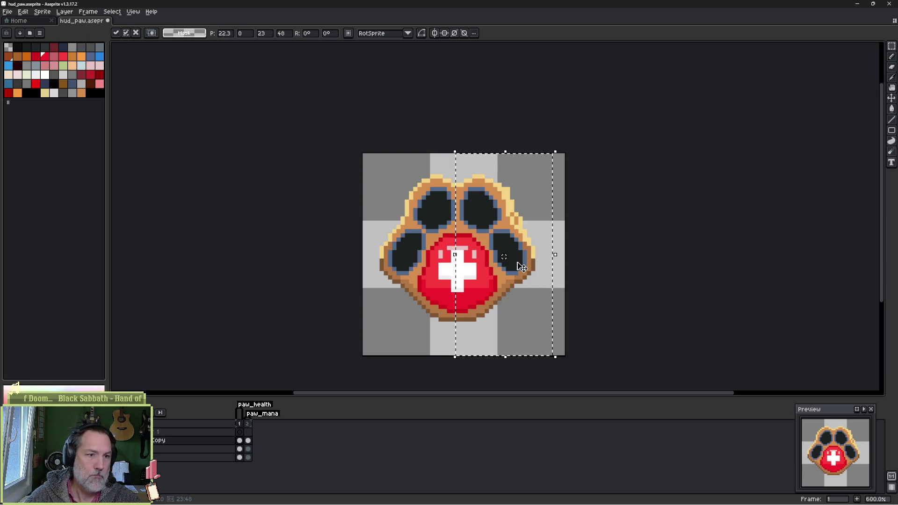
pyautogui.scroll(1, 519, 265)
pyautogui.hotkey('ctrl', 'd')
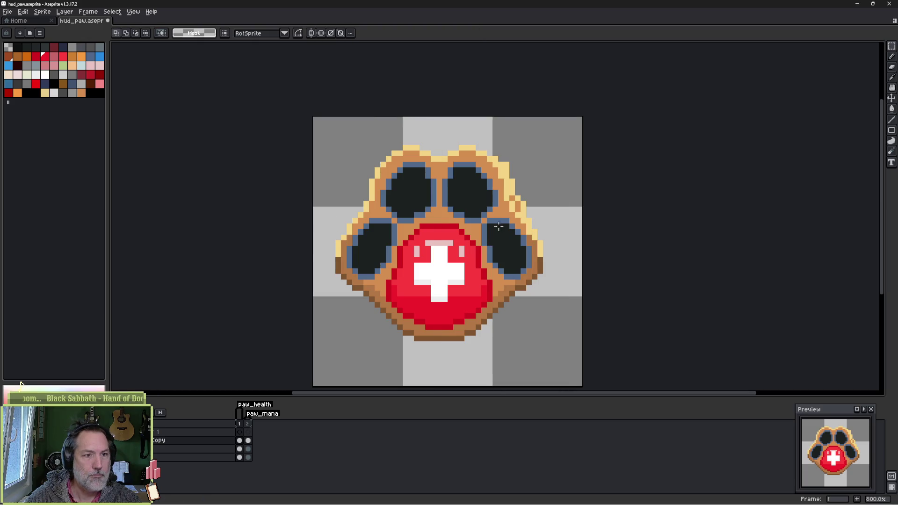
# Step: Undo the rough edits and delete the paw's right half via an inverted selection
pyautogui.press('b')
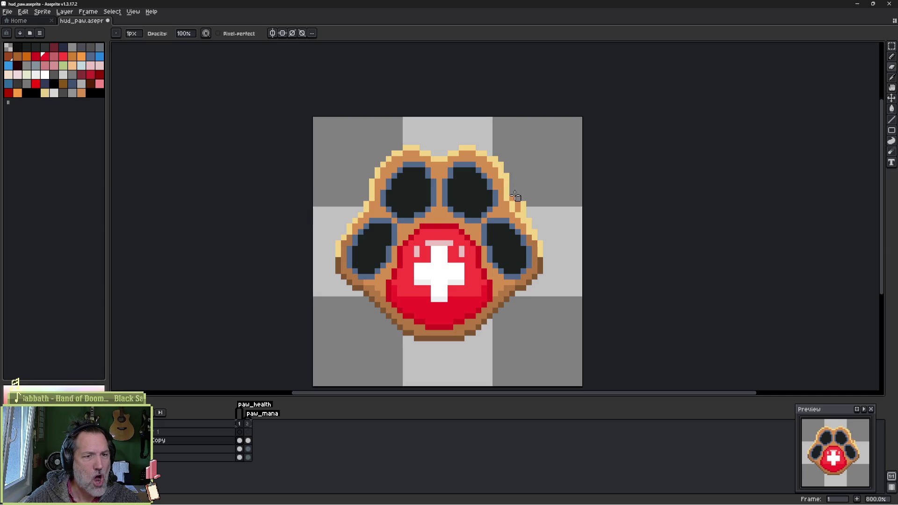
pyautogui.hotkey('ctrl', 'z')
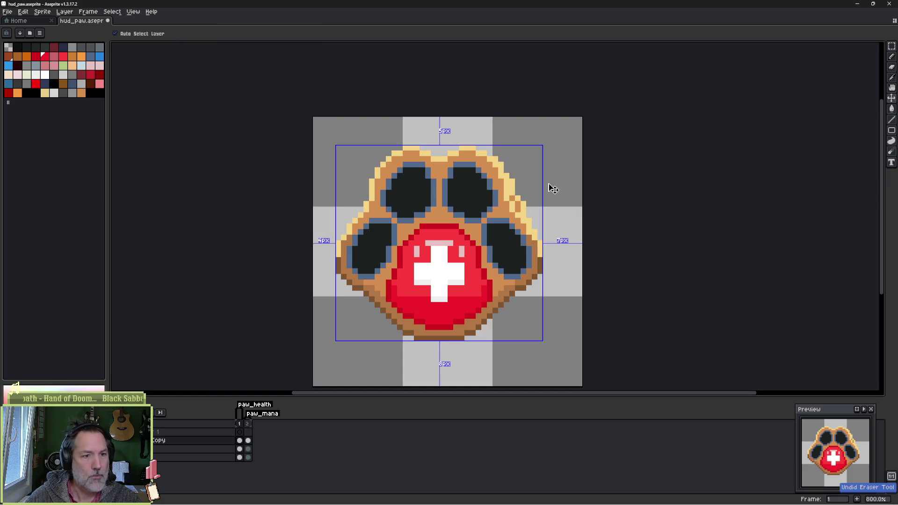
pyautogui.hotkey('ctrl', 'z')
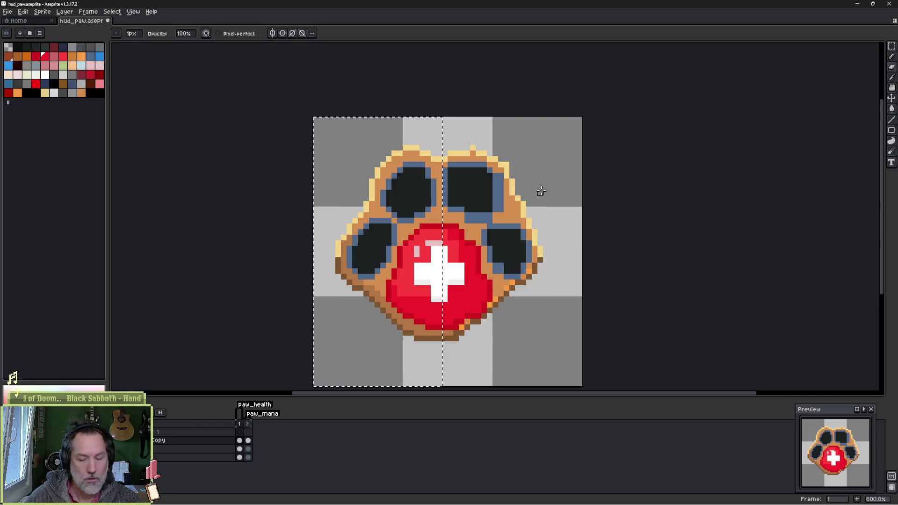
pyautogui.hotkey('ctrl', 'shift', 'i')
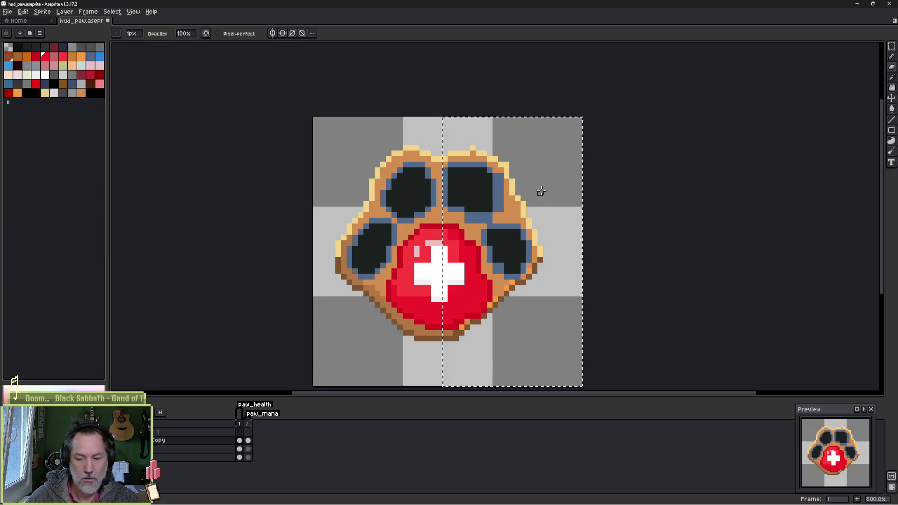
pyautogui.press('Delete')
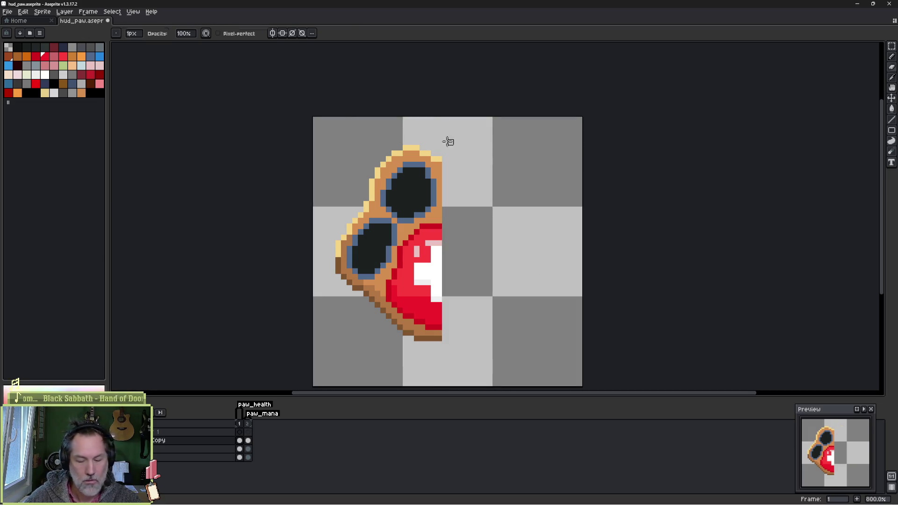
# Step: Copy the left half rightward, flip it horizontally, nudge it left and commit
pyautogui.press('m')
pyautogui.moveTo(312, 114); pyautogui.dragTo(444, 386)
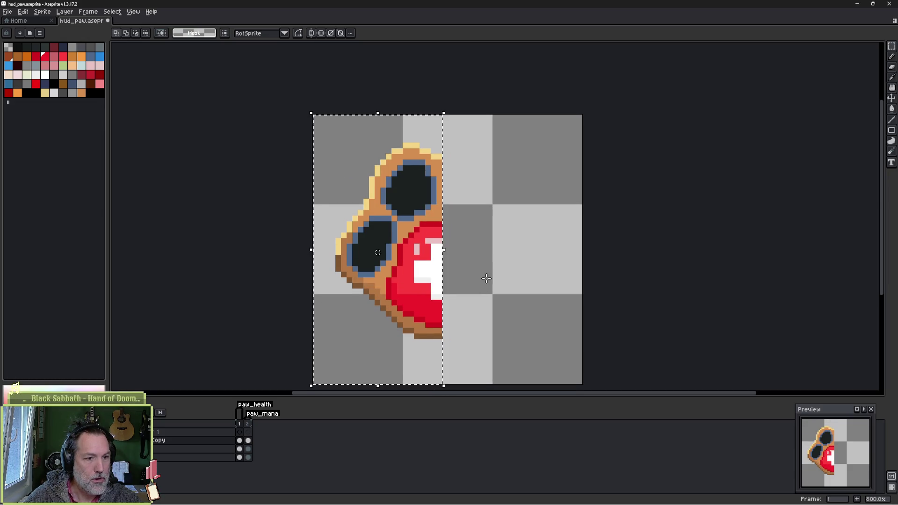
pyautogui.moveTo(431, 309); pyautogui.dragTo(572, 315)
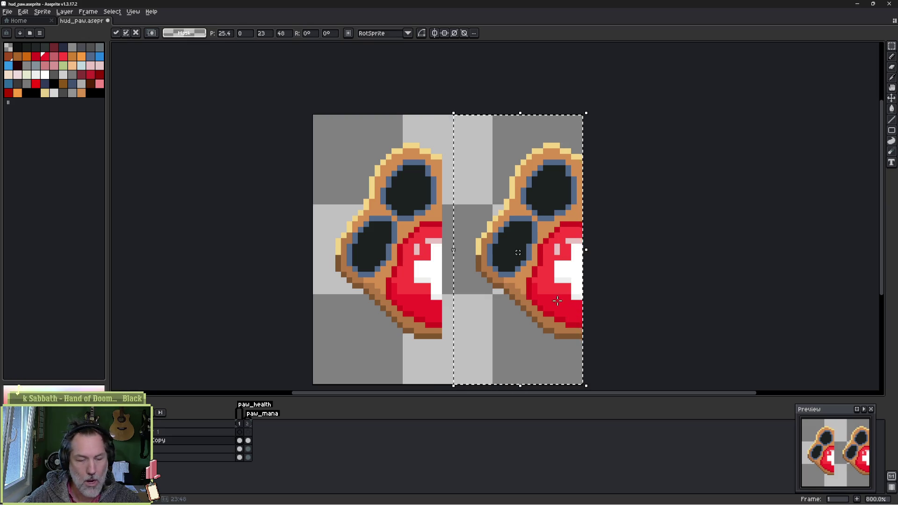
pyautogui.hotkey('shift', 'h')
pyautogui.press('Left')
pyautogui.press('Left')
pyautogui.press('Left')
pyautogui.hotkey('ctrl', 'd')
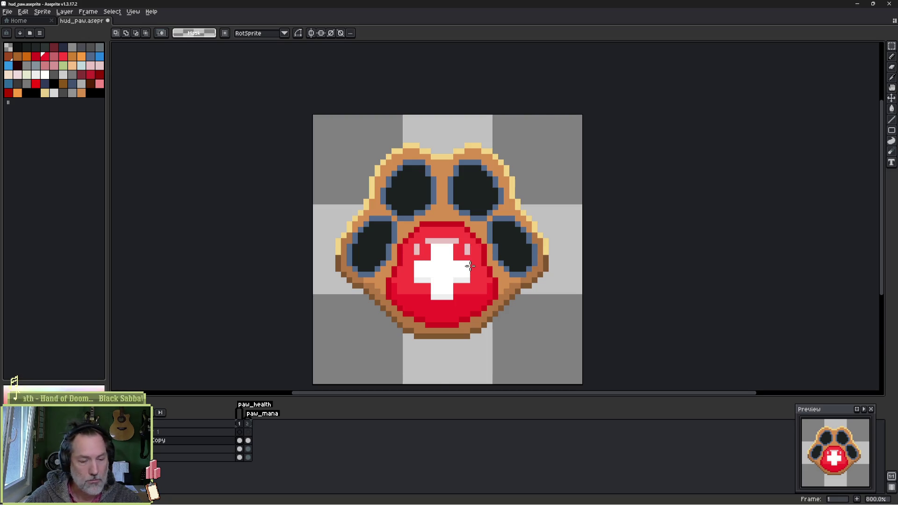
# Step: Reselect the right half and fine-tune its position by one pixel before committing
pyautogui.hotkey('ctrl', 'shift', 'd')
pyautogui.press('Left')
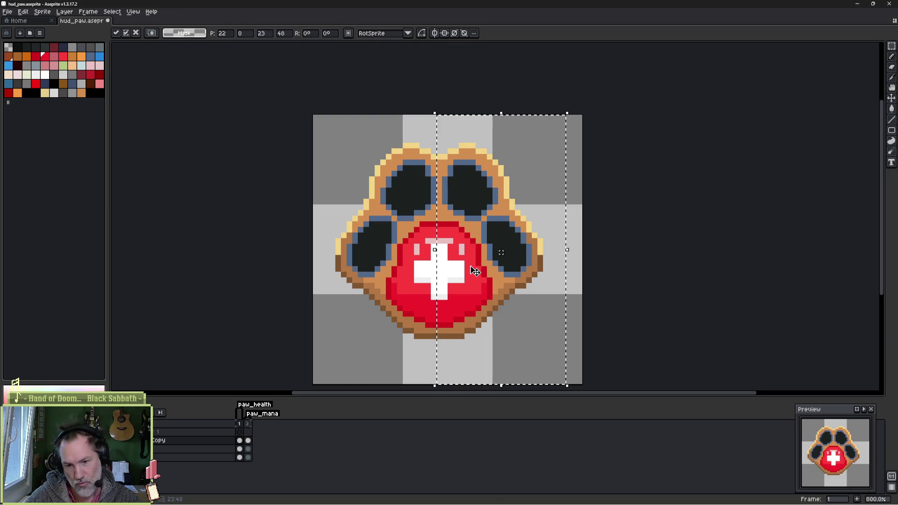
pyautogui.press('Right')
pyautogui.press('Left')
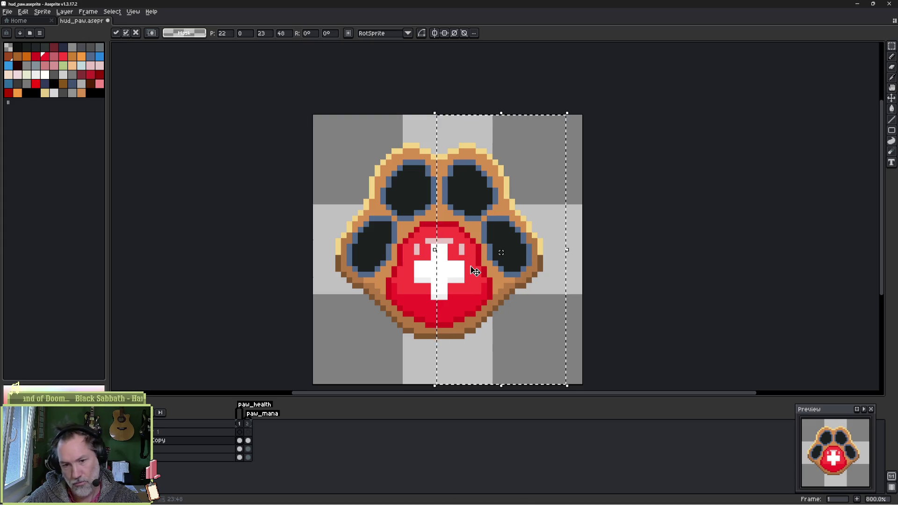
pyautogui.hotkey('ctrl', 'd')
pyautogui.scroll(3, 447, 265)
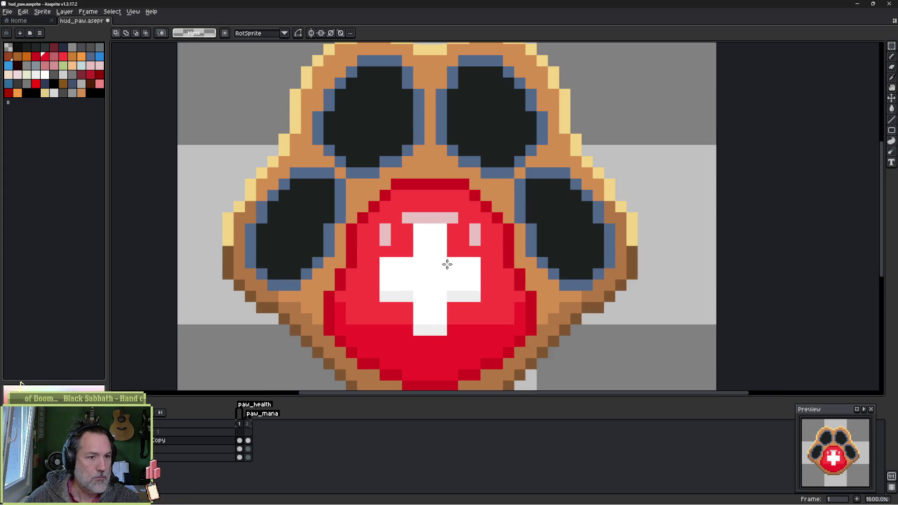
# Step: Repaint the highlight's right part red and extend the pink highlight down-left
pyautogui.press('b')
pyautogui.keyDown('alt'); pyautogui.click(442, 232); pyautogui.keyUp('alt')
pyautogui.click(448, 229)
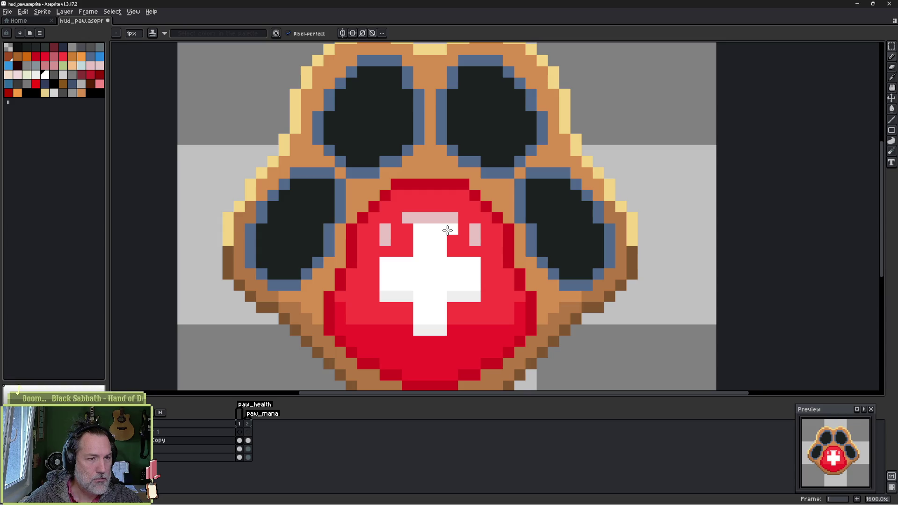
pyautogui.hotkey('ctrl', 'z')
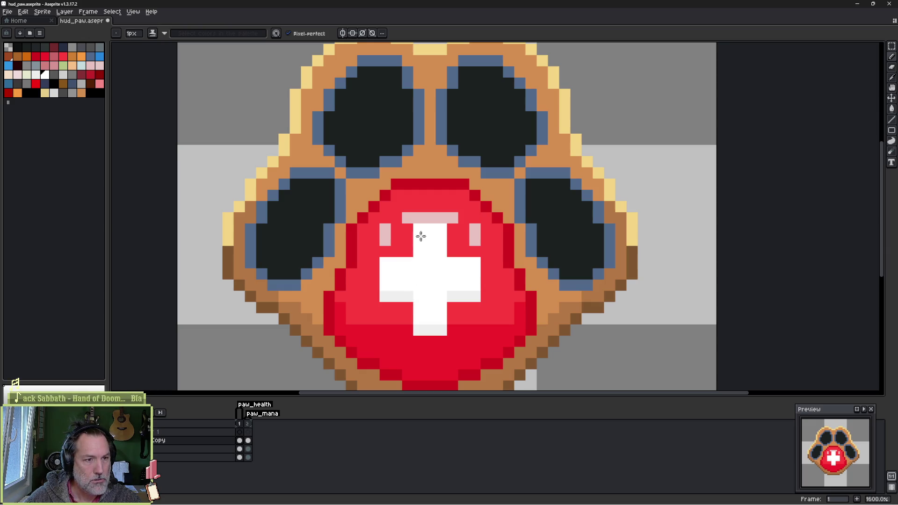
pyautogui.keyDown('alt'); pyautogui.click(449, 201); pyautogui.keyUp('alt')
pyautogui.moveTo(453, 218)
pyautogui.mouseDown()
pyautogui.moveTo(406, 206)
pyautogui.moveTo(432, 206)
pyautogui.mouseUp()
pyautogui.click(475, 236)
pyautogui.keyDown('alt'); pyautogui.click(412, 217); pyautogui.keyUp('alt')
pyautogui.click(396, 218)
pyautogui.click(374, 240)
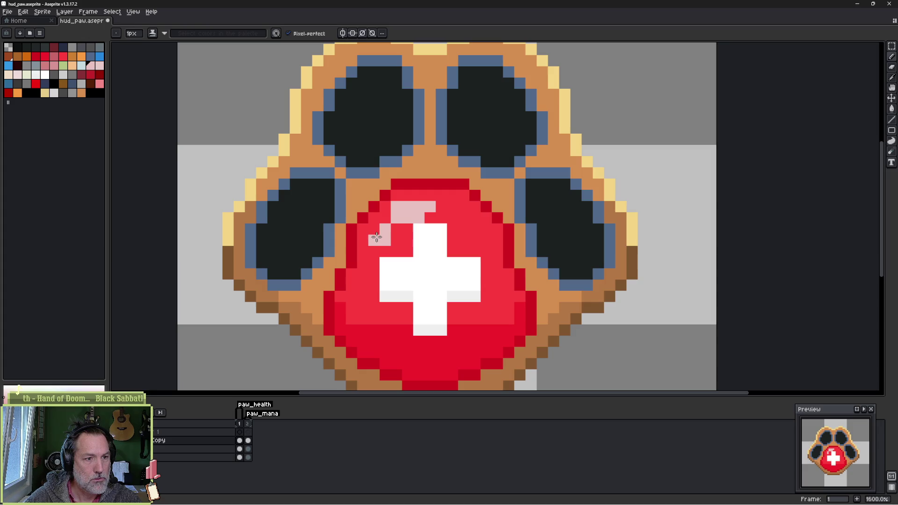
pyautogui.click(363, 252)
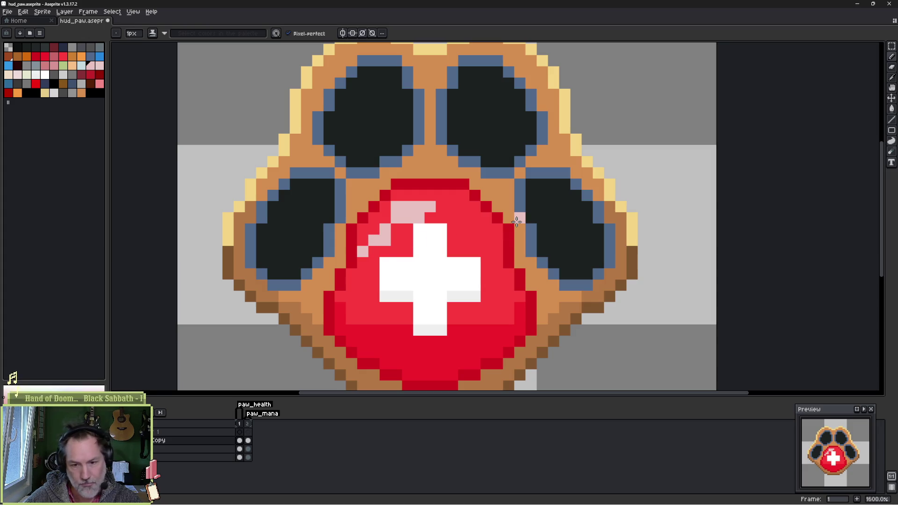
# Step: Refine the pale pink highlight curve along the red pad's upper-left edge
pyautogui.keyDown('alt'); pyautogui.click(407, 230); pyautogui.keyUp('alt')
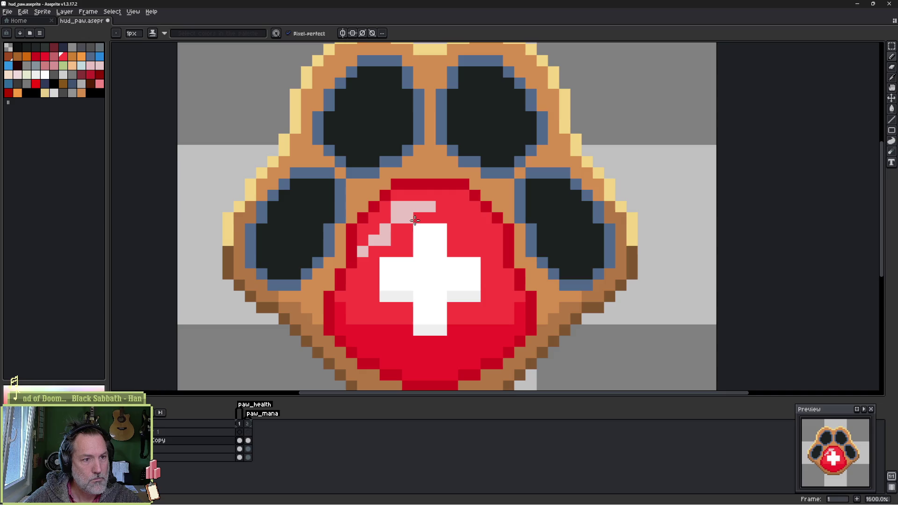
pyautogui.click(396, 207)
pyautogui.click(363, 251)
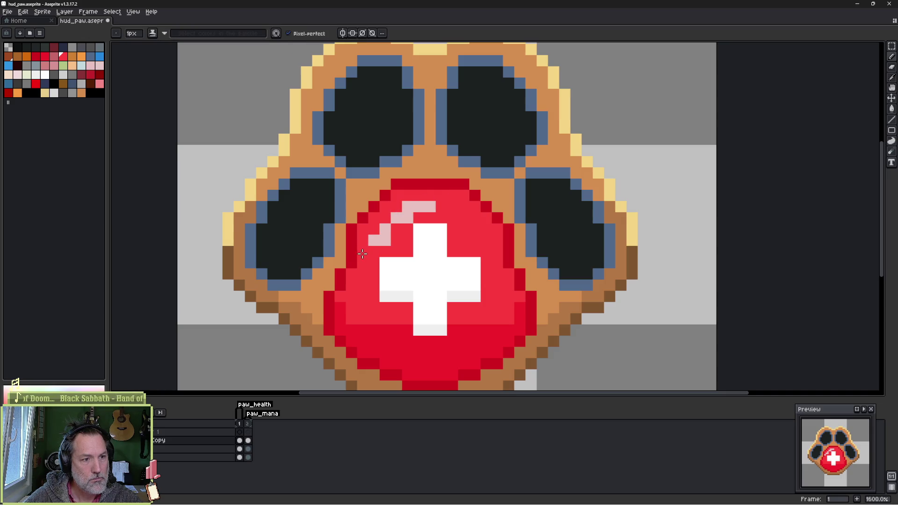
pyautogui.keyDown('alt'); pyautogui.click(374, 240); pyautogui.keyUp('alt')
pyautogui.click(373, 251)
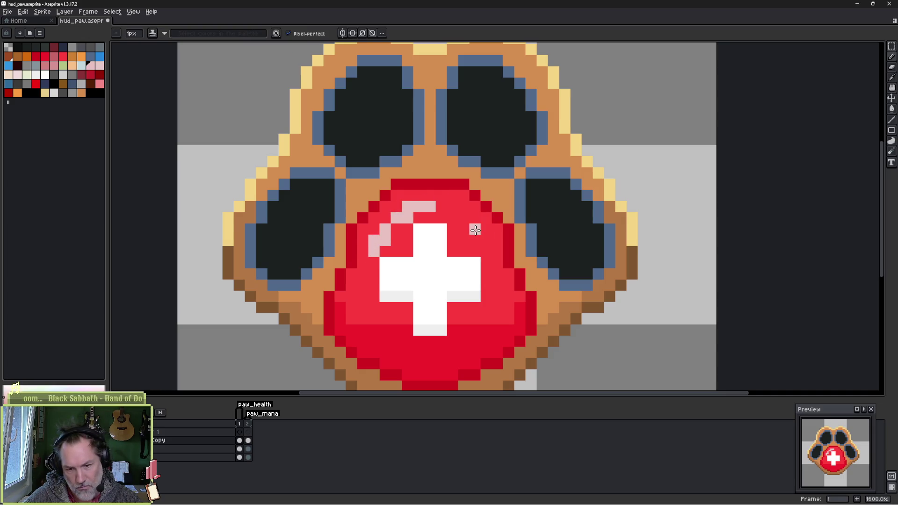
pyautogui.keyDown('alt'); pyautogui.click(400, 218); pyautogui.keyUp('alt')
pyautogui.click(385, 218)
pyautogui.click(442, 218)
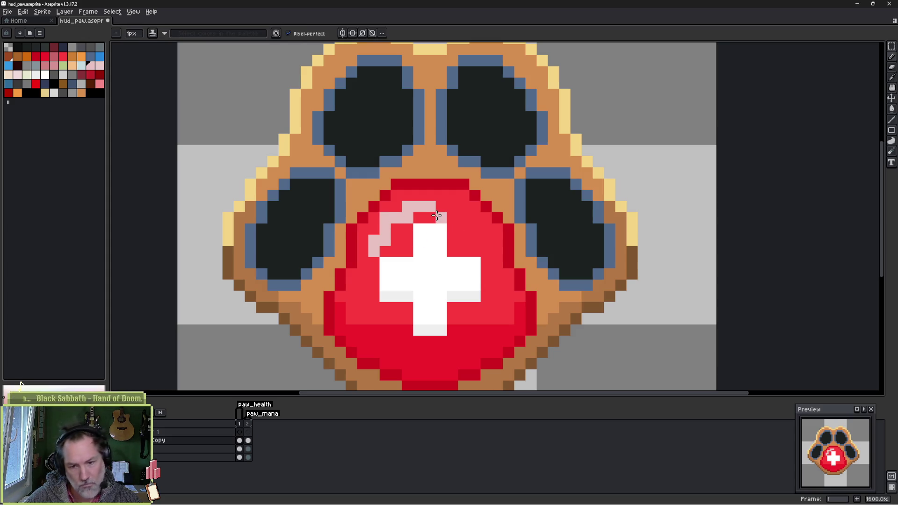
pyautogui.click(433, 217)
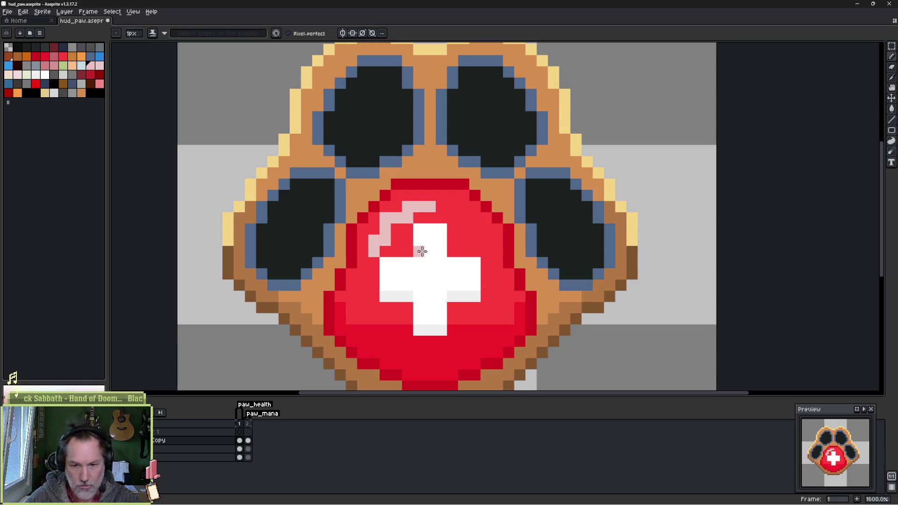
pyautogui.scroll(-1, 447, 238)
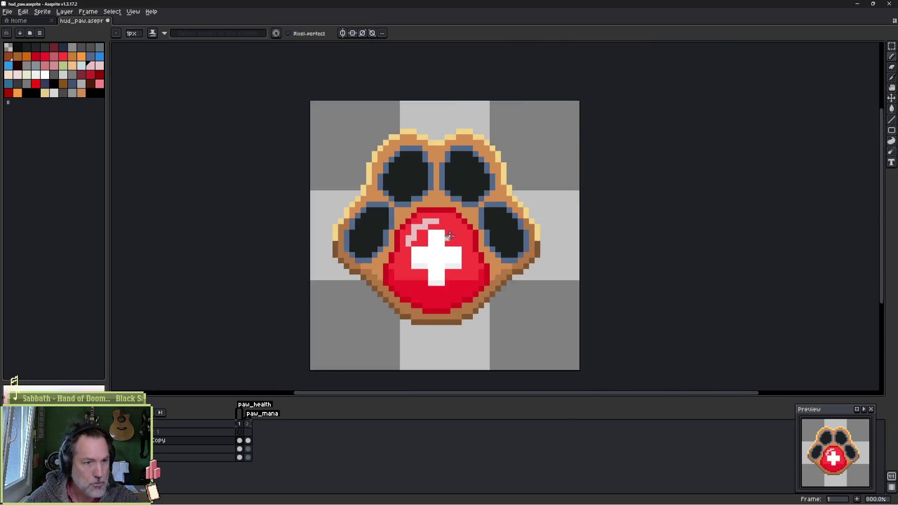
# Step: Zoom and pan around the paw, then show the 24-pixel grid with Ctrl+'
pyautogui.scroll(-2, 449, 237)
pyautogui.scroll(-2, 456, 250)
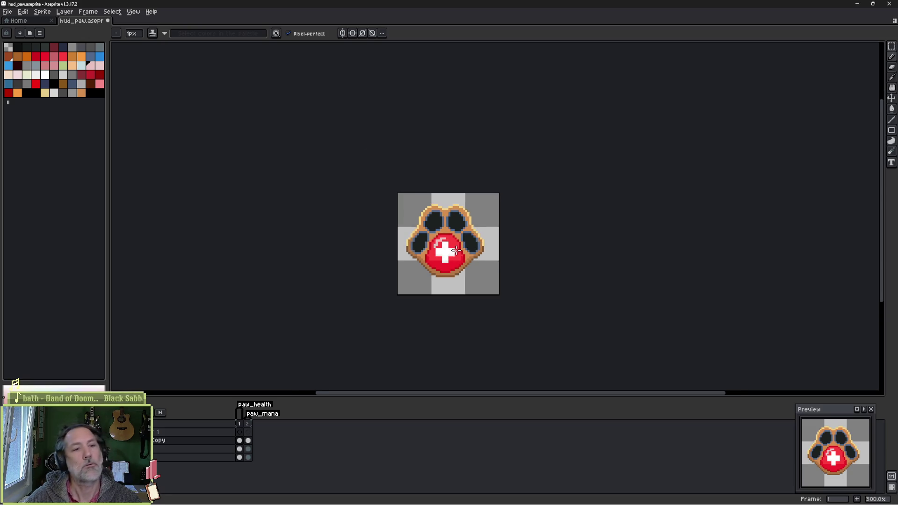
pyautogui.scroll(-3, 456, 251)
pyautogui.scroll(2, 468, 258)
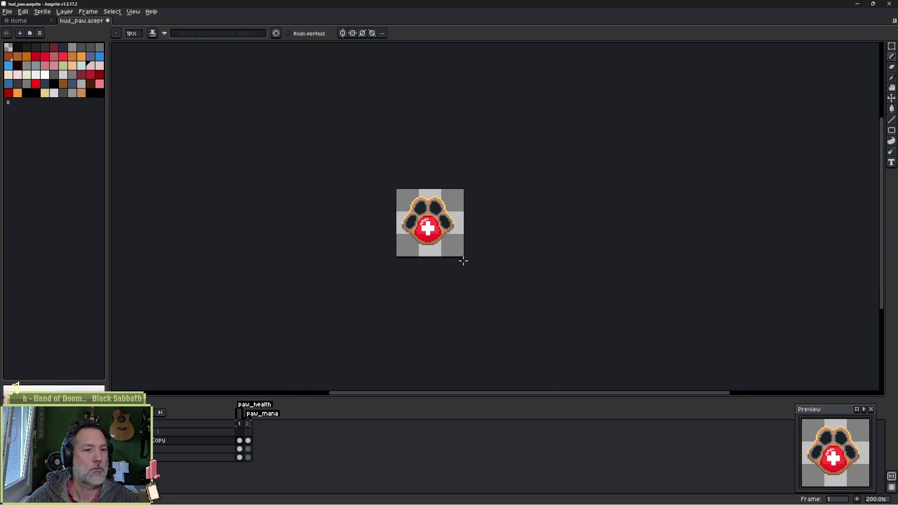
pyautogui.scroll(4, 436, 209)
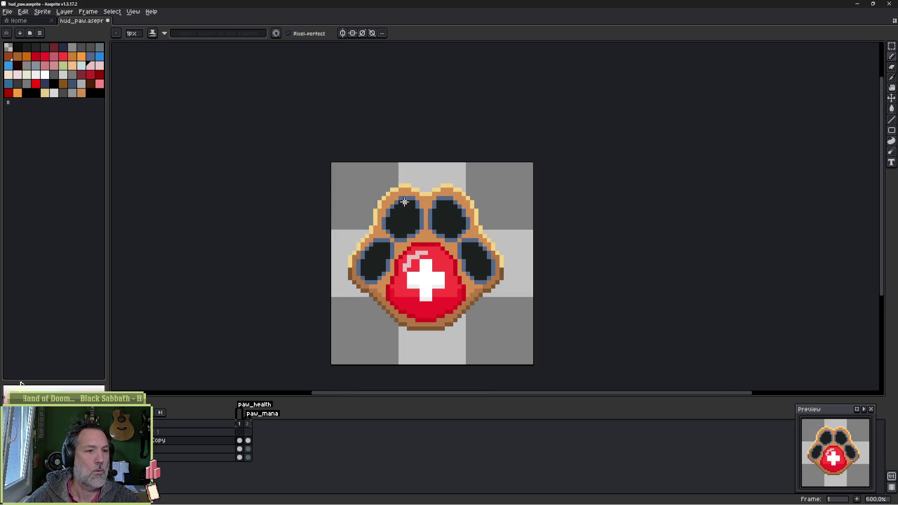
pyautogui.scroll(3, 396, 203)
pyautogui.hscroll(-2, 398, 204)
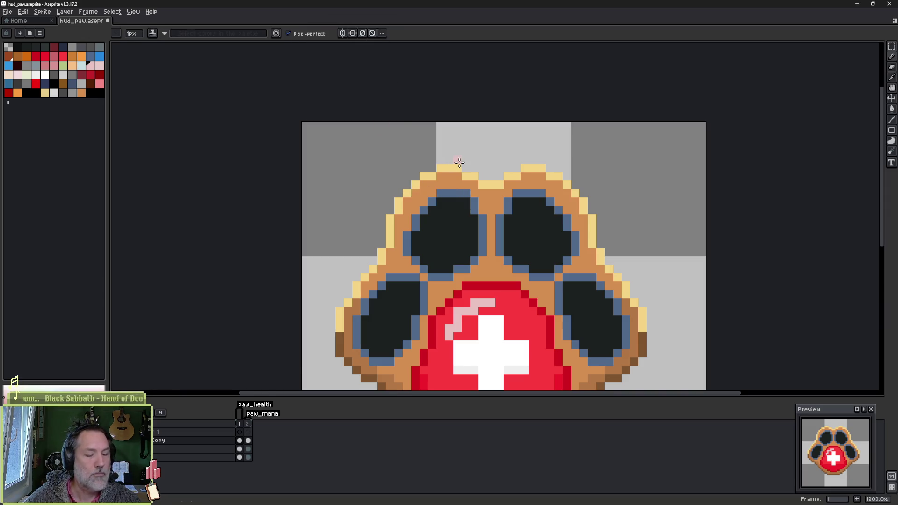
pyautogui.hotkey('ctrl', "'")
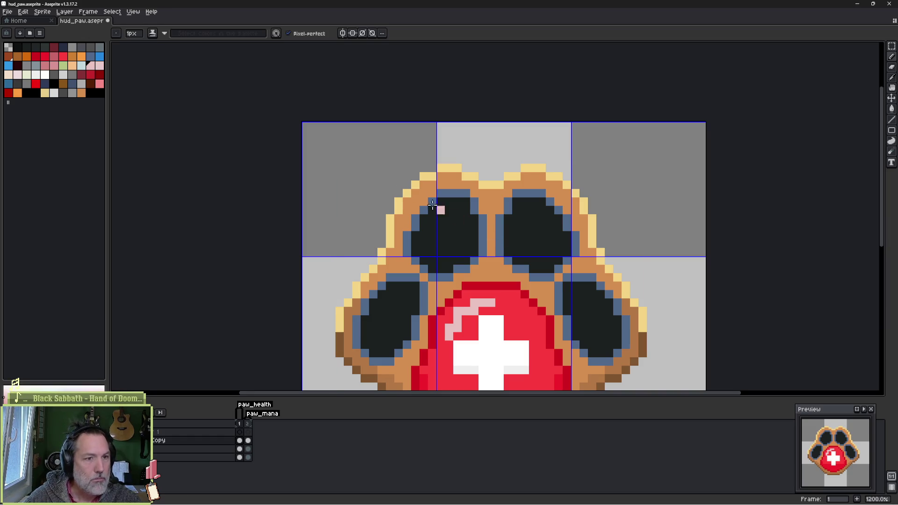
# Step: Turn on horizontal symmetry and undo a test pixel on the upper-left toe
pyautogui.click(343, 32)
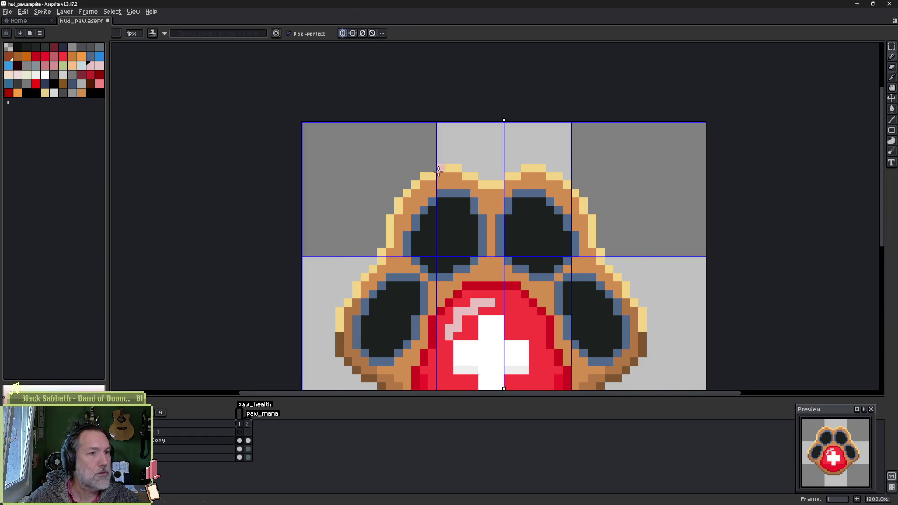
pyautogui.click(389, 177)
pyautogui.hotkey('ctrl', 'z')
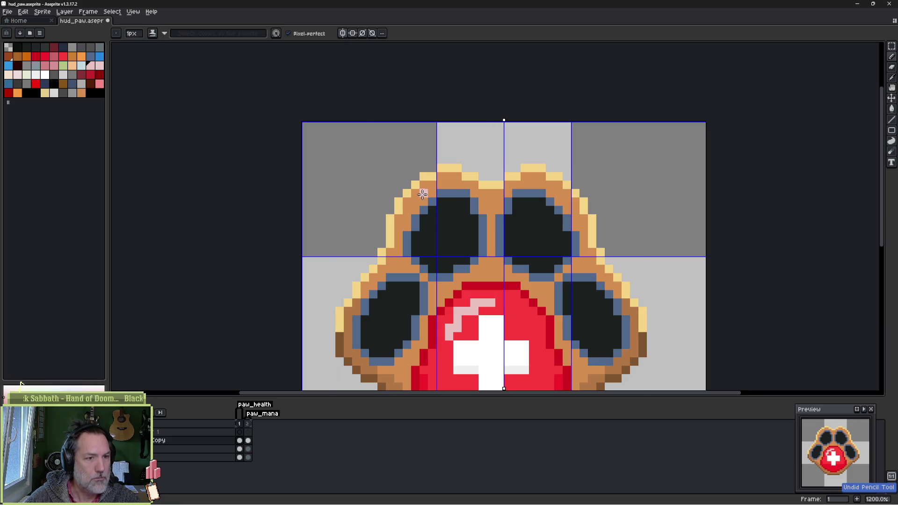
# Step: Try mirrored blue-grey and dark strokes on the top-left toe outline, then undo them
pyautogui.press('alt')
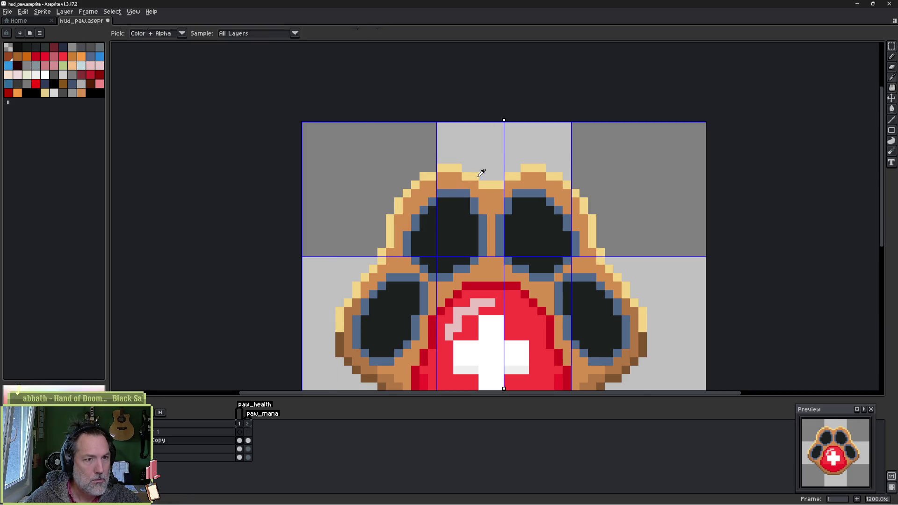
pyautogui.keyDown('alt'); pyautogui.click(483, 185); pyautogui.keyUp('alt')
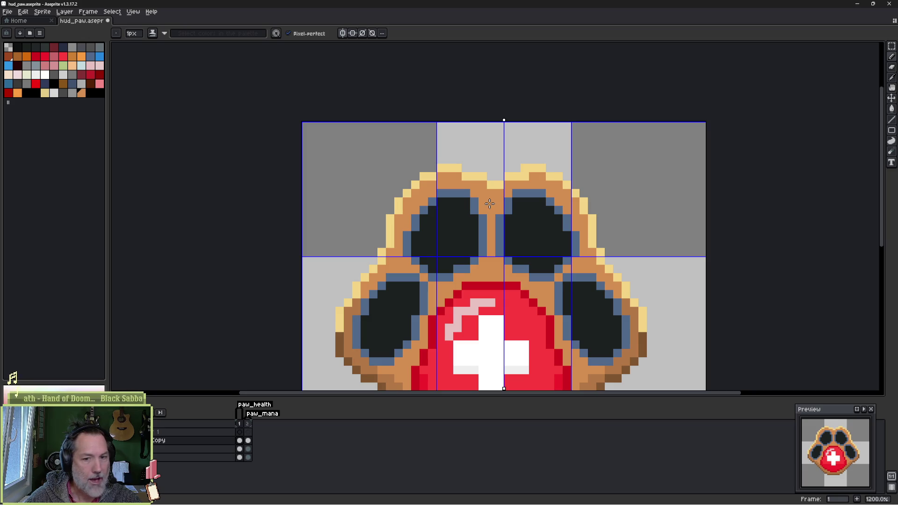
pyautogui.keyDown('alt'); pyautogui.click(445, 191); pyautogui.keyUp('alt')
pyautogui.moveTo(433, 193)
pyautogui.mouseDown()
pyautogui.moveTo(417, 211)
pyautogui.moveTo(428, 206)
pyautogui.mouseUp()
pyautogui.keyDown('alt'); pyautogui.click(422, 227); pyautogui.keyUp('alt')
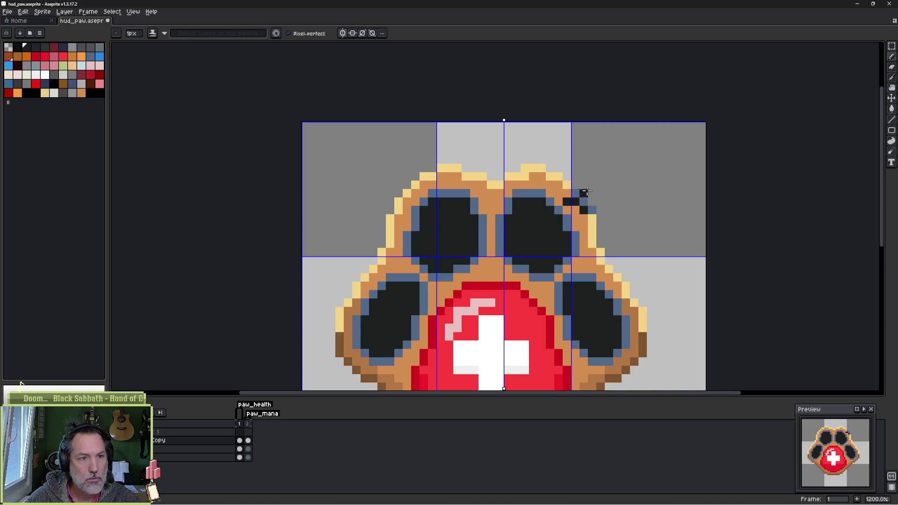
pyautogui.scroll(-3, 457, 201)
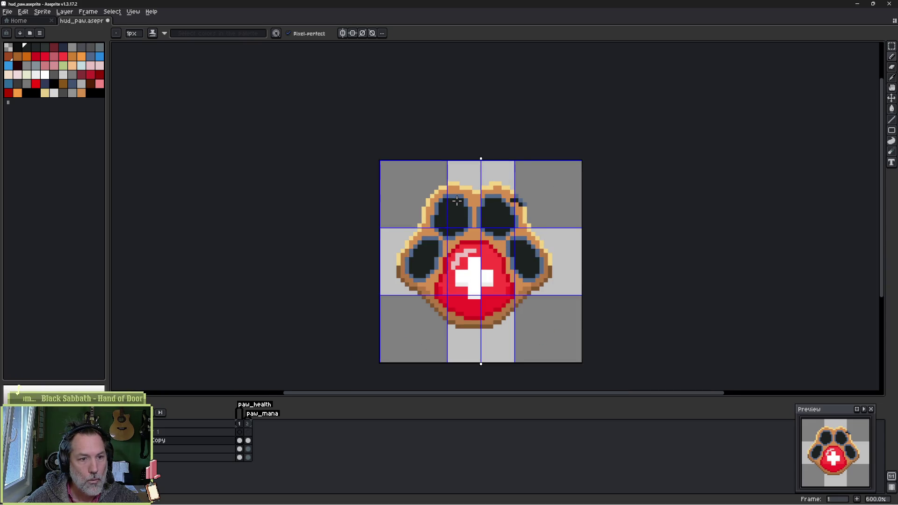
pyautogui.press('v')
pyautogui.hotkey('ctrl', 'z')
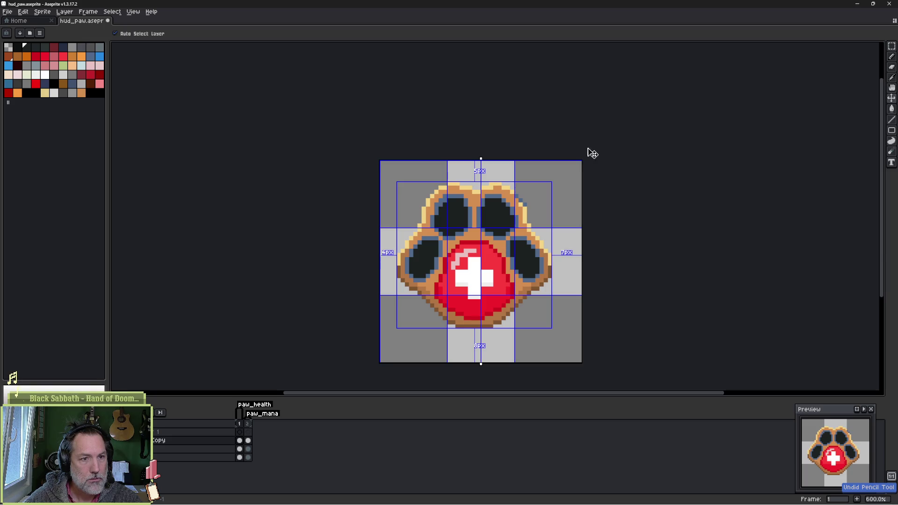
# Step: Shift the whole paw one pixel right with the Move tool
pyautogui.press('b')
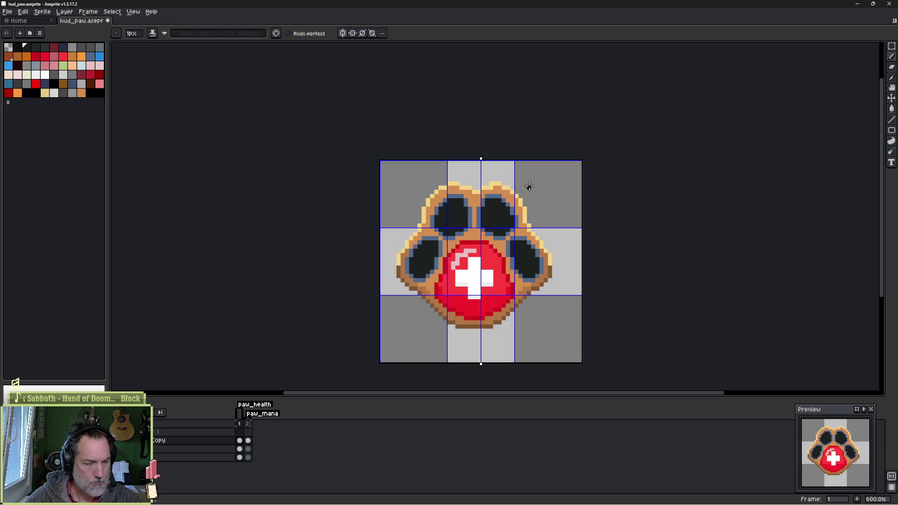
pyautogui.press('v')
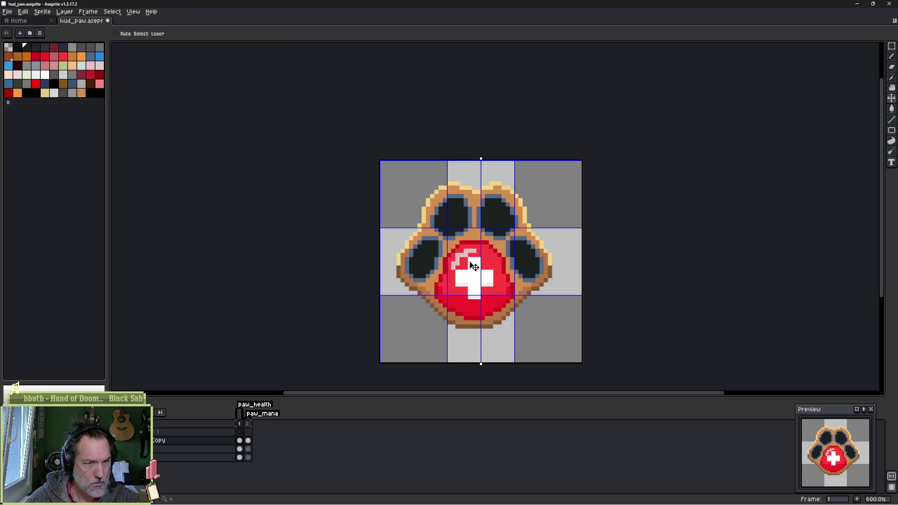
pyautogui.moveTo(472, 266); pyautogui.dragTo(475, 266)
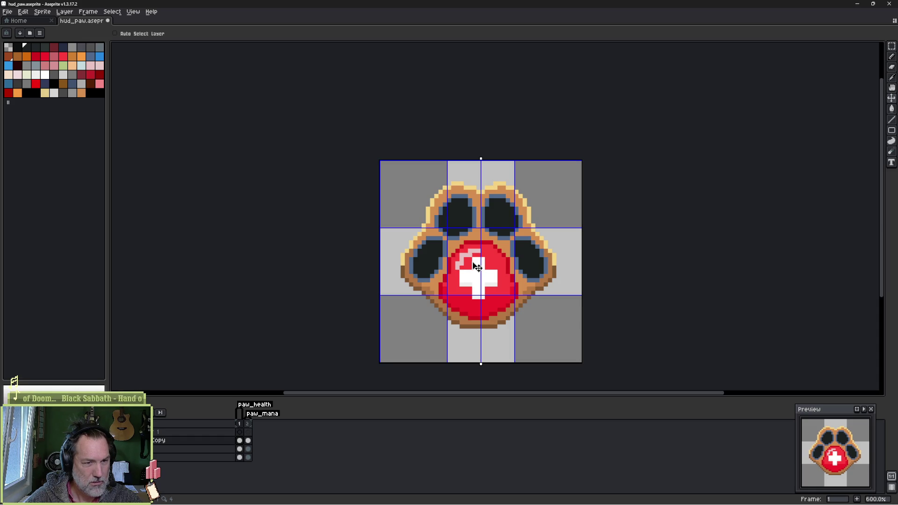
# Step: Select and delete the right half of the paw
pyautogui.press('m')
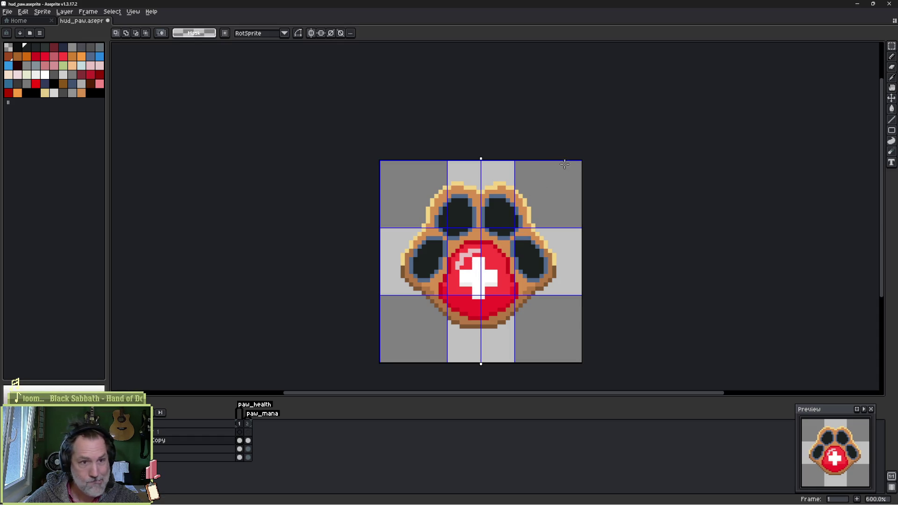
pyautogui.moveTo(475, 160)
pyautogui.mouseDown()
pyautogui.moveTo(498, 365)
pyautogui.moveTo(488, 371)
pyautogui.mouseUp()
pyautogui.press('Escape')
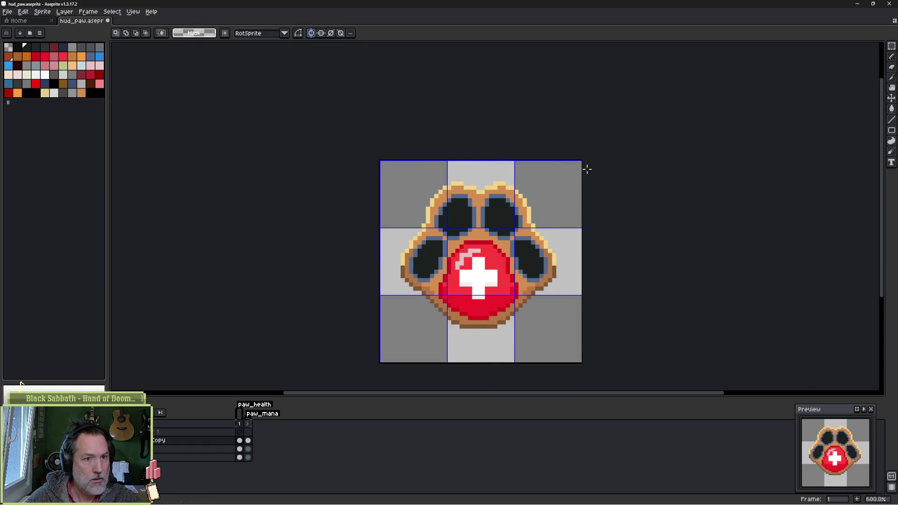
pyautogui.moveTo(583, 154)
pyautogui.mouseDown()
pyautogui.moveTo(501, 389)
pyautogui.moveTo(487, 377)
pyautogui.mouseUp()
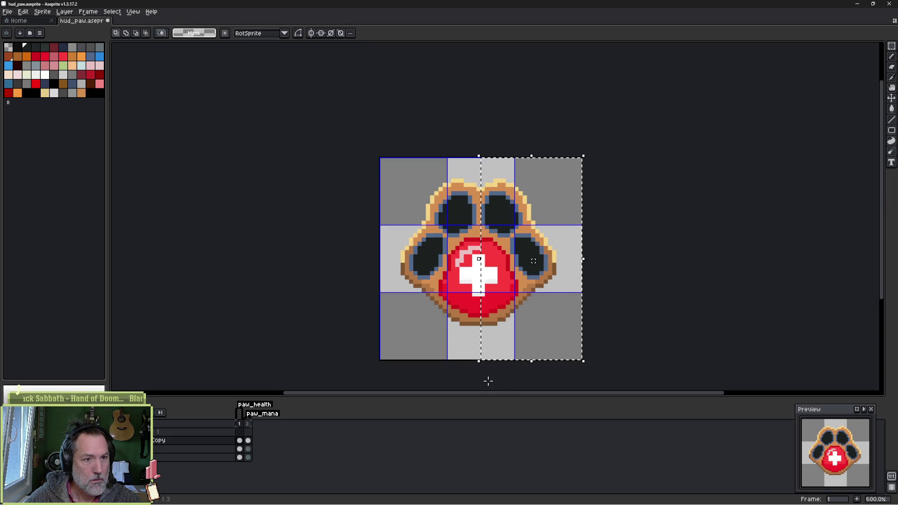
pyautogui.press('Delete')
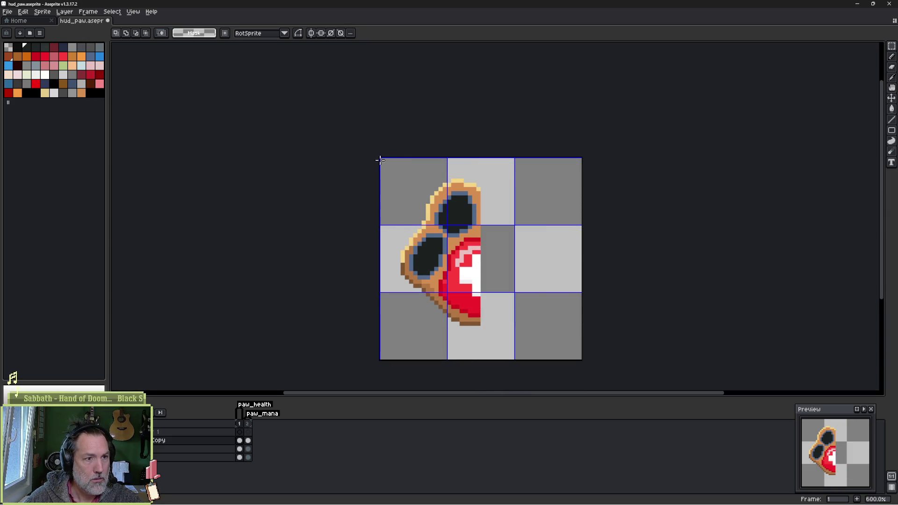
# Step: Copy the left half across, flip it horizontally, deselect, hide the grid and re-enable symmetry
pyautogui.moveTo(379, 157)
pyautogui.mouseDown()
pyautogui.moveTo(461, 341)
pyautogui.moveTo(482, 361)
pyautogui.mouseUp()
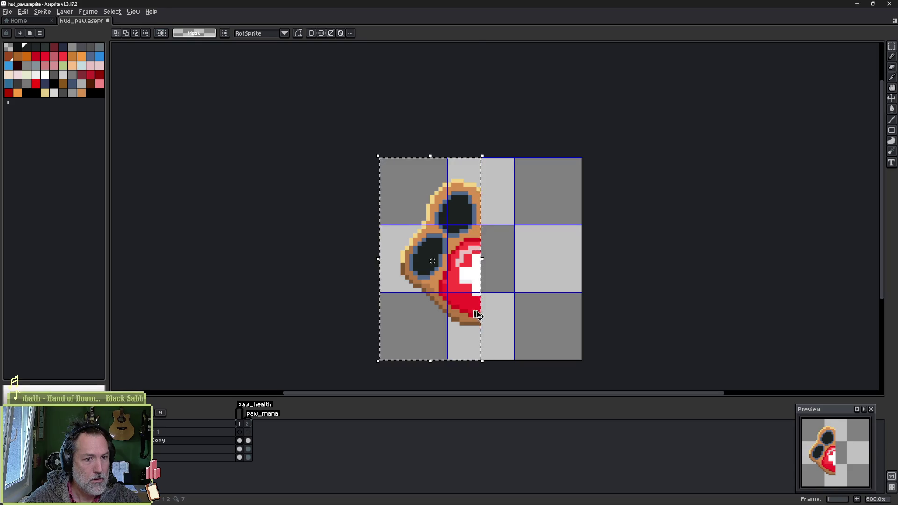
pyautogui.moveTo(487, 313); pyautogui.dragTo(579, 317)
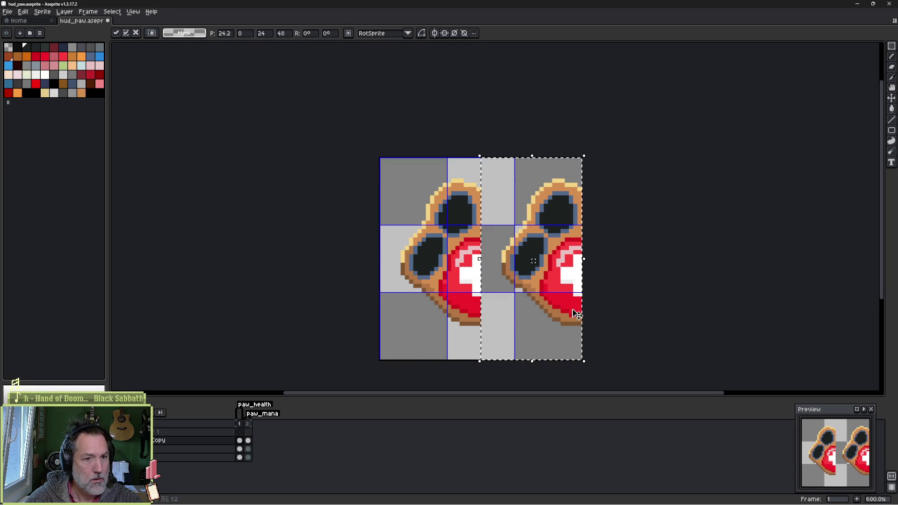
pyautogui.hotkey('shift', 'h')
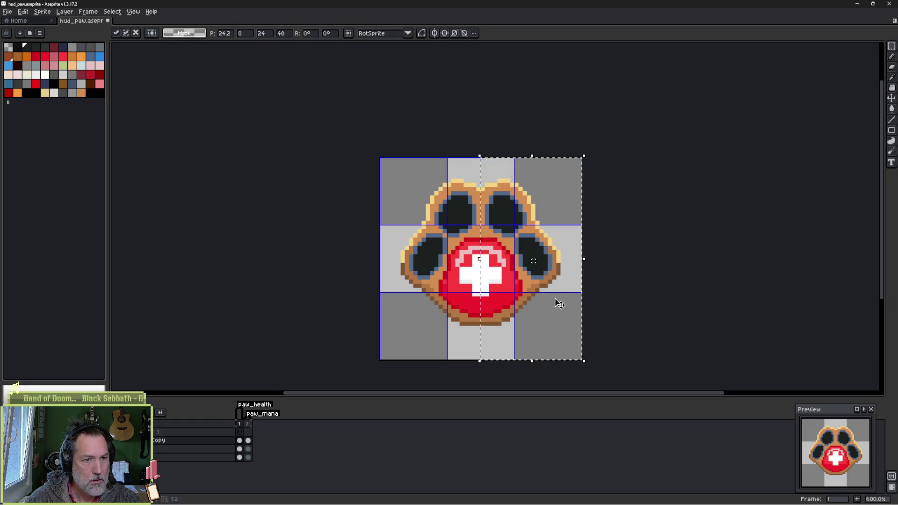
pyautogui.hotkey('ctrl', 'd')
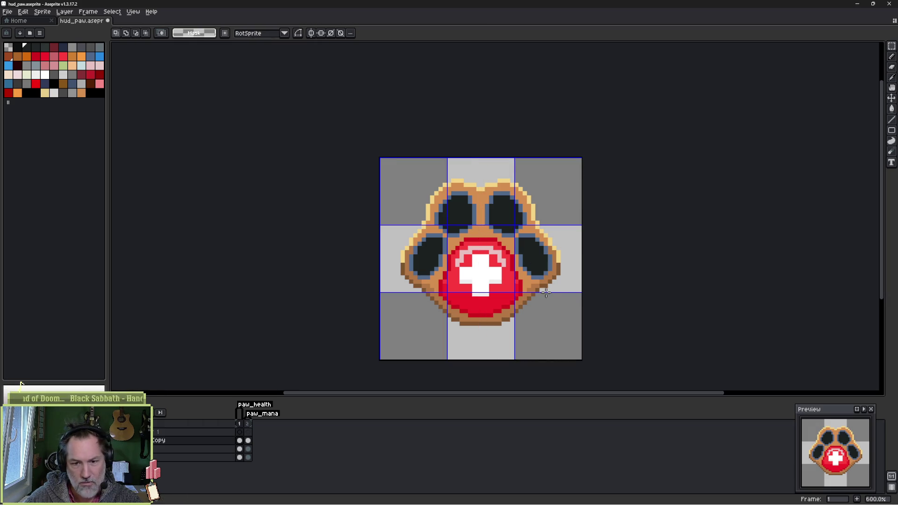
pyautogui.hotkey('ctrl', "'")
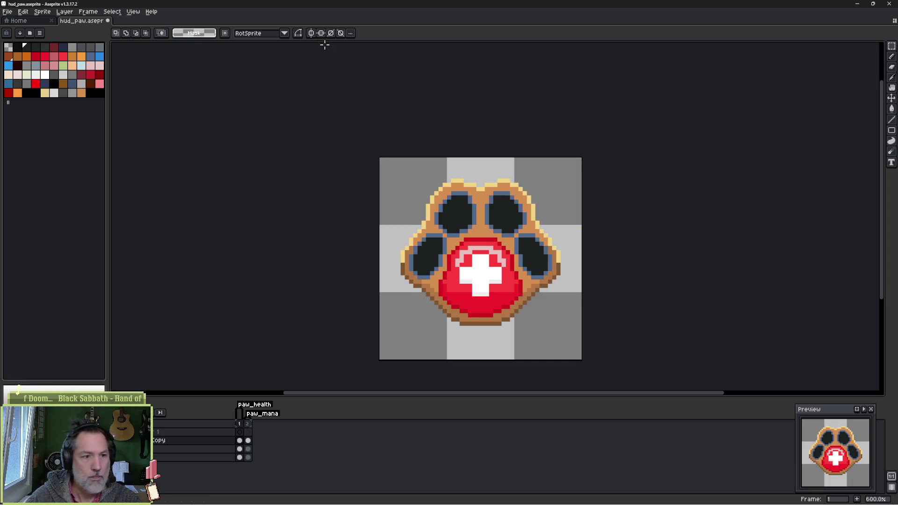
pyautogui.click(311, 33)
pyautogui.scroll(1, 506, 255)
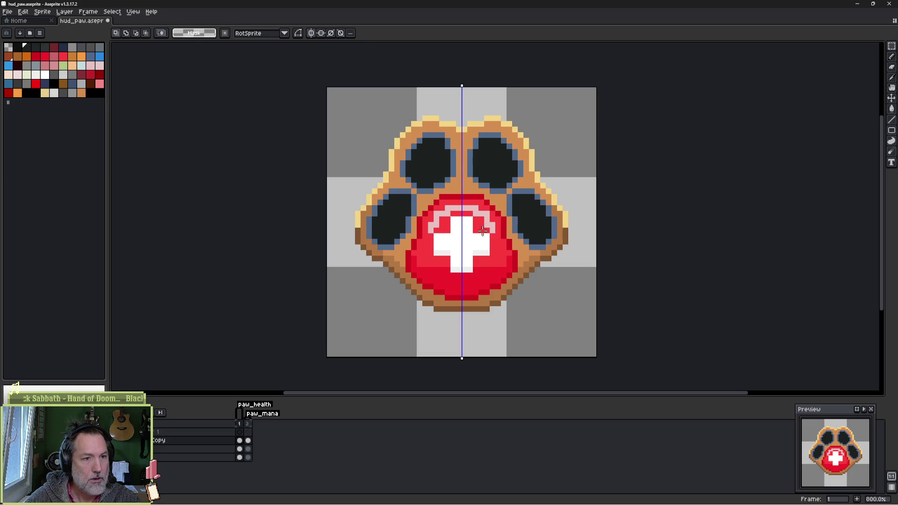
# Step: Return to the pencil, sample two reds from the pad, and zoom in on the upper toes
pyautogui.press('b')
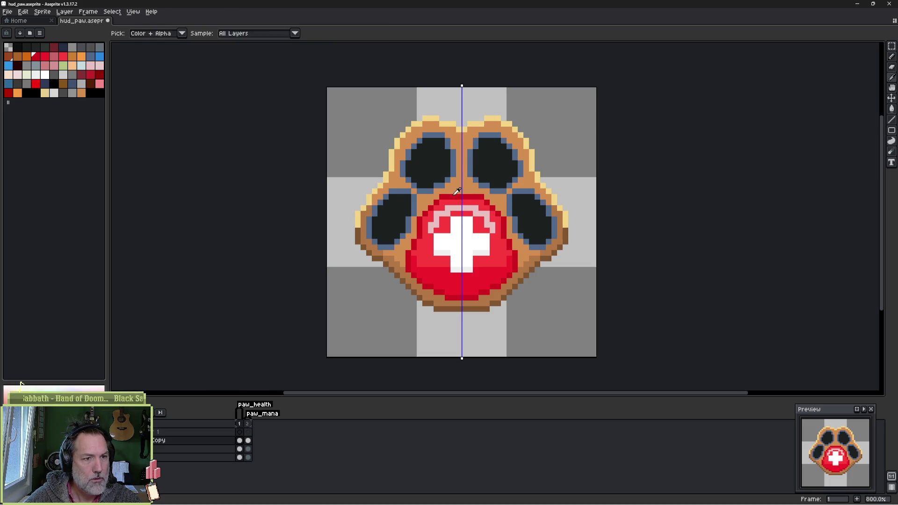
pyautogui.keyDown('alt'); pyautogui.click(467, 205); pyautogui.keyUp('alt')
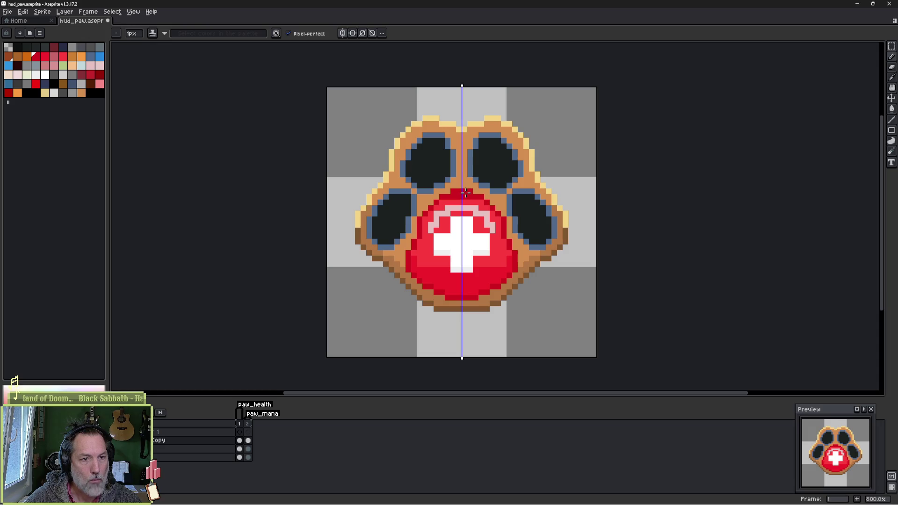
pyautogui.keyDown('alt'); pyautogui.click(457, 195); pyautogui.keyUp('alt')
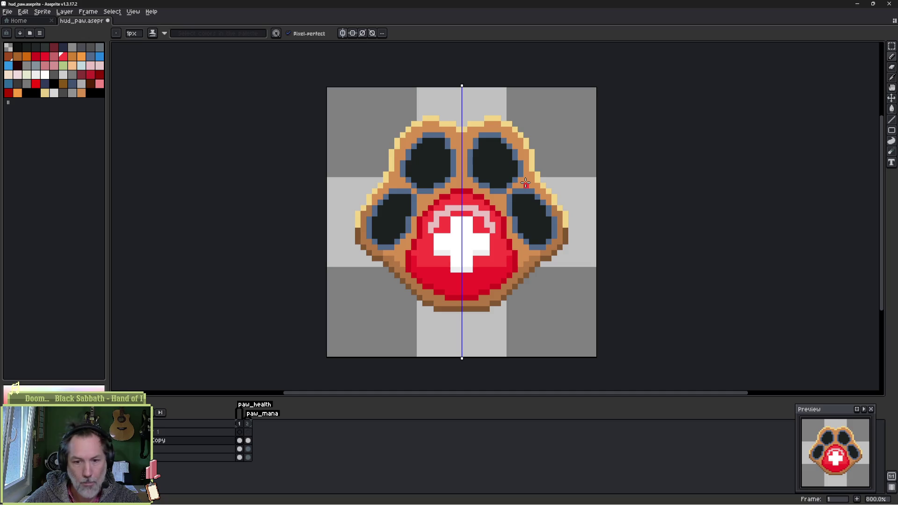
pyautogui.scroll(4, 450, 148)
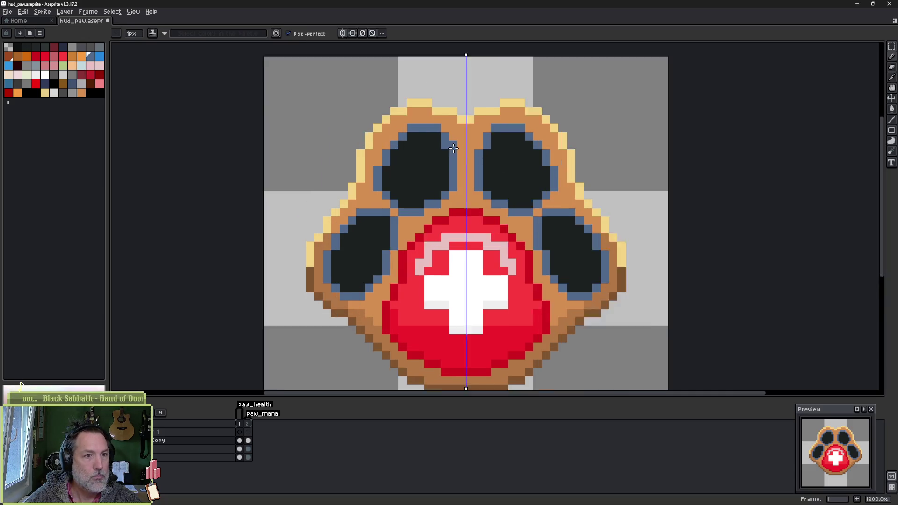
# Step: Touch up the upper toe pads' outline pixels in dark and slate blue
pyautogui.click(453, 124)
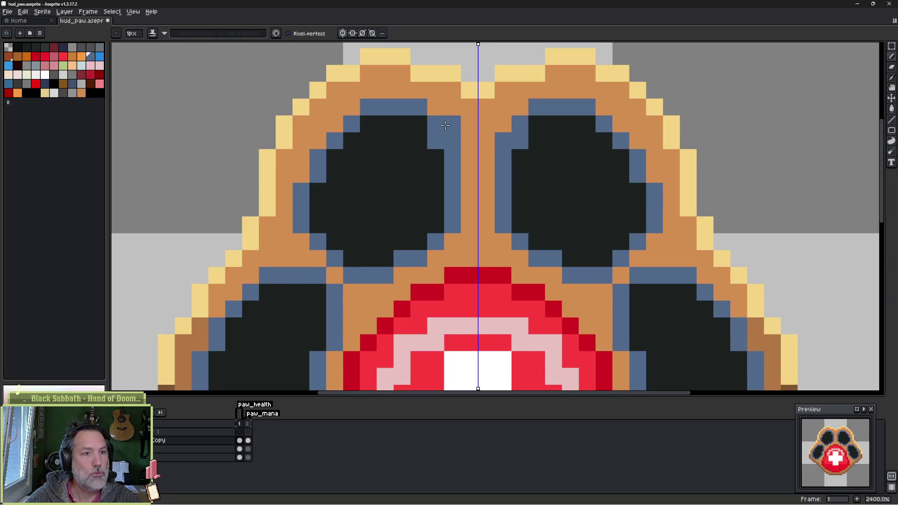
pyautogui.keyDown('alt'); pyautogui.click(421, 129); pyautogui.keyUp('alt')
pyautogui.click(431, 136)
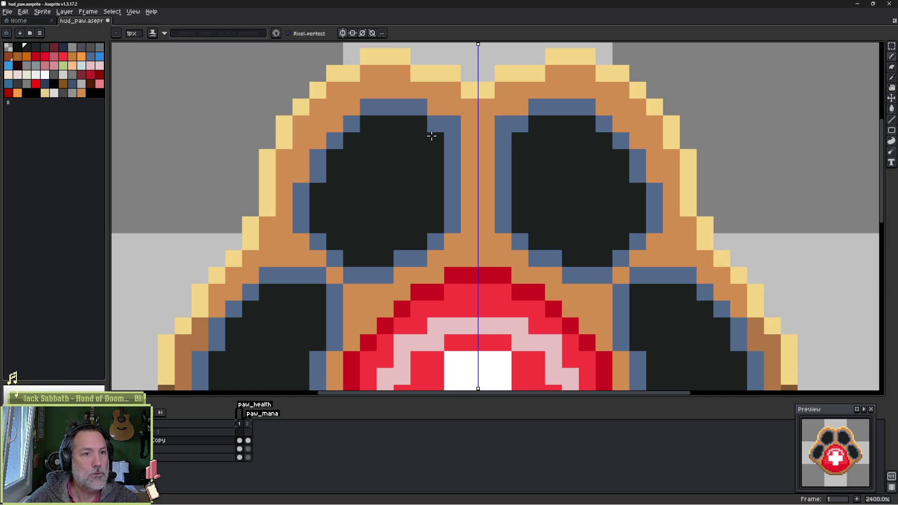
pyautogui.click(429, 125)
pyautogui.keyDown('alt'); pyautogui.click(423, 104); pyautogui.keyUp('alt')
pyautogui.click(425, 143)
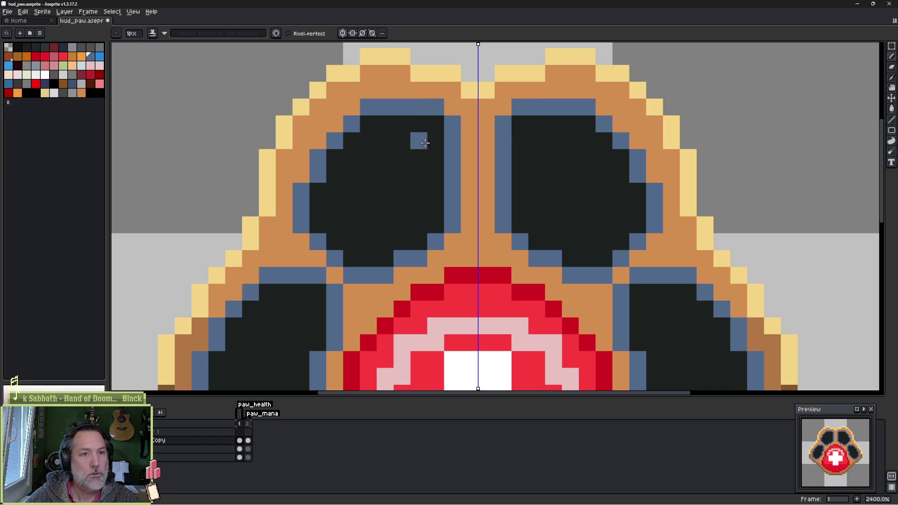
# Step: Repaint the lower toe pads' bottom edges dark and slate blue, undoing a stray red-pad pixel
pyautogui.moveTo(377, 210); pyautogui.dragTo(411, 116)
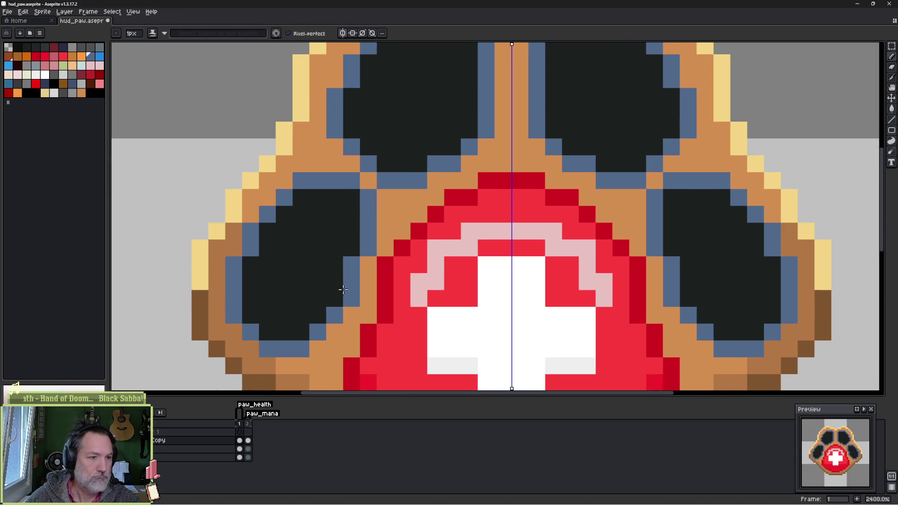
pyautogui.keyDown('alt'); pyautogui.click(329, 293); pyautogui.keyUp('alt')
pyautogui.click(335, 316)
pyautogui.click(318, 333)
pyautogui.keyDown('alt'); pyautogui.click(349, 292); pyautogui.keyUp('alt')
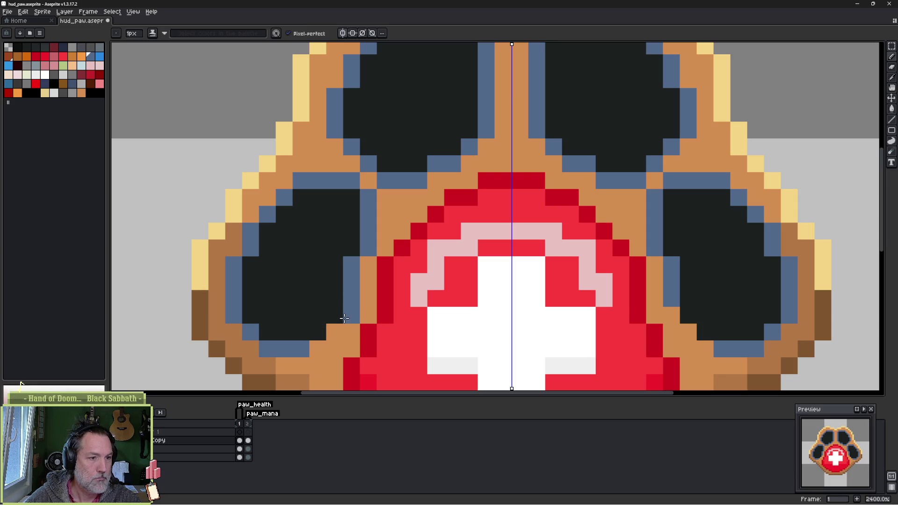
pyautogui.click(336, 333)
pyautogui.click(318, 350)
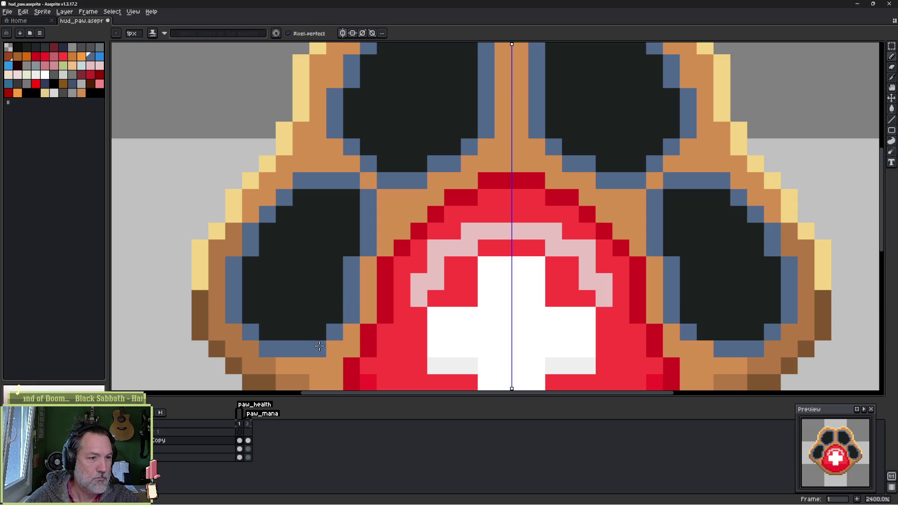
pyautogui.click(385, 282)
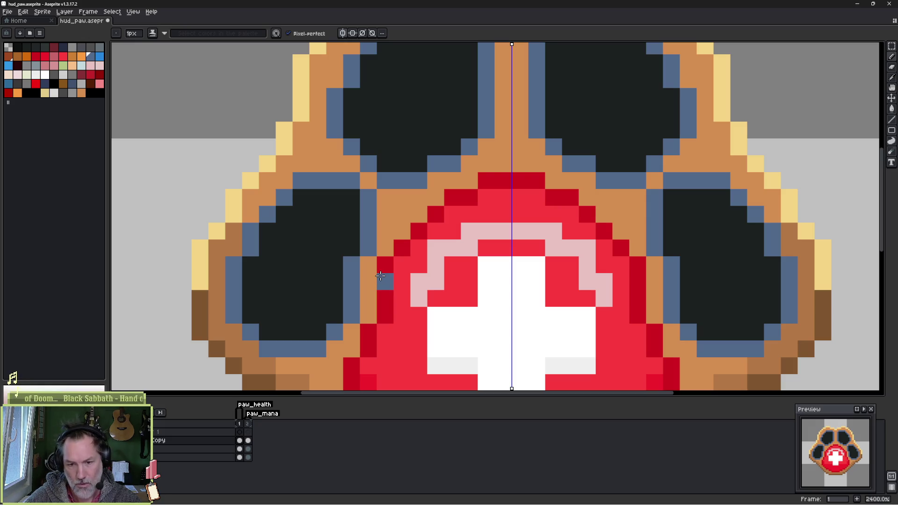
pyautogui.hotkey('ctrl', 'z')
pyautogui.click(457, 263)
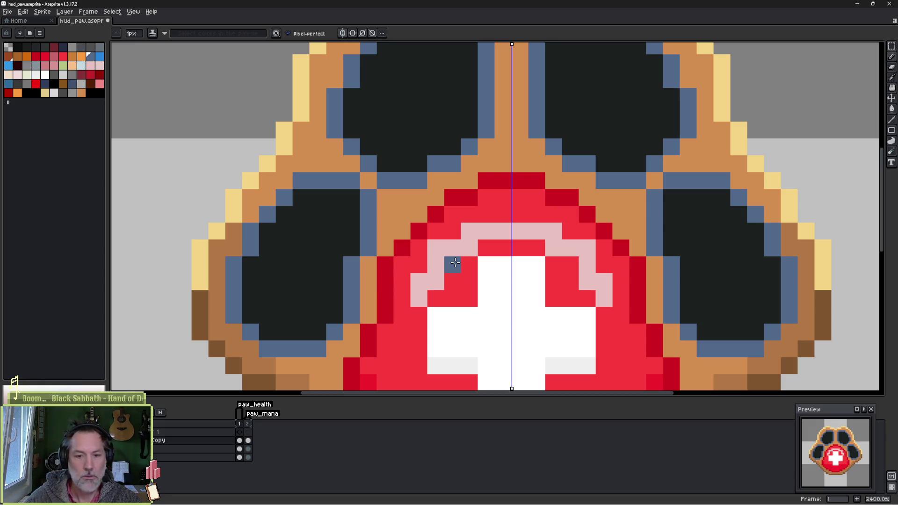
# Step: Recentre the whole paw in view and switch off mirrored drawing
pyautogui.scroll(-5, 422, 265)
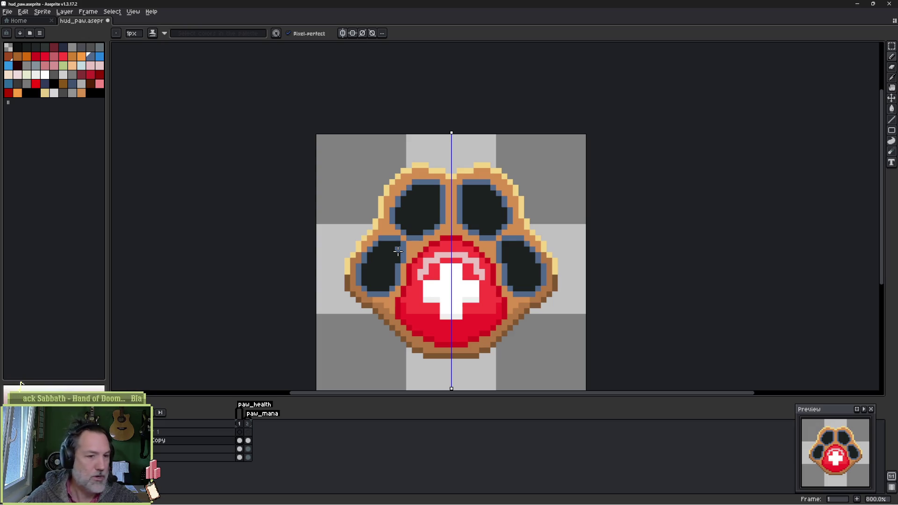
pyautogui.moveTo(423, 199); pyautogui.dragTo(421, 212)
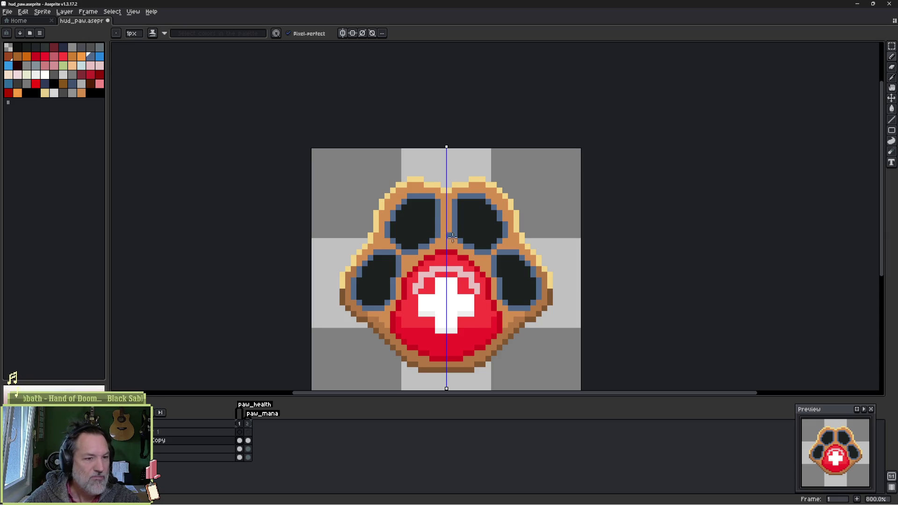
pyautogui.click(343, 34)
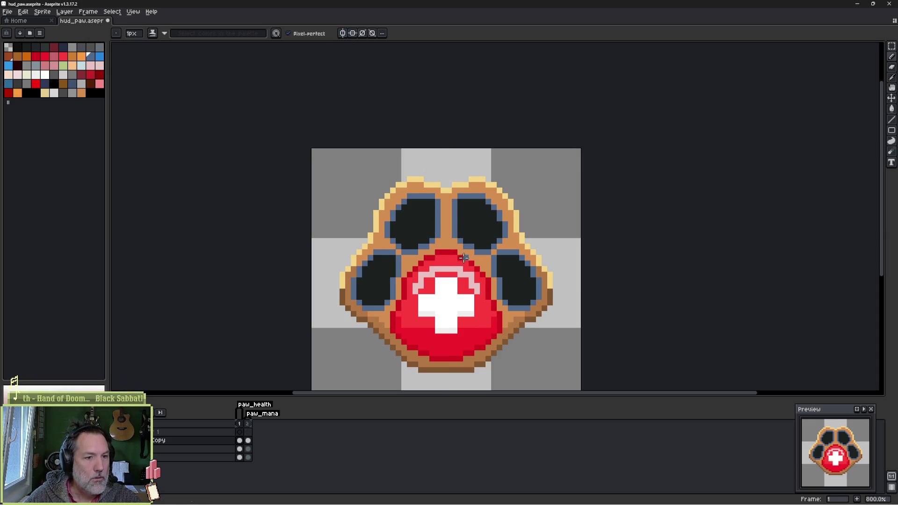
# Step: With symmetry back on, add a highlight streak to the red pad and tidy the paw's edge pixels
pyautogui.keyDown('alt'); pyautogui.click(452, 266); pyautogui.keyUp('alt')
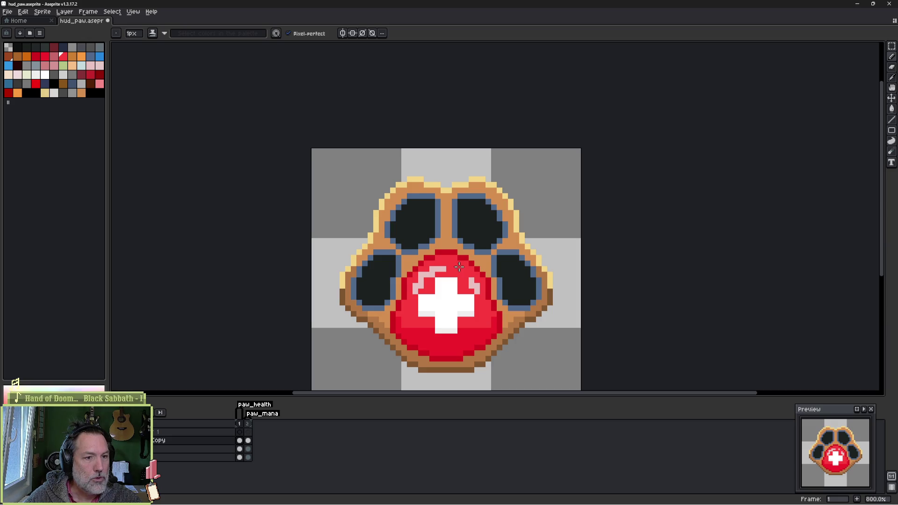
pyautogui.click(343, 34)
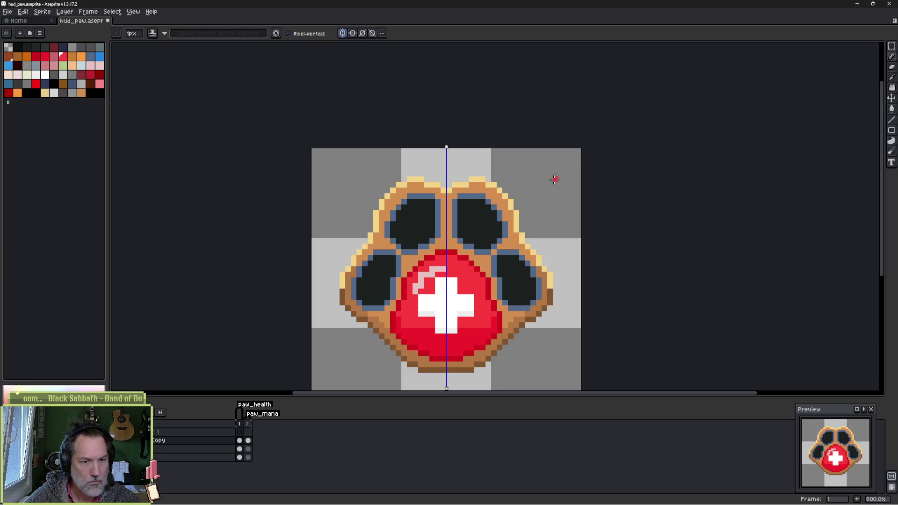
pyautogui.press('e')
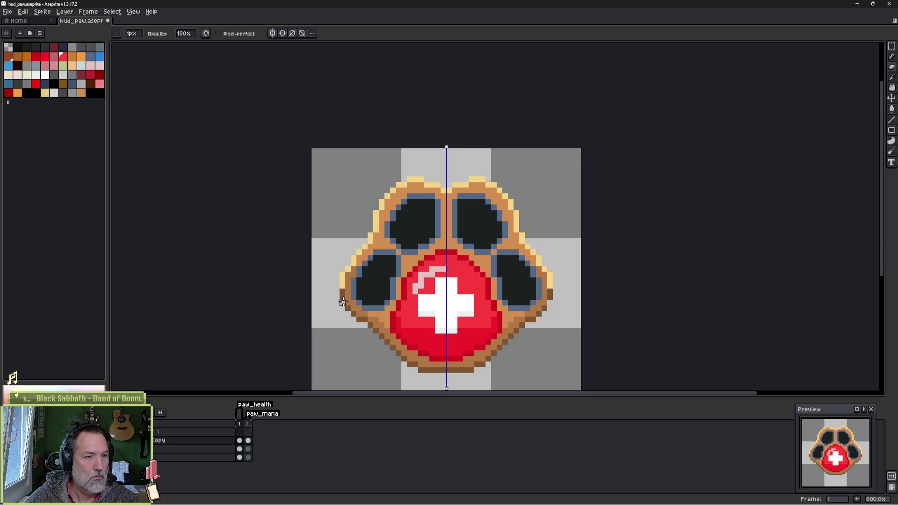
pyautogui.press('b')
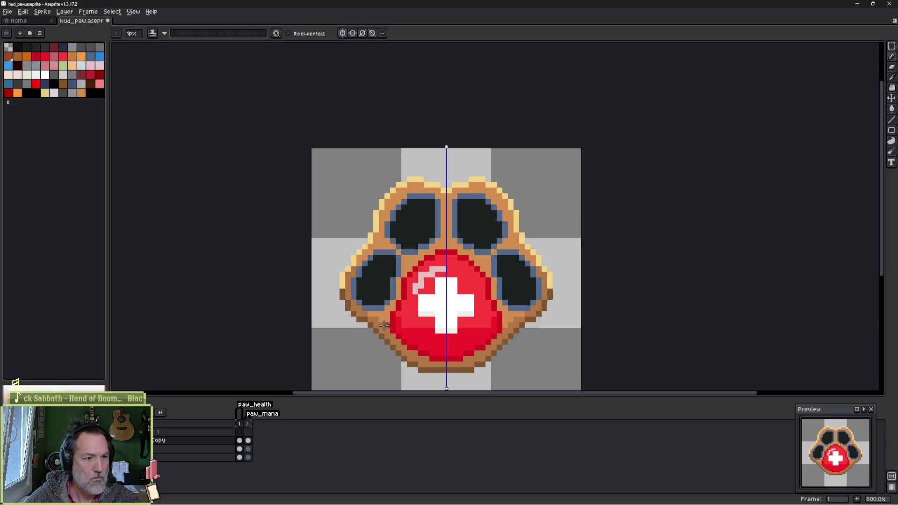
pyautogui.press('i')
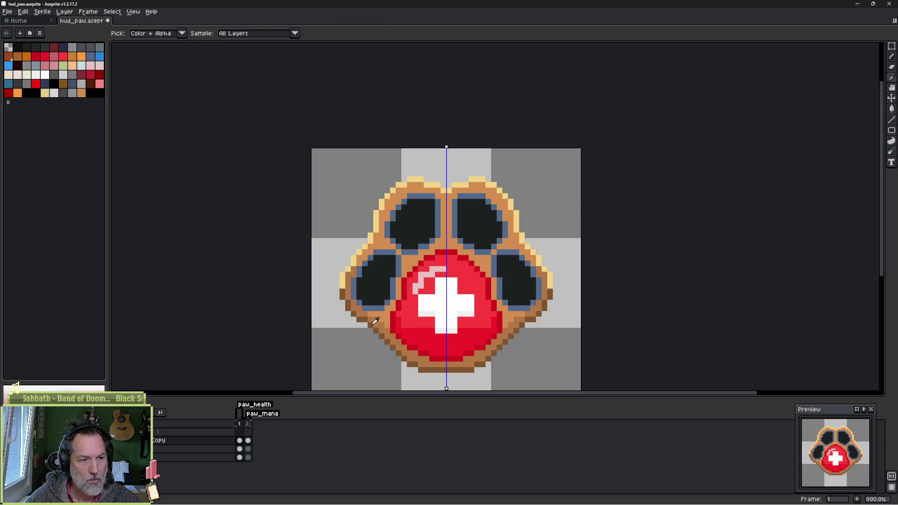
pyautogui.press('b')
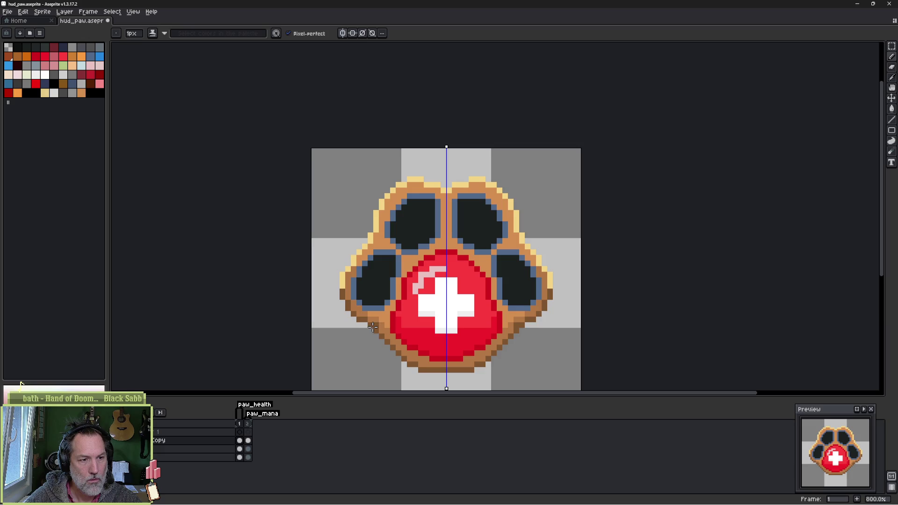
pyautogui.press('e')
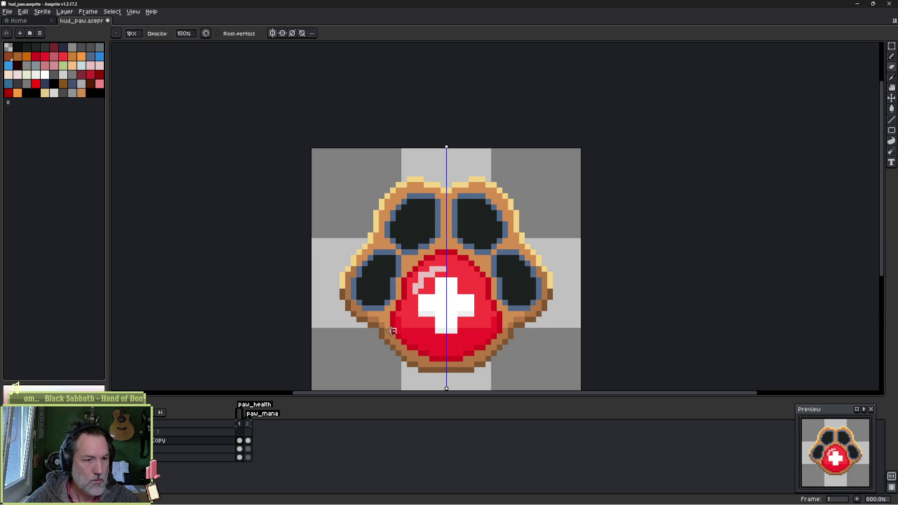
pyautogui.press('b')
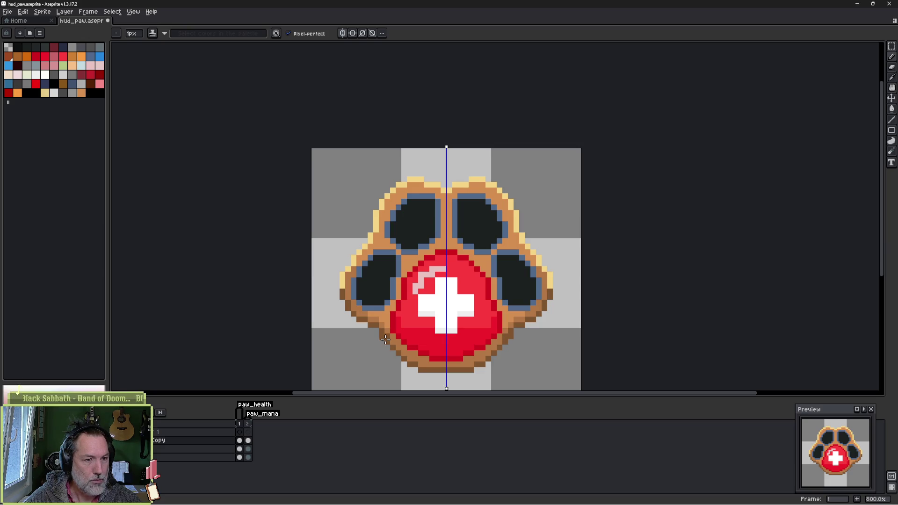
pyautogui.press('e')
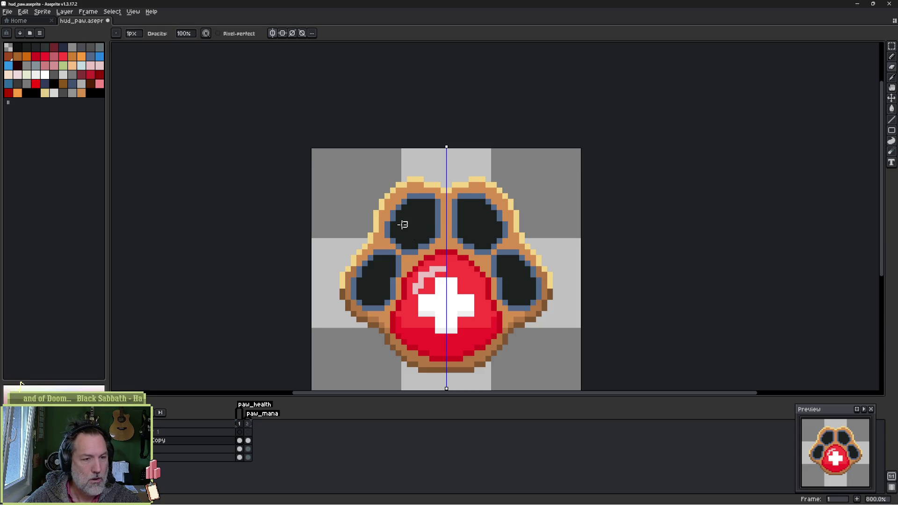
# Step: Check the paw at different zooms, then bring the Godot editor to the front
pyautogui.scroll(-4, 447, 237)
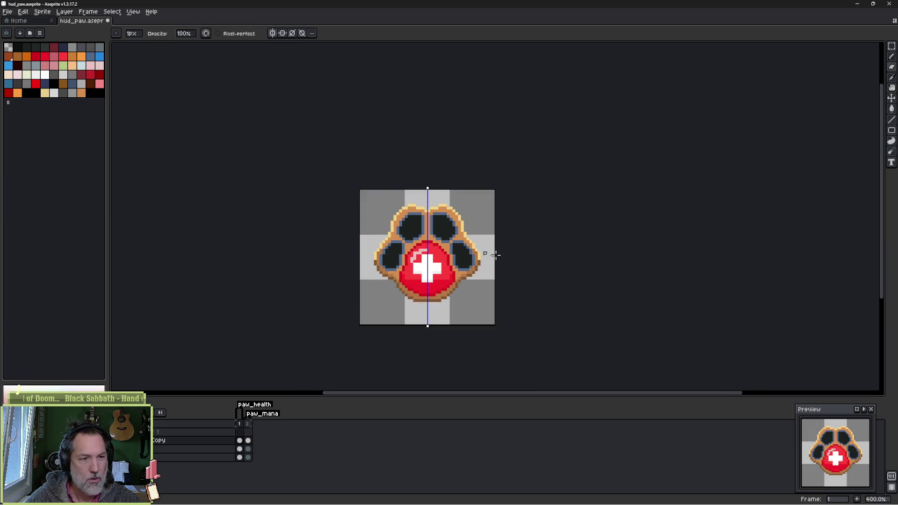
pyautogui.scroll(4, 450, 246)
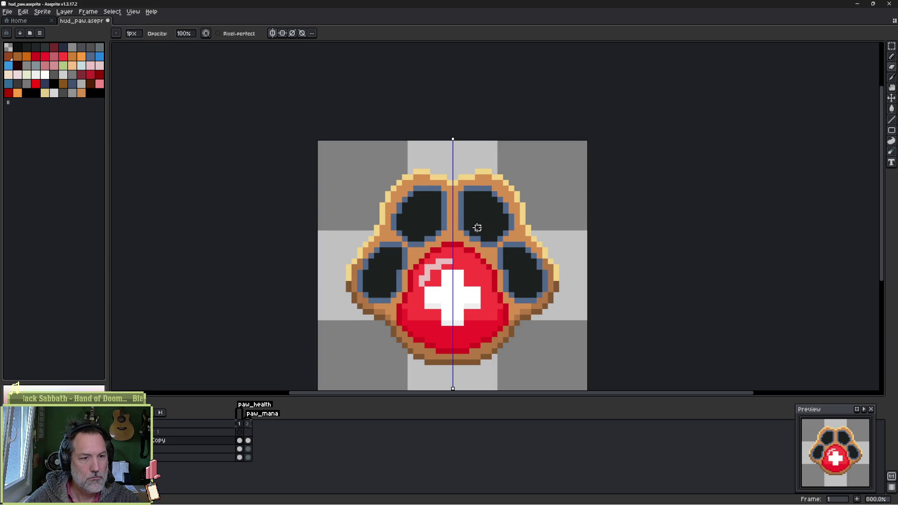
pyautogui.hotkey('alt', 'Tab')
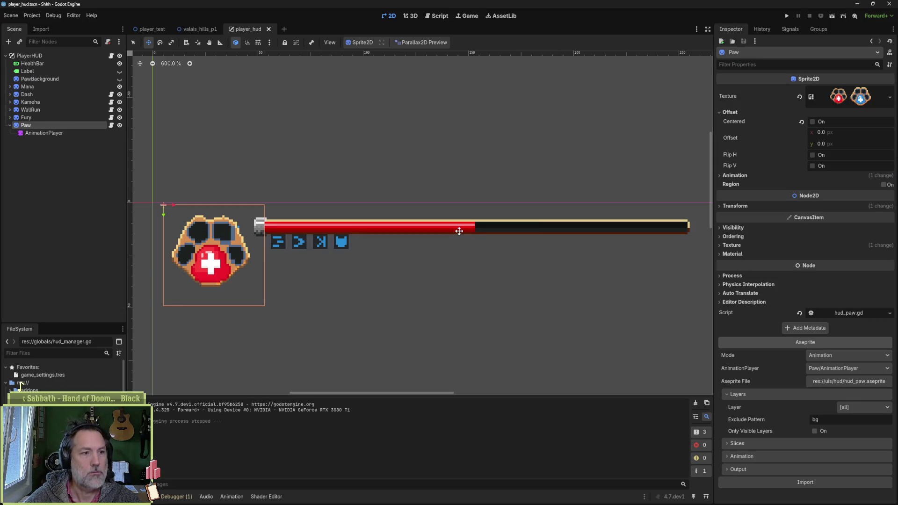
# Step: Reimport the paw sprite, playtest moving the cat right and left, then return to Aseprite
pyautogui.click(815, 483)
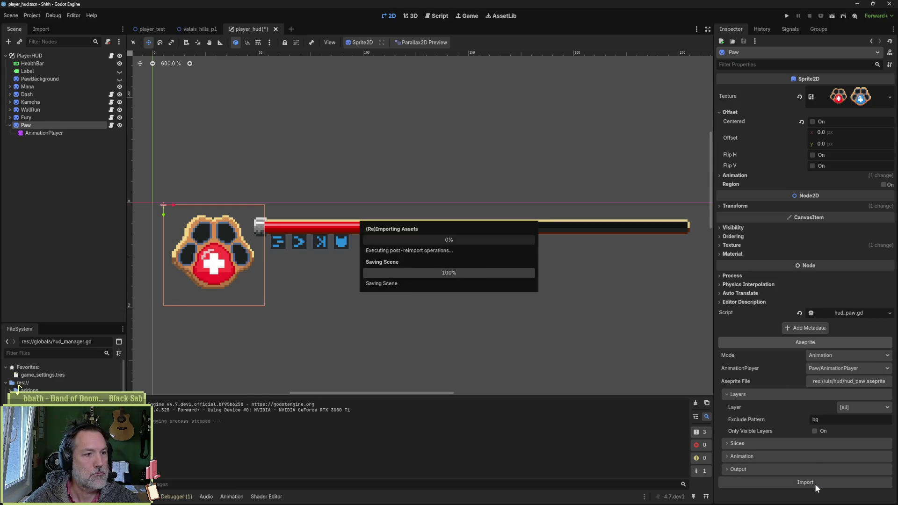
pyautogui.press('F5')
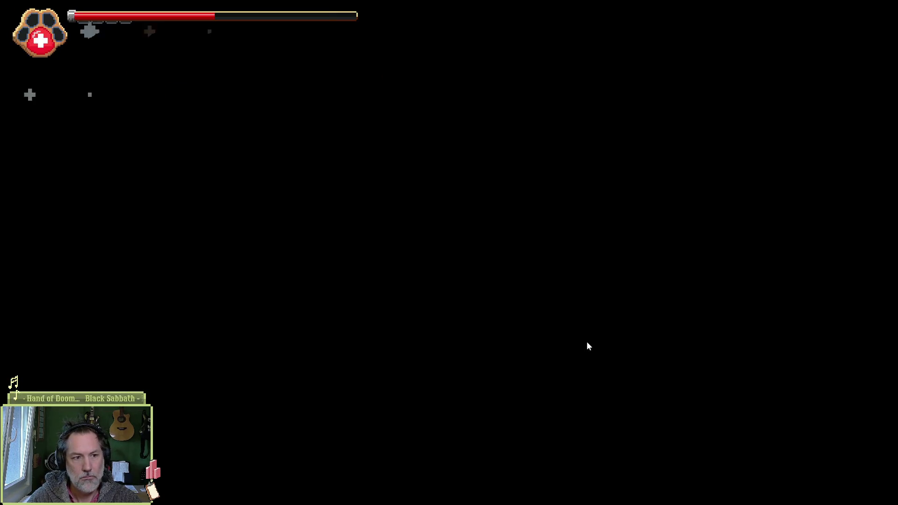
pyautogui.press('Right')
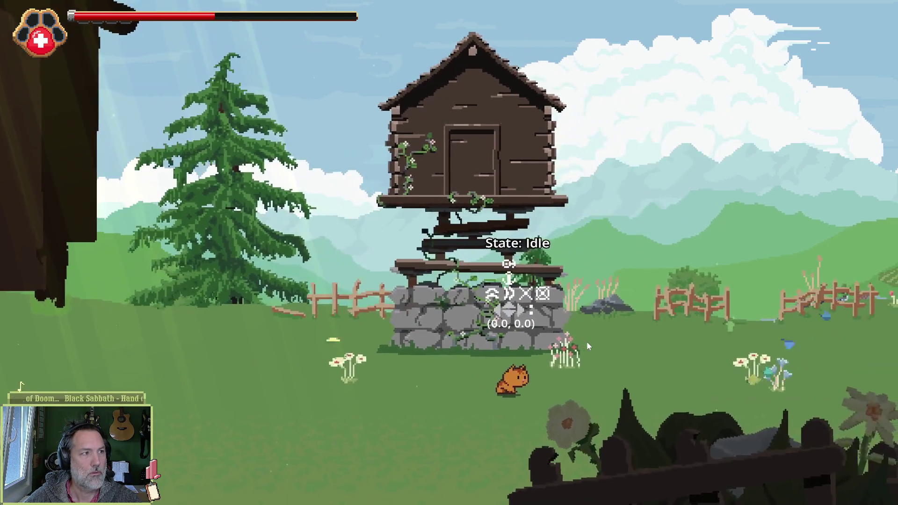
pyautogui.press('Left')
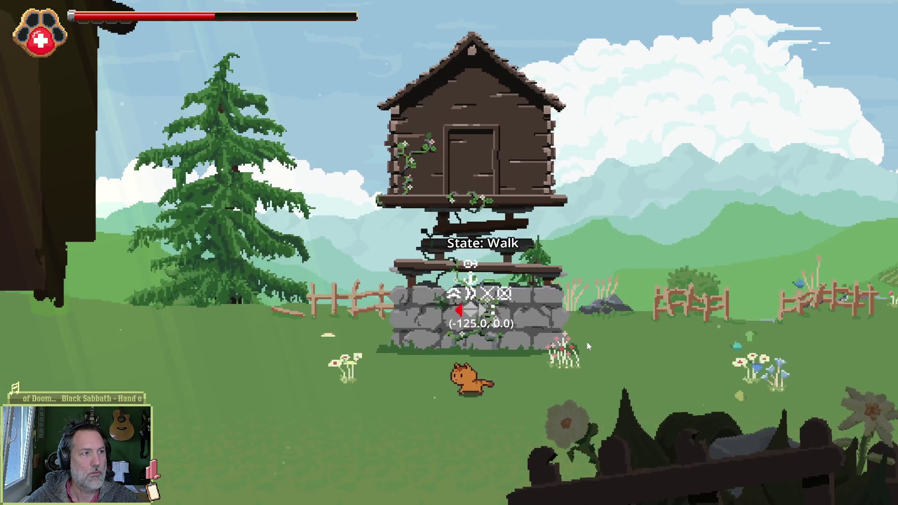
pyautogui.press('F8')
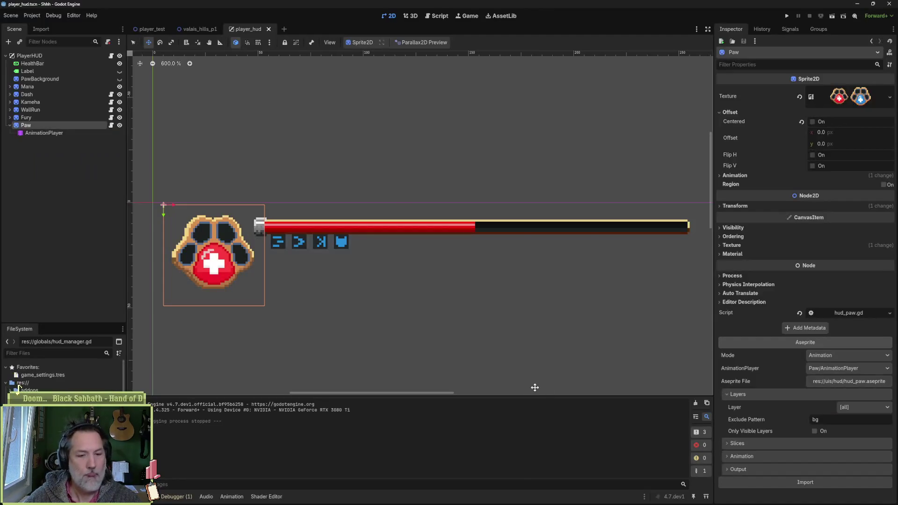
pyautogui.hotkey('alt', 'Tab')
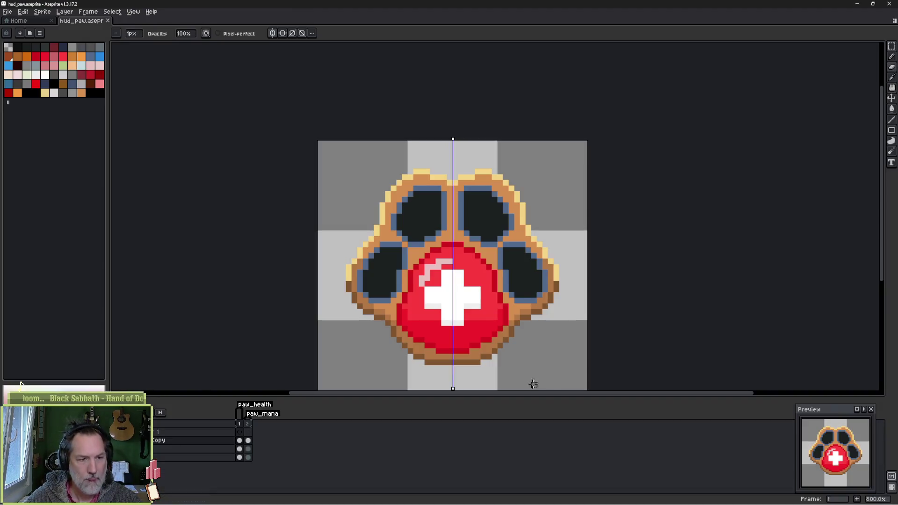
# Step: Flatten the upper toes' top outline and trim three stepped corner pixels, then return to Godot
pyautogui.scroll(1, 405, 187)
pyautogui.scroll(1, 405, 188)
pyautogui.moveTo(419, 164); pyautogui.dragTo(445, 157)
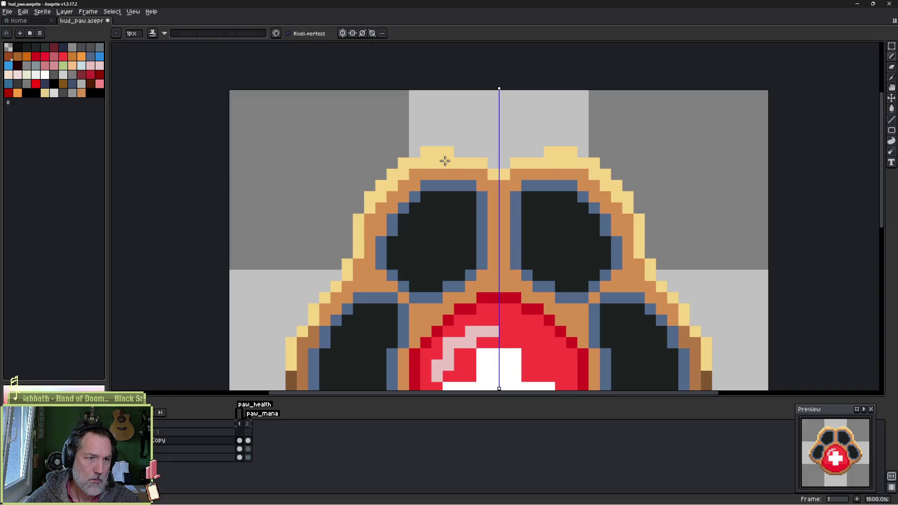
pyautogui.click(380, 187)
pyautogui.click(391, 174)
pyautogui.click(369, 197)
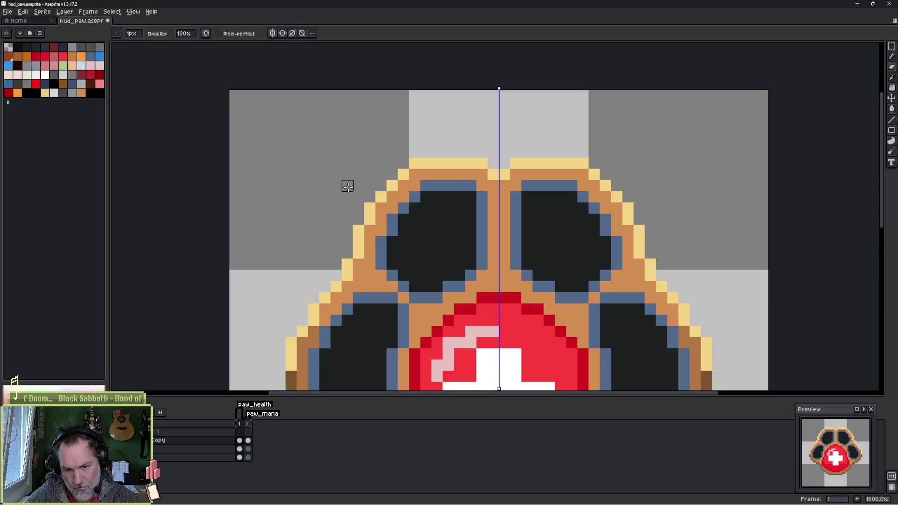
pyautogui.hotkey('alt', 'Tab')
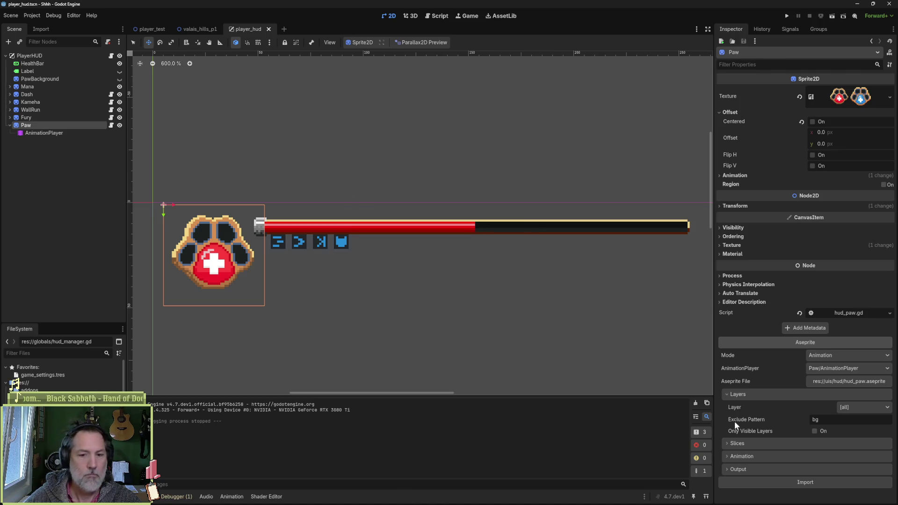
# Step: Reimport the paw, check the mana and health frames in Aseprite, save hud_paw, and return to Godot
pyautogui.click(770, 483)
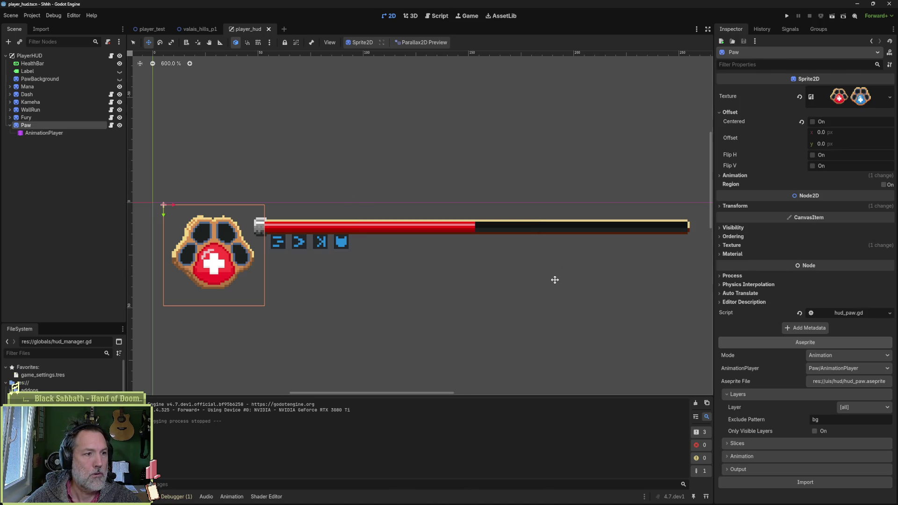
pyautogui.hotkey('alt', 'Tab')
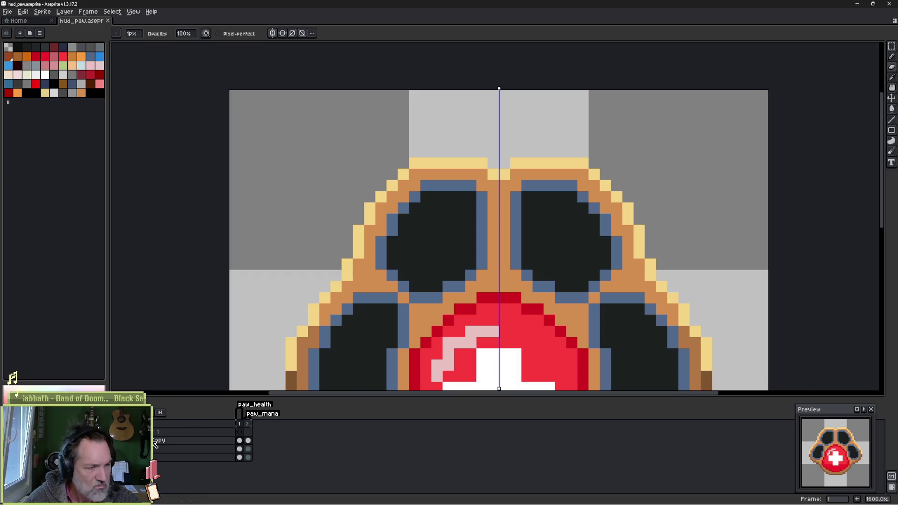
pyautogui.scroll(-5, 269, 355)
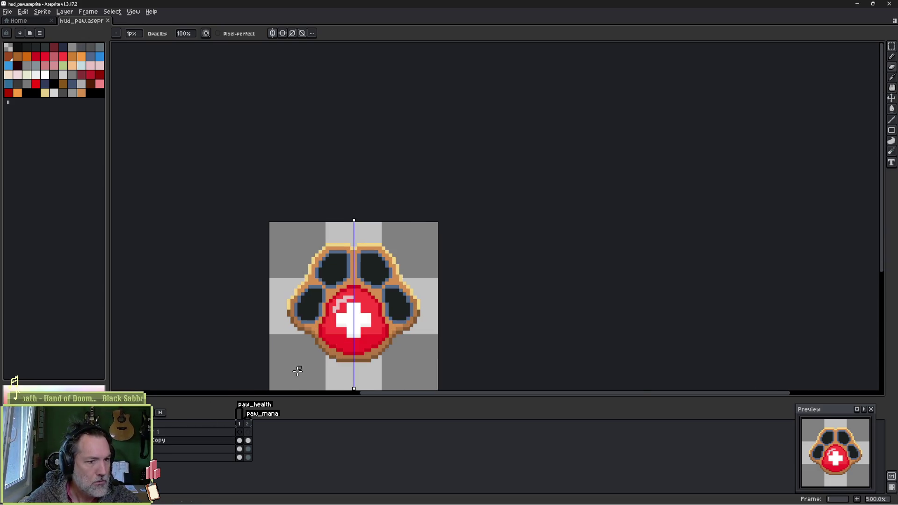
pyautogui.click(248, 441)
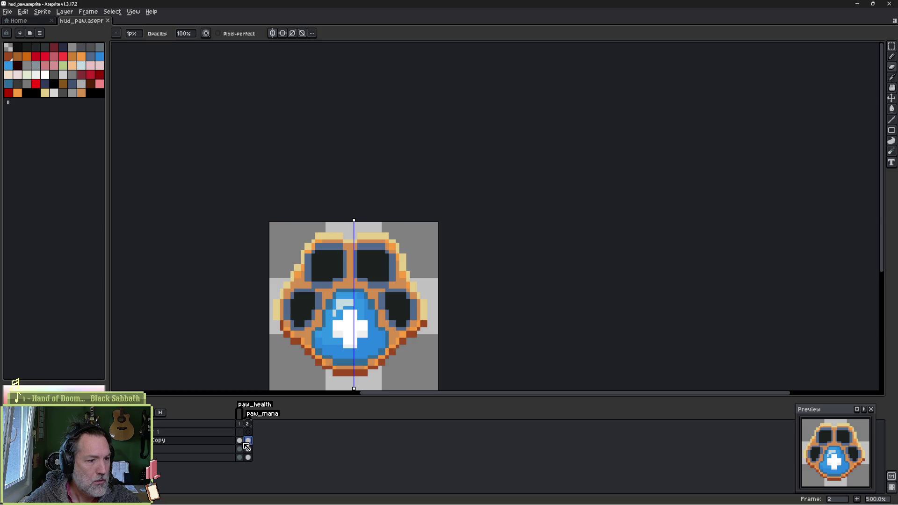
pyautogui.click(239, 441)
pyautogui.hotkey('ctrl', 's')
pyautogui.hotkey('alt', 'Tab')
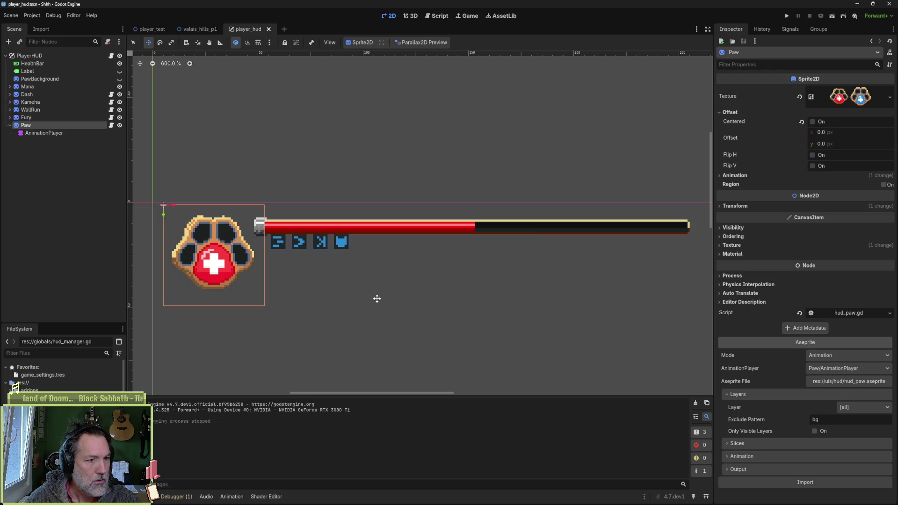
# Step: Reimport the paw, toggle the Paw sprite's visibility to refresh it, and playtest the game
pyautogui.click(807, 484)
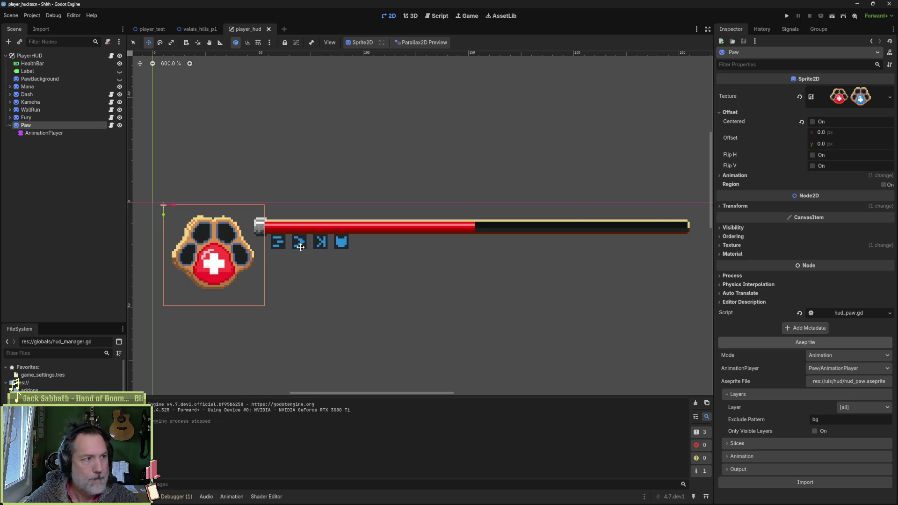
pyautogui.click(119, 125)
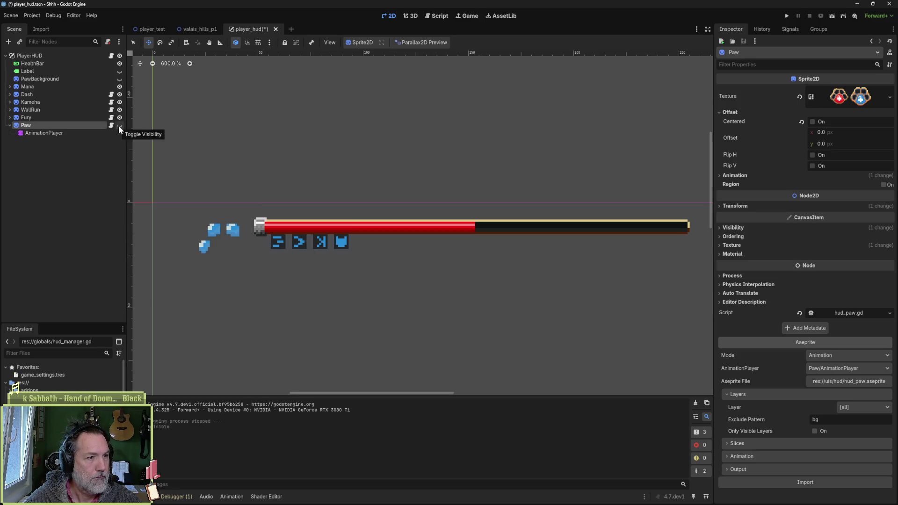
pyautogui.click(119, 125)
pyautogui.press('F5')
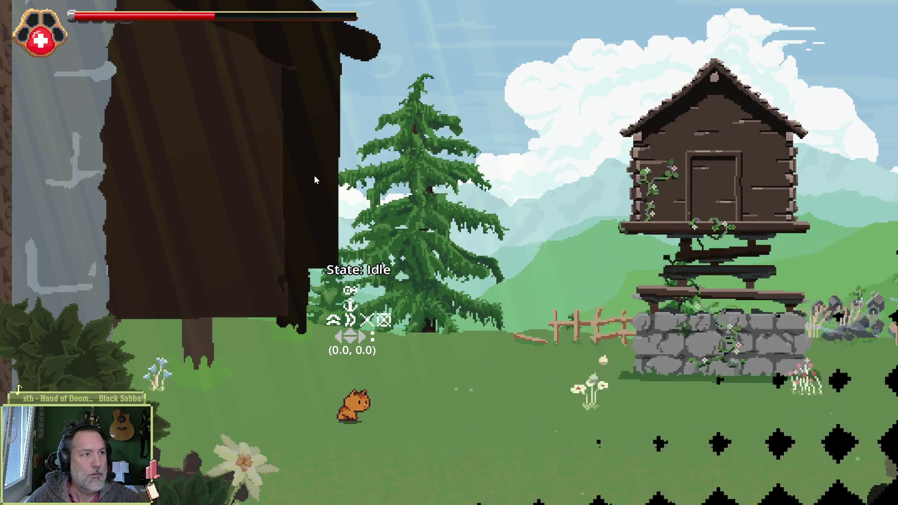
pyautogui.press('F8')
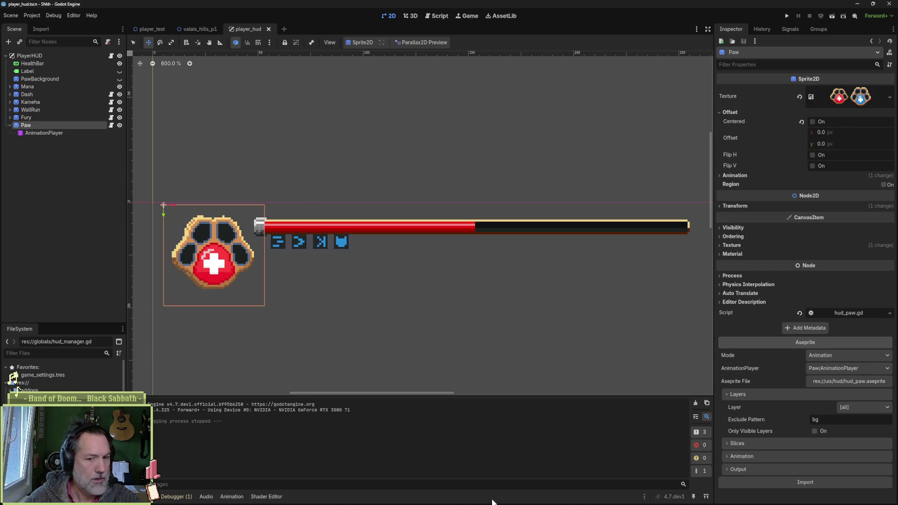
# Step: Undo the last outline change in Aseprite, then enable Only Visible Layers in the Paw's import settings
pyautogui.moveTo(501, 504)
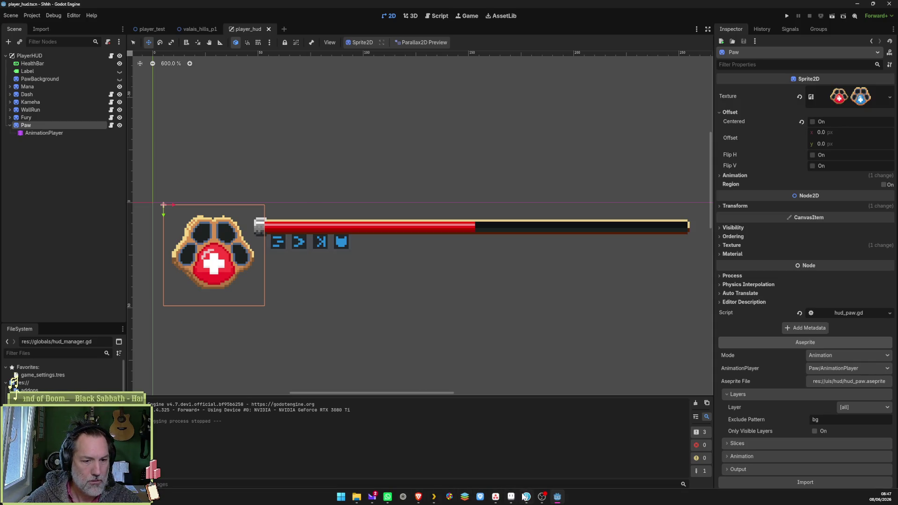
pyautogui.click(511, 499)
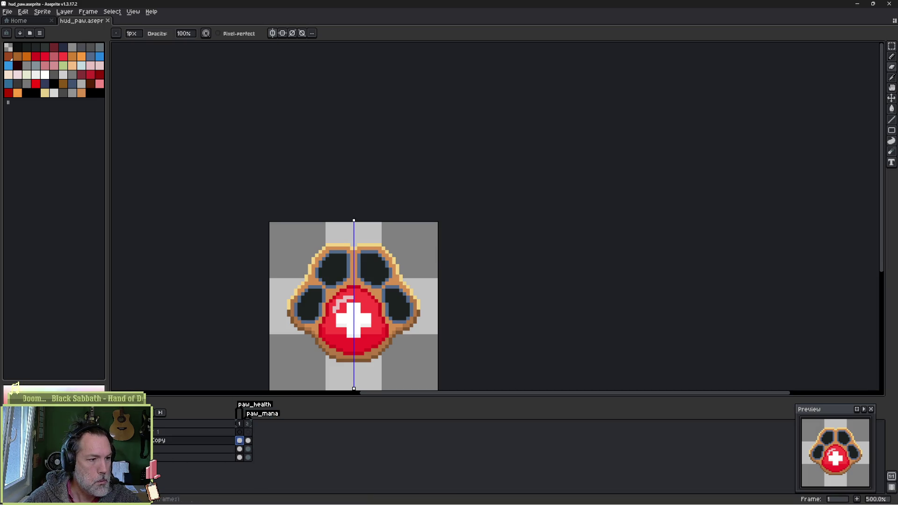
pyautogui.hotkey('ctrl', 'z')
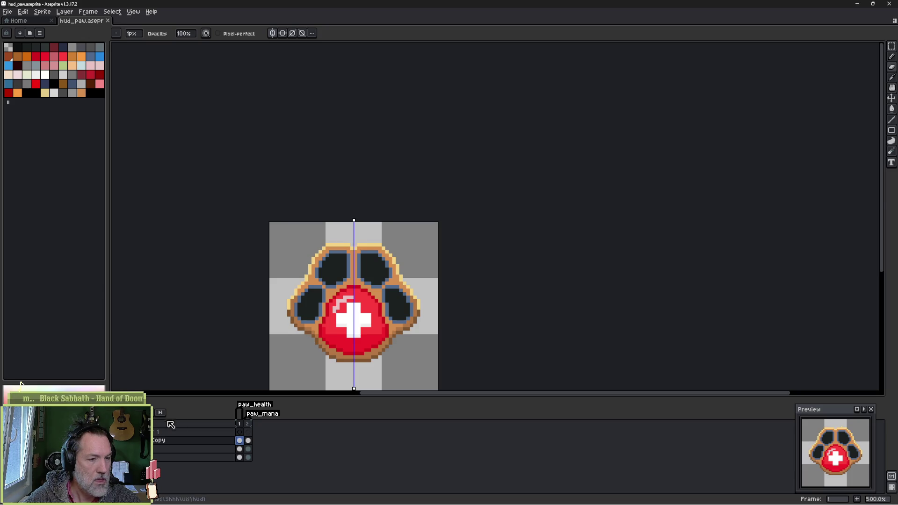
pyautogui.hotkey('alt', 'Tab')
pyautogui.click(813, 432)
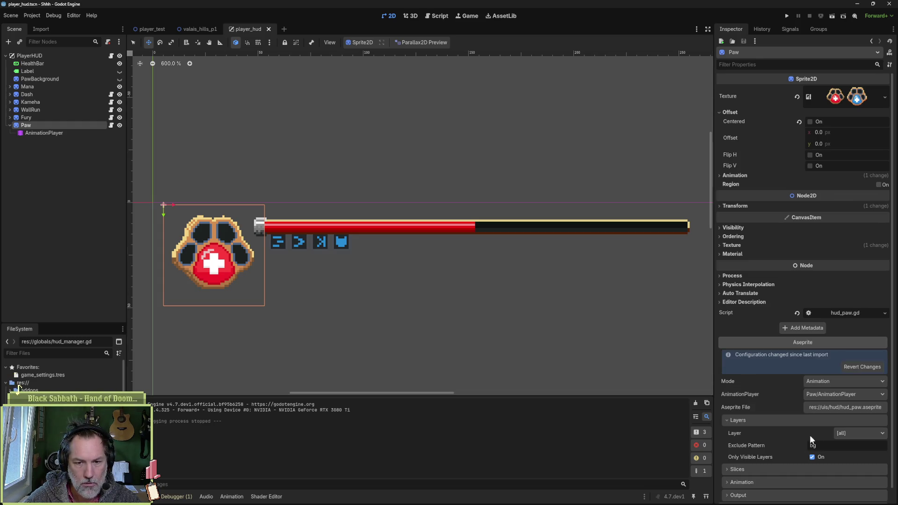
# Step: Reimport the paw using only visible layers, playtest the HUD, and bring Aseprite back up
pyautogui.scroll(-1, 802, 478)
pyautogui.click(801, 492)
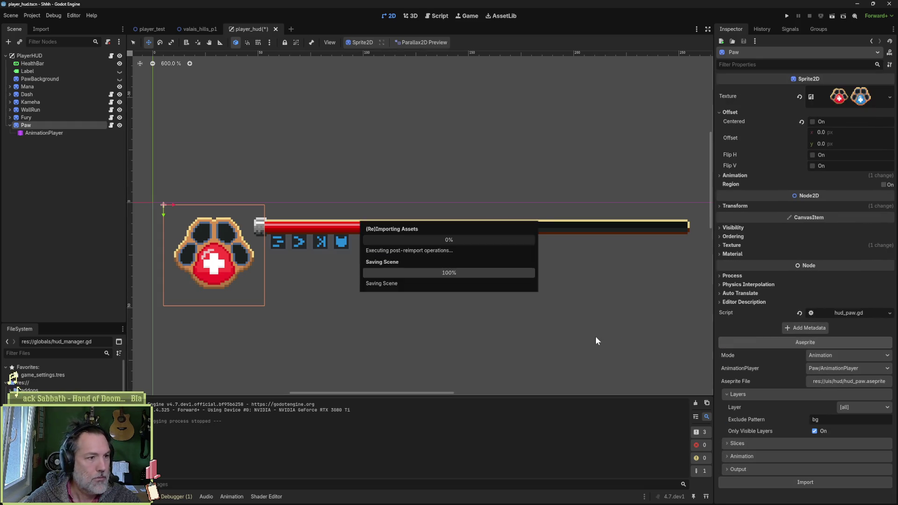
pyautogui.press('F5')
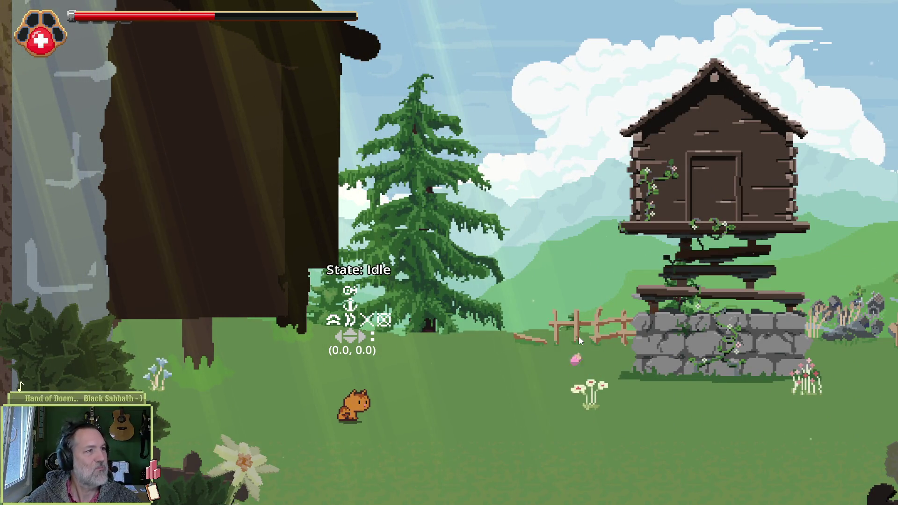
pyautogui.hotkey('alt', 'F4')
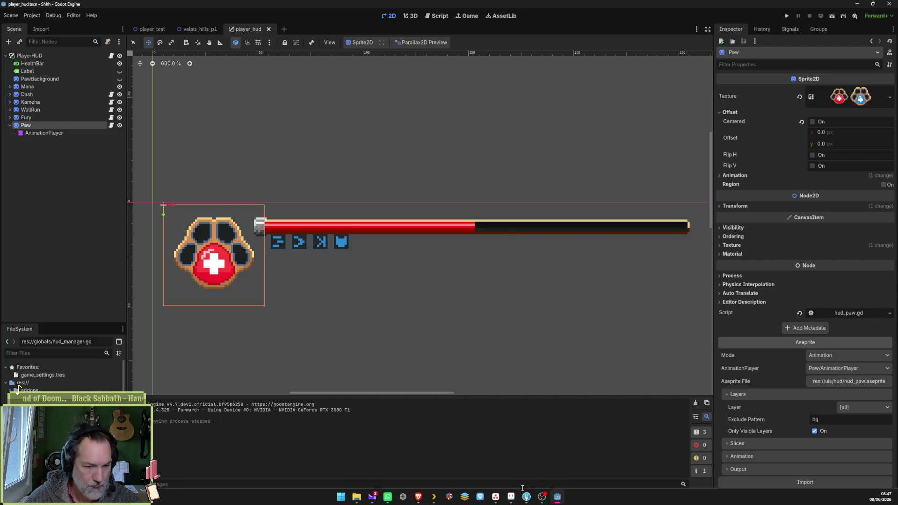
pyautogui.click(511, 497)
pyautogui.scroll(5, 365, 273)
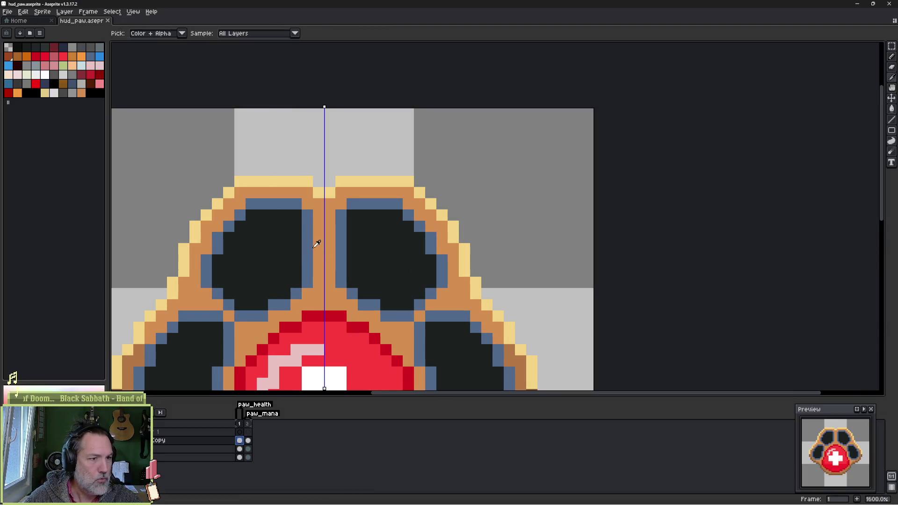
# Step: Paint the gap between the top toe pads slate blue, then undo that stroke
pyautogui.keyDown('alt'); pyautogui.click(309, 232); pyautogui.keyUp('alt')
pyautogui.moveTo(319, 226)
pyautogui.mouseDown()
pyautogui.moveTo(319, 277)
pyautogui.moveTo(305, 227)
pyautogui.moveTo(307, 275)
pyautogui.mouseUp()
pyautogui.keyDown('alt'); pyautogui.click(282, 243); pyautogui.keyUp('alt')
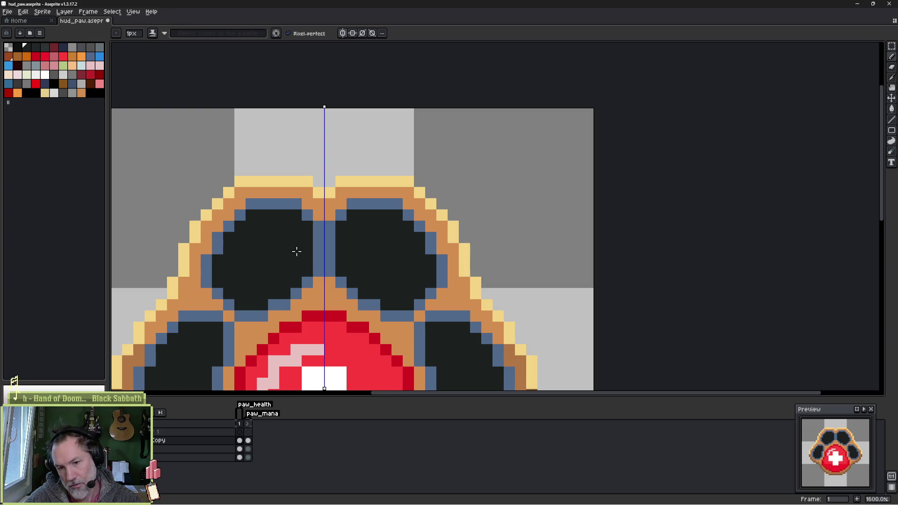
pyautogui.press('v')
pyautogui.hotkey('ctrl', 'z')
# Step: Redraw a slate-blue centre column between the top toes, keeping a dark pixel at the pad edge
pyautogui.press('b')
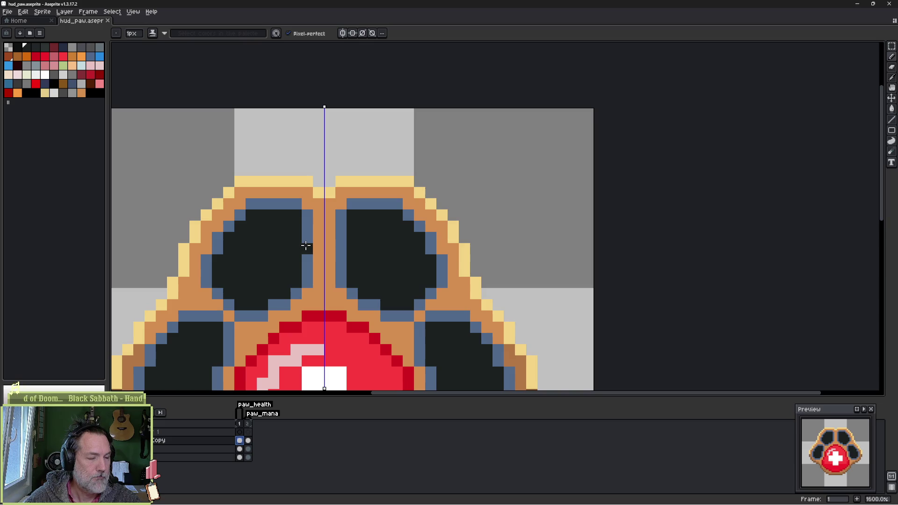
pyautogui.click(317, 240)
pyautogui.keyDown('alt'); pyautogui.click(310, 237); pyautogui.keyUp('alt')
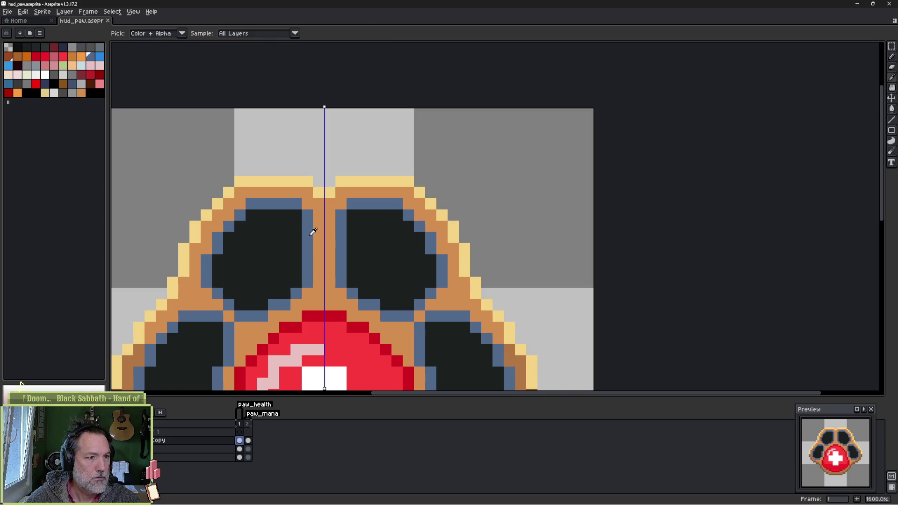
pyautogui.moveTo(314, 238)
pyautogui.mouseDown()
pyautogui.moveTo(318, 260)
pyautogui.moveTo(304, 256)
pyautogui.mouseUp()
pyautogui.keyDown('alt'); pyautogui.click(296, 243); pyautogui.keyUp('alt')
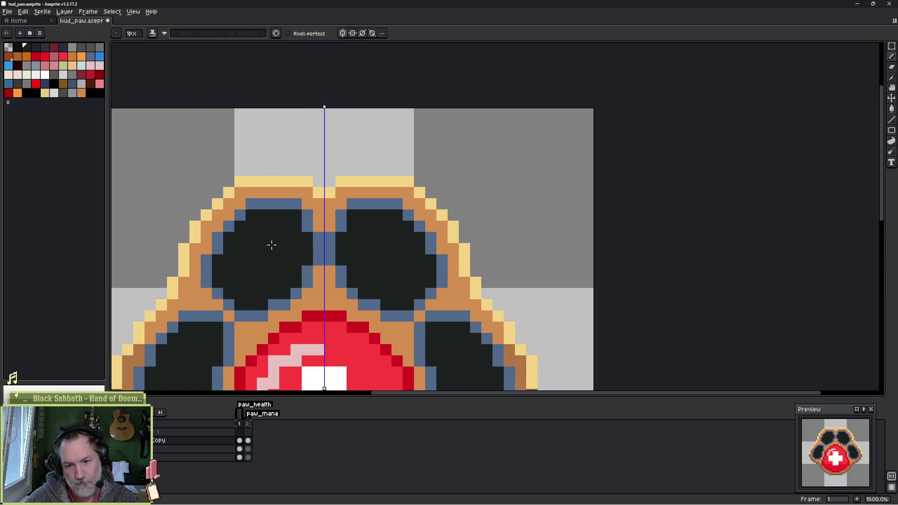
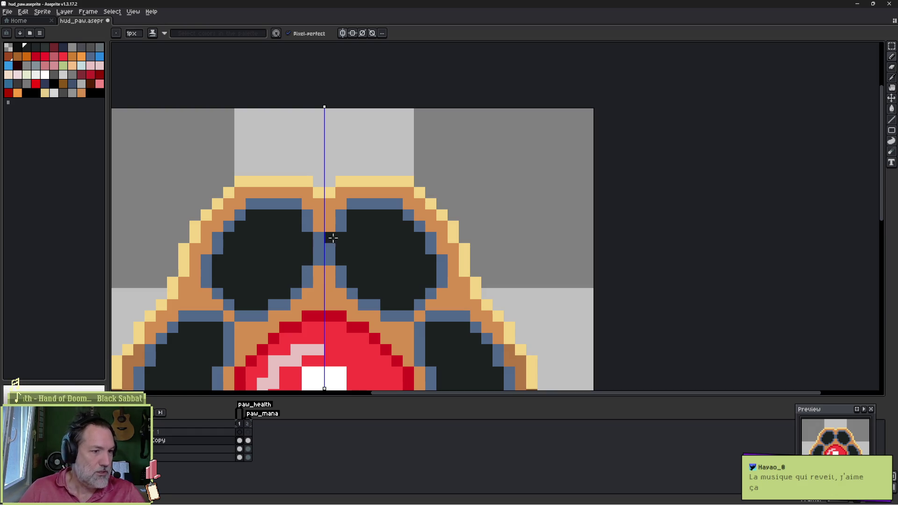
# Step: Pan the canvas to show the whole health cross, back on the Pencil, and save hud_paw.aseprite
pyautogui.moveTo(273, 281); pyautogui.dragTo(318, 147)
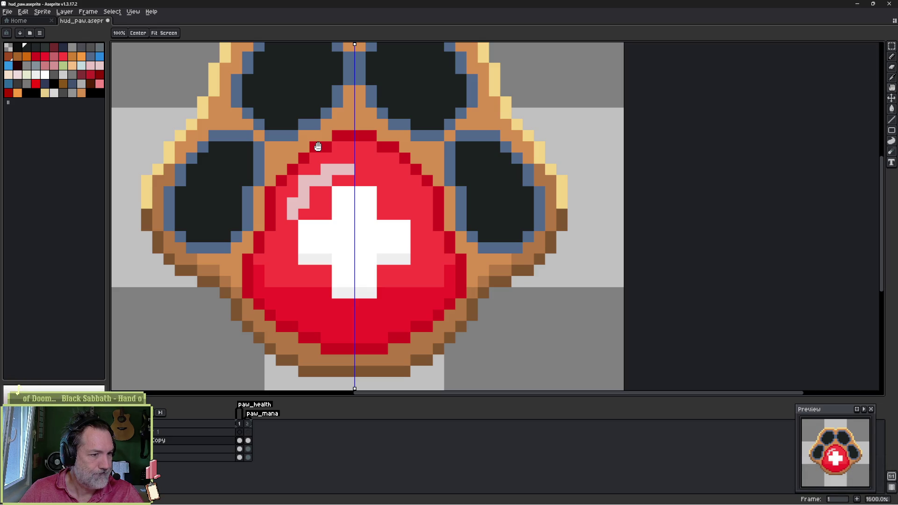
pyautogui.press('b')
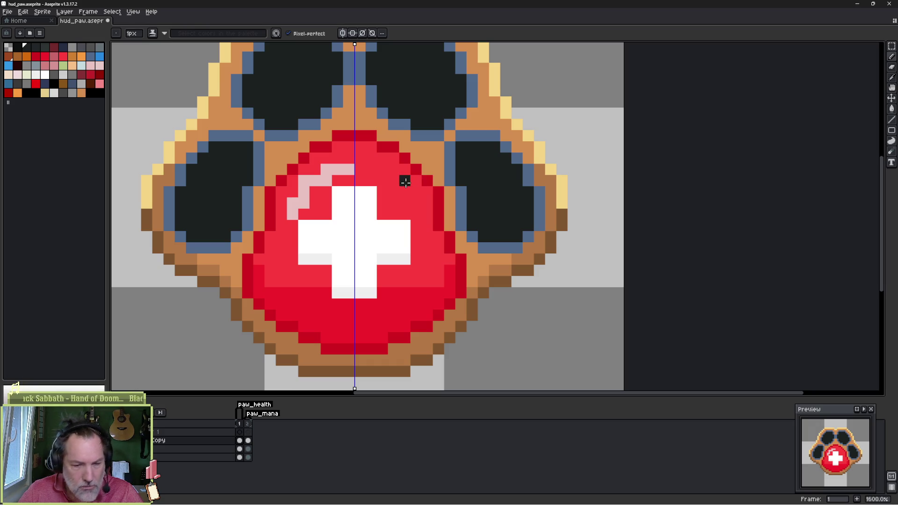
pyautogui.press('h')
pyautogui.moveTo(245, 206); pyautogui.dragTo(294, 232)
pyautogui.press('b')
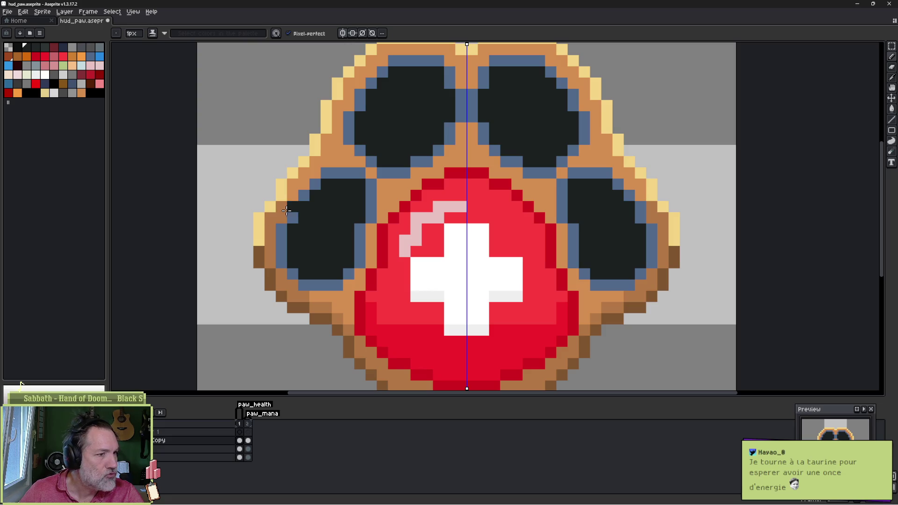
pyautogui.hotkey('ctrl', 's')
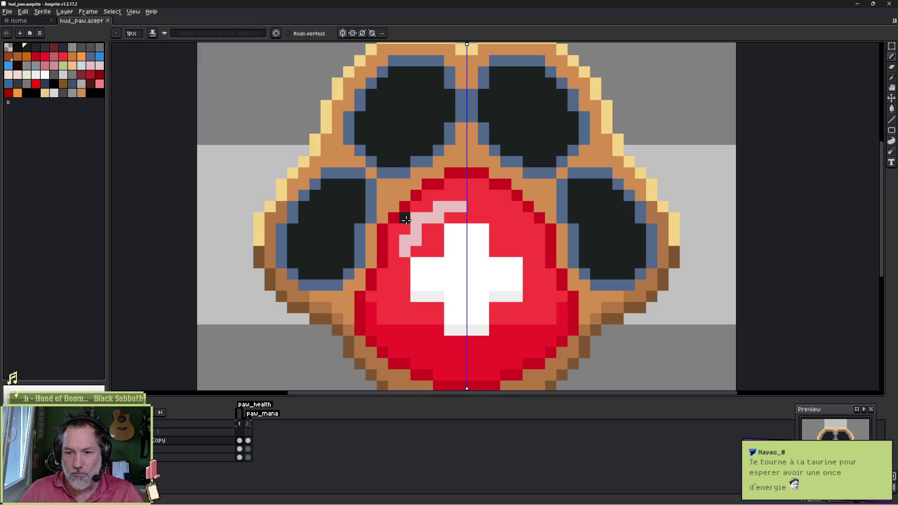
pyautogui.scroll(-1, 428, 215)
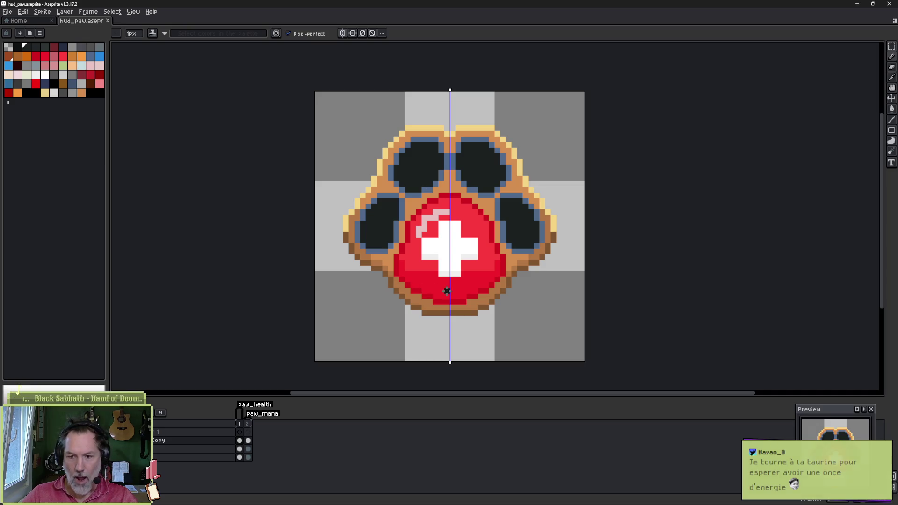
pyautogui.scroll(1, 414, 286)
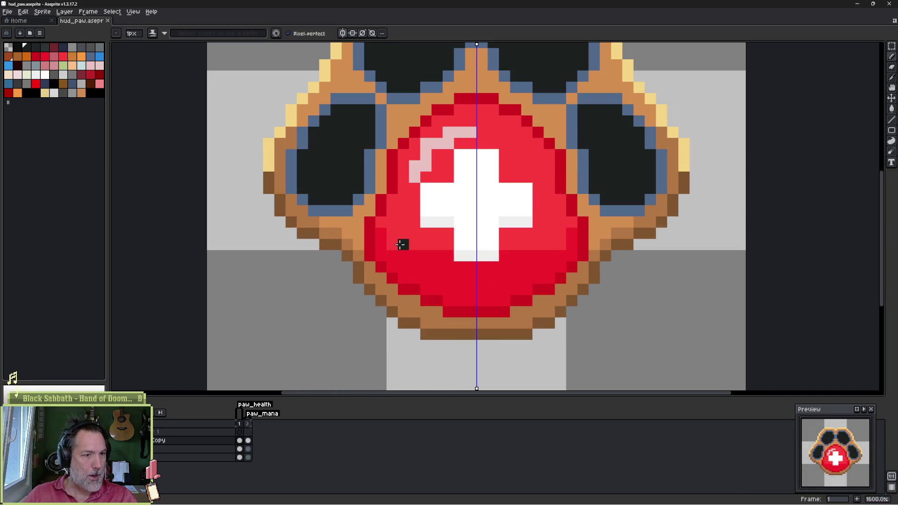
pyautogui.press('alt')
# Step: Take the gem's red with a 3px pencil and turn off vertical symmetry
pyautogui.keyDown('alt'); pyautogui.click(424, 238); pyautogui.keyUp('alt')
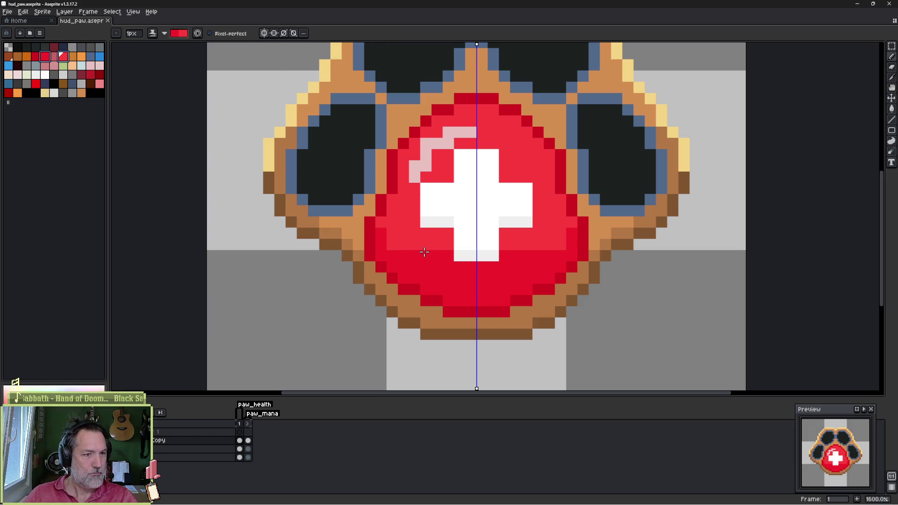
pyautogui.press('+')
pyautogui.press('+')
pyautogui.scroll(1, 444, 258)
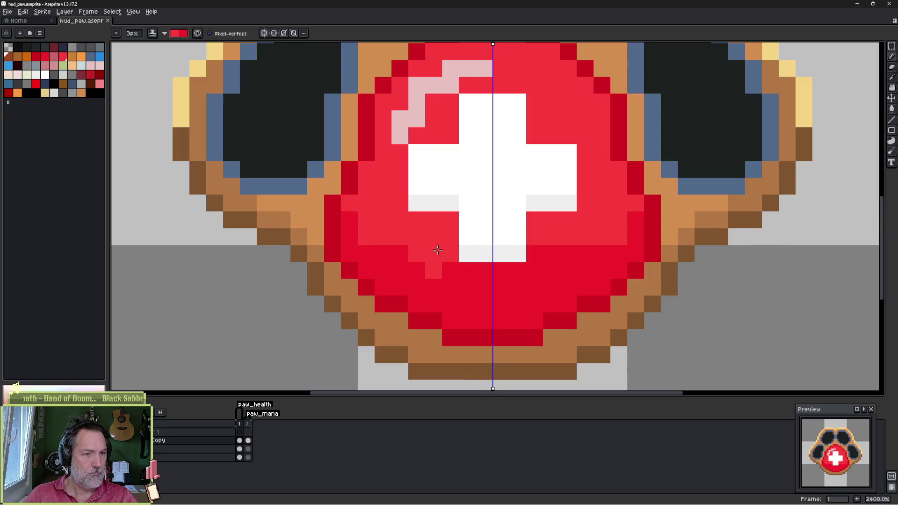
pyautogui.moveTo(551, 255); pyautogui.dragTo(487, 256)
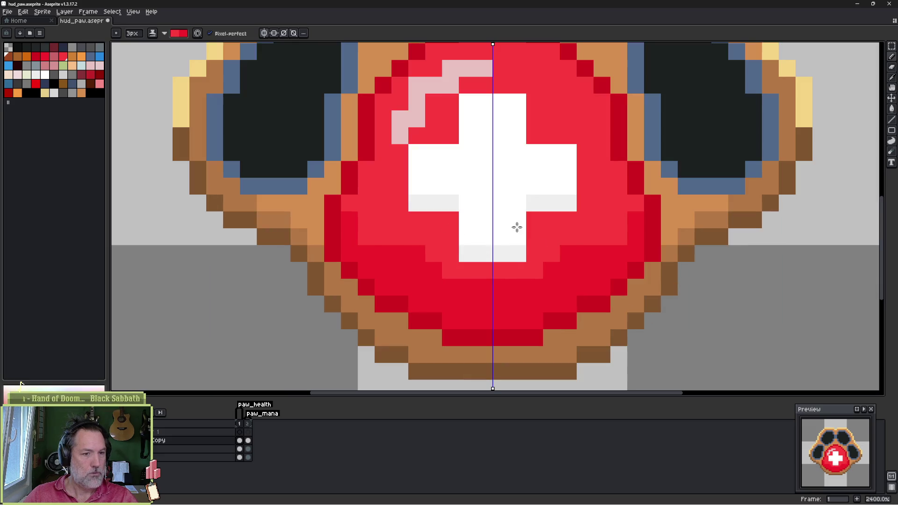
pyautogui.hotkey('ctrl', 'z')
pyautogui.click(265, 33)
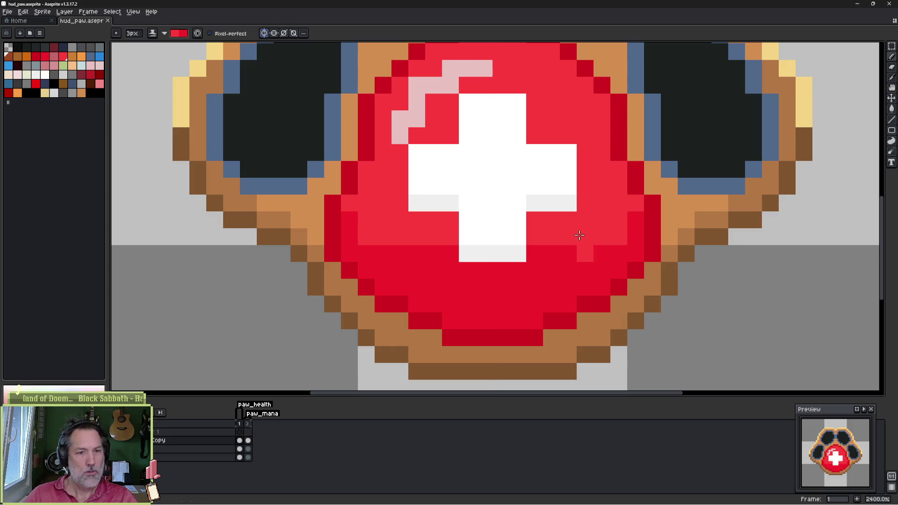
# Step: Repaint under the cross: bright red, darker red below-right, and a wider lighter band below-left
pyautogui.moveTo(608, 255)
pyautogui.mouseDown()
pyautogui.moveTo(546, 263)
pyautogui.moveTo(445, 241)
pyautogui.moveTo(399, 243)
pyautogui.moveTo(349, 203)
pyautogui.moveTo(365, 240)
pyautogui.mouseUp()
pyautogui.click(569, 287)
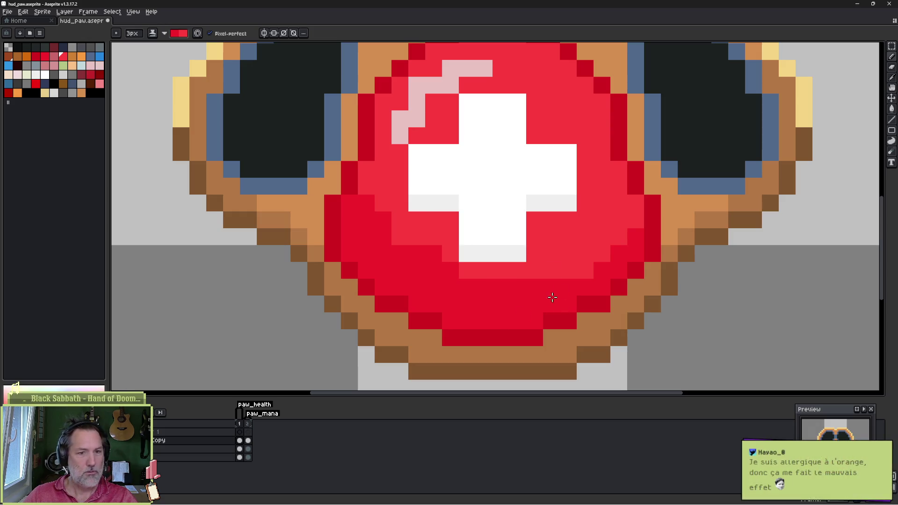
pyautogui.moveTo(552, 296)
pyautogui.mouseDown()
pyautogui.moveTo(630, 206)
pyautogui.moveTo(581, 238)
pyautogui.mouseUp()
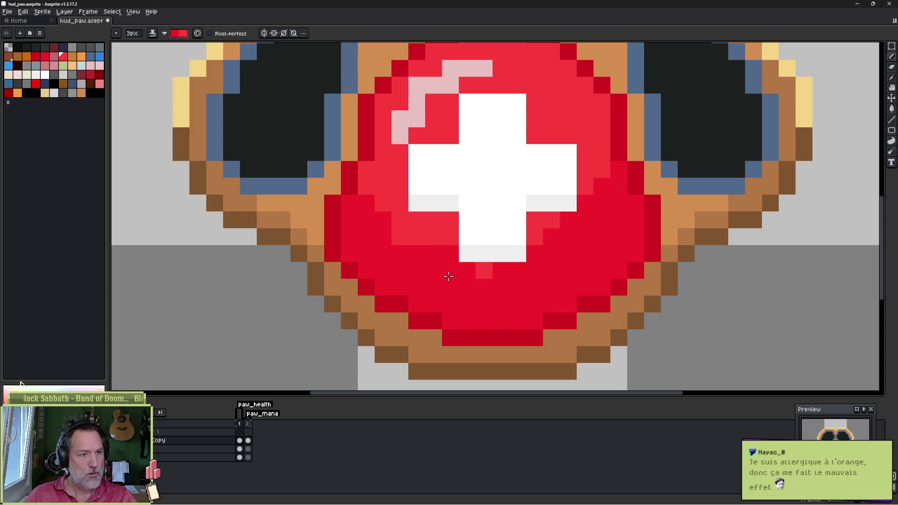
pyautogui.moveTo(448, 274)
pyautogui.mouseDown()
pyautogui.moveTo(465, 244)
pyautogui.moveTo(393, 232)
pyautogui.moveTo(381, 241)
pyautogui.moveTo(466, 254)
pyautogui.mouseUp()
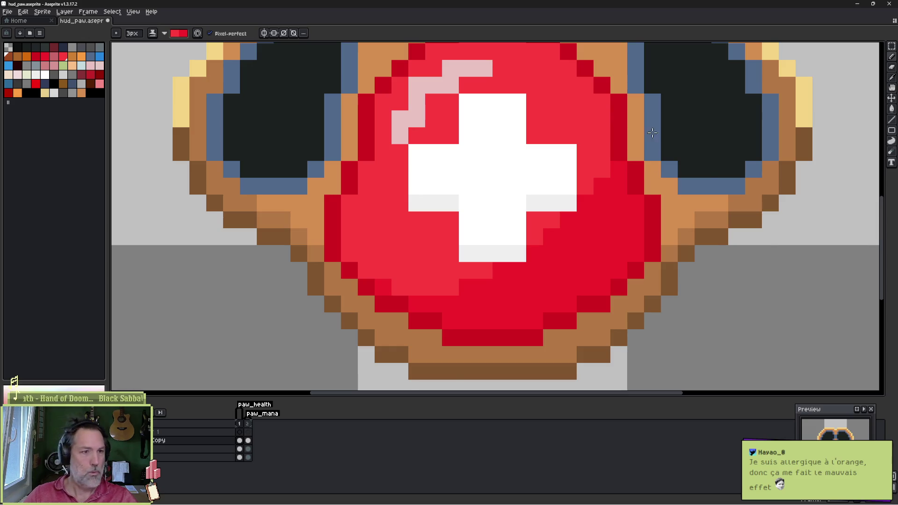
pyautogui.scroll(-3, 660, 193)
pyautogui.scroll(1, 537, 186)
pyautogui.scroll(3, 500, 214)
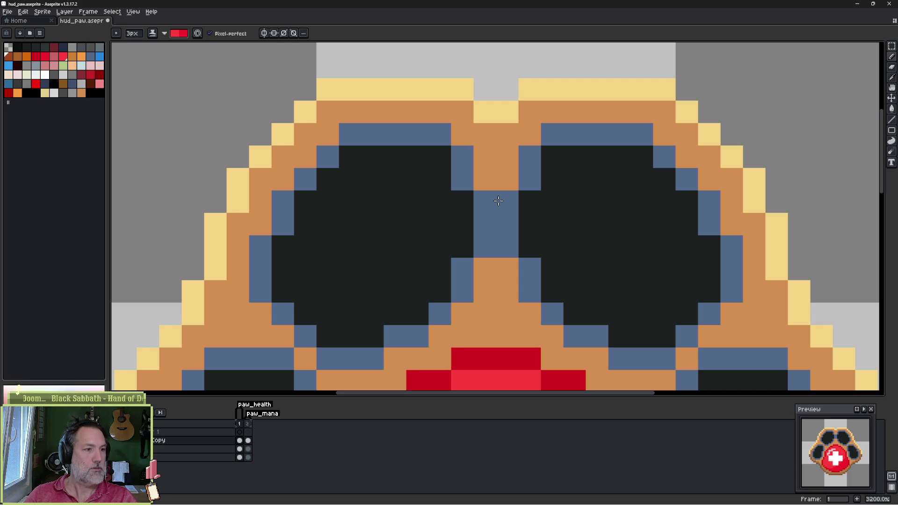
# Step: Save the paw sprite with the reshaded gem
pyautogui.scroll(-5, 485, 203)
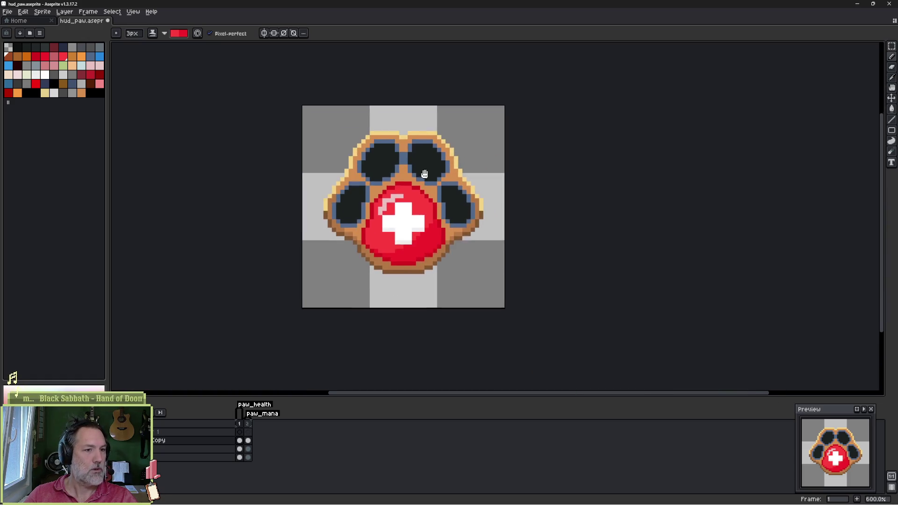
pyautogui.hotkey('ctrl', 's')
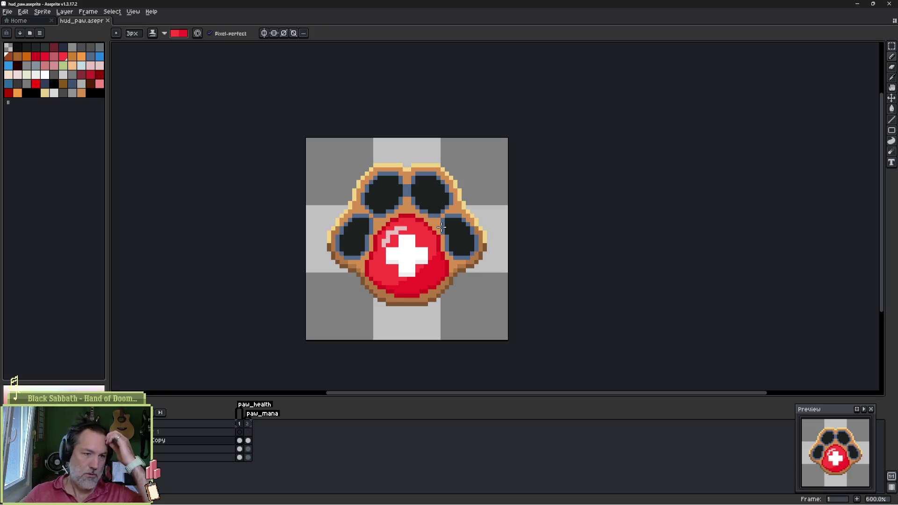
pyautogui.scroll(5, 440, 227)
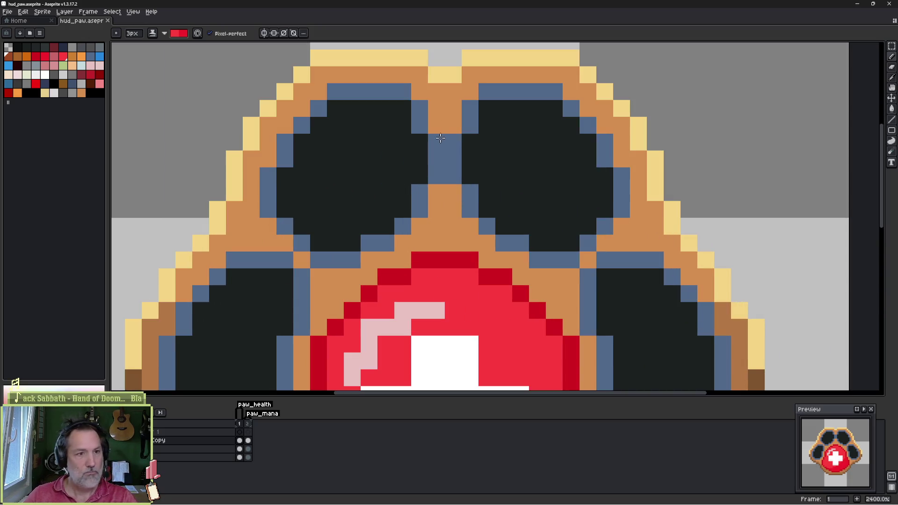
pyautogui.press('i')
pyautogui.press('b')
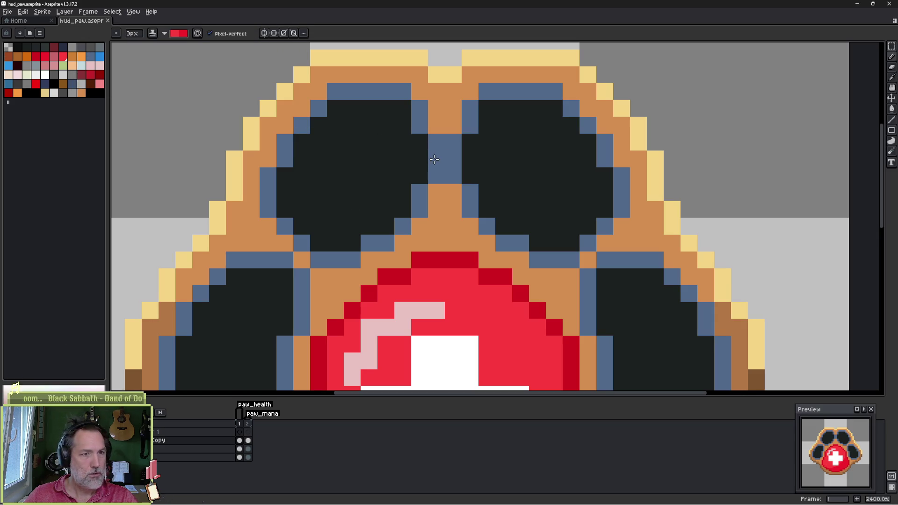
# Step: Try erasing the blue bridge between the top toes with a 1px eraser, then undo it
pyautogui.press('e')
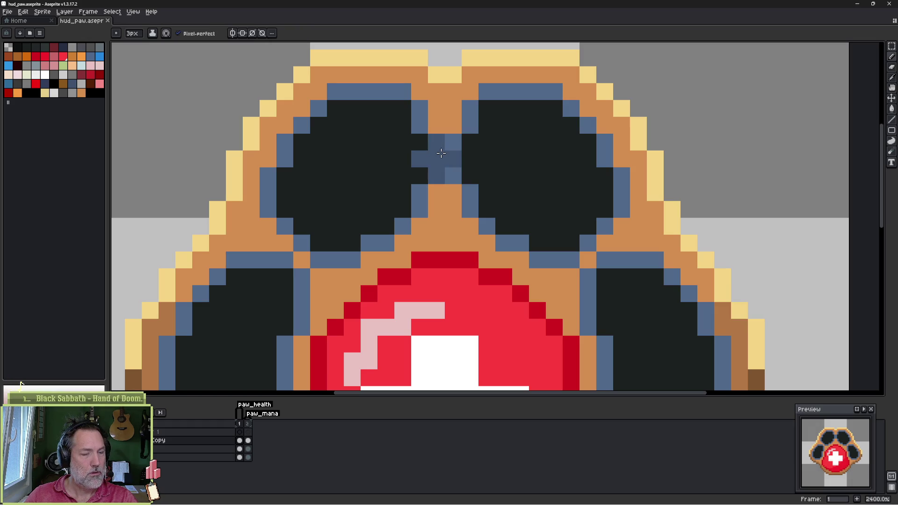
pyautogui.press('-')
pyautogui.press('-')
pyautogui.click(444, 153)
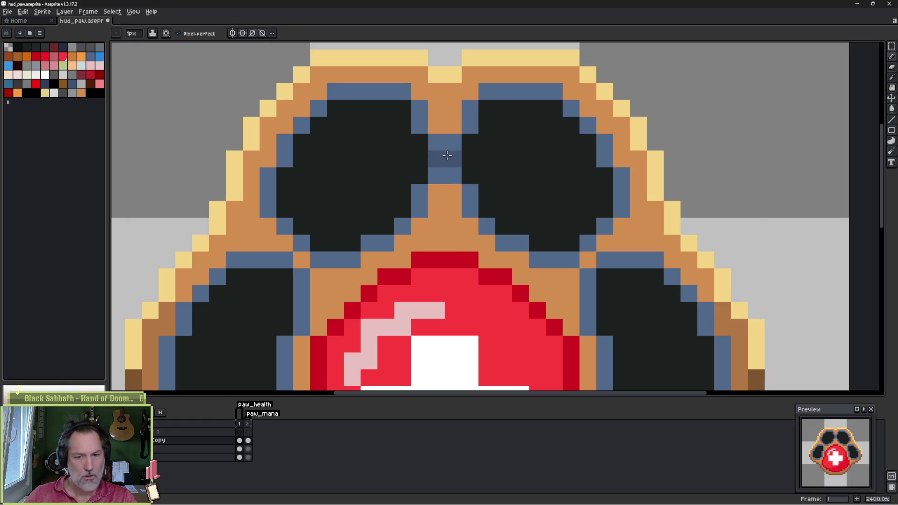
pyautogui.hotkey('ctrl', 'z')
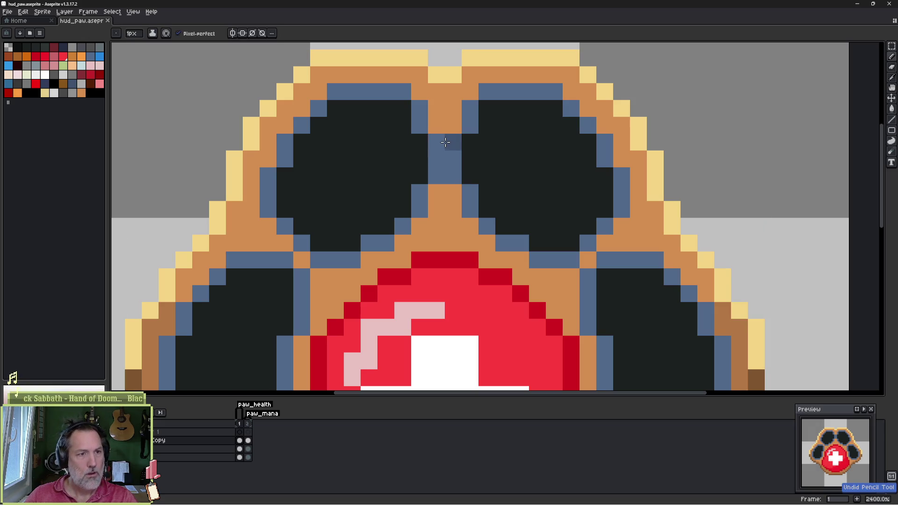
pyautogui.moveTo(449, 145); pyautogui.dragTo(448, 175)
pyautogui.moveTo(437, 140); pyautogui.dragTo(437, 178)
pyautogui.hotkey('ctrl', 'z')
pyautogui.hotkey('ctrl', 'z')
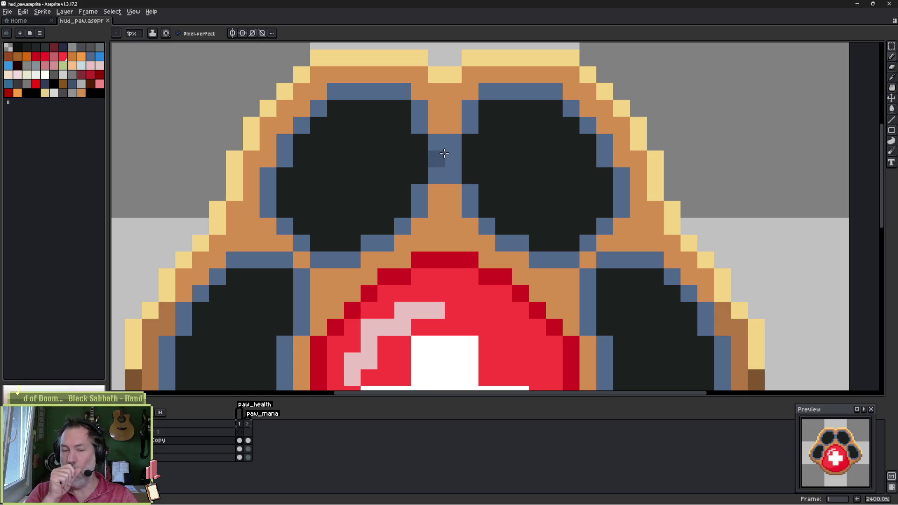
# Step: Pan the view of the paw up and to the left
pyautogui.scroll(-2, 439, 173)
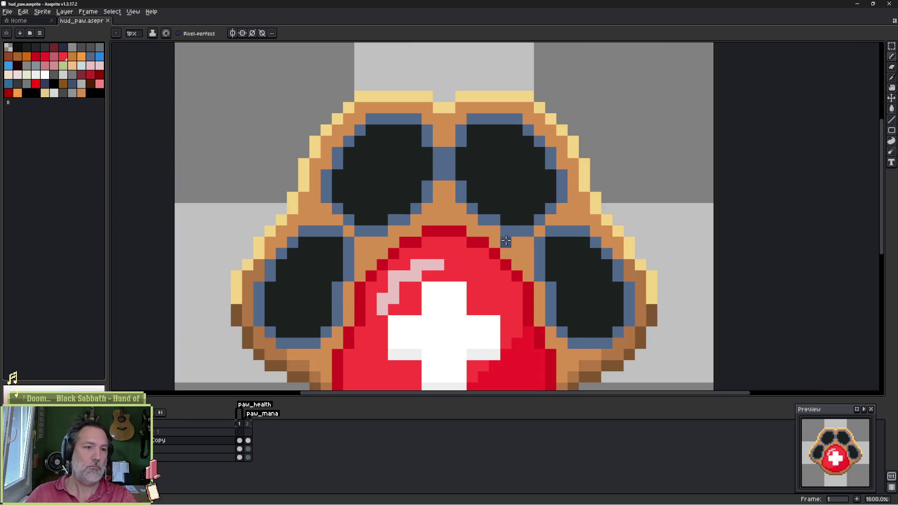
pyautogui.moveTo(461, 261); pyautogui.dragTo(470, 263)
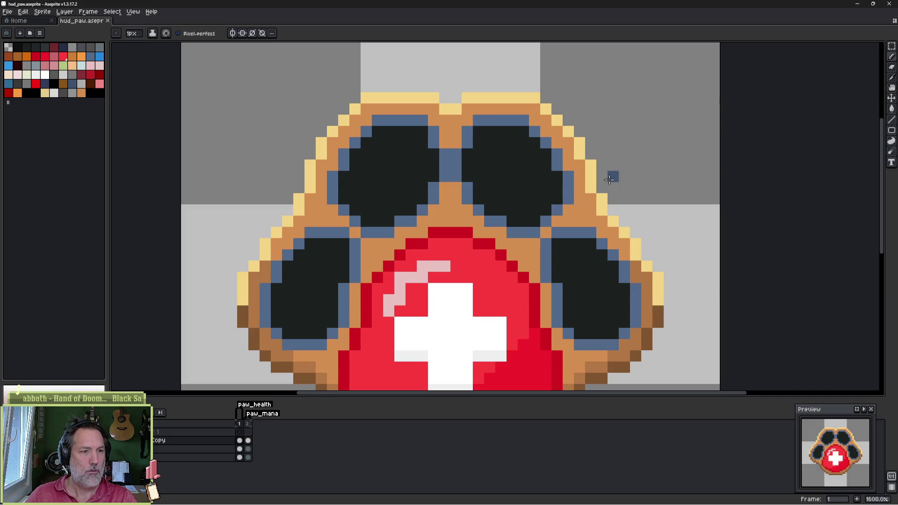
pyautogui.moveTo(609, 179); pyautogui.dragTo(591, 136)
pyautogui.press('v')
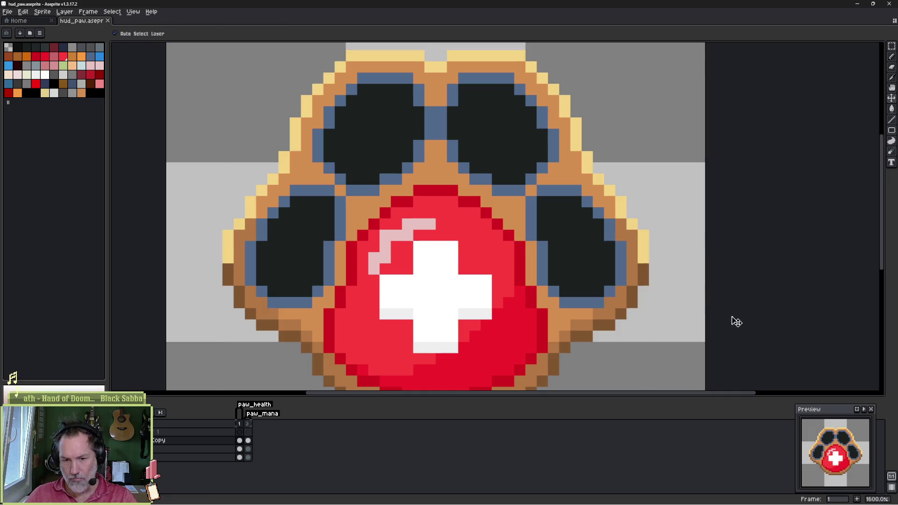
pyautogui.press('b')
pyautogui.moveTo(666, 335)
pyautogui.mouseDown()
pyautogui.moveTo(605, 251)
pyautogui.moveTo(622, 305)
pyautogui.moveTo(617, 256)
pyautogui.moveTo(612, 276)
pyautogui.mouseUp()
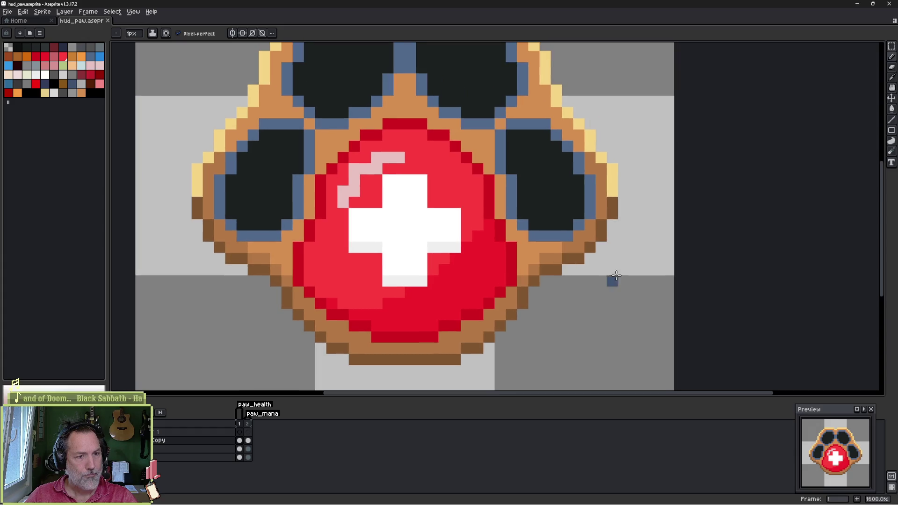
pyautogui.moveTo(516, 501)
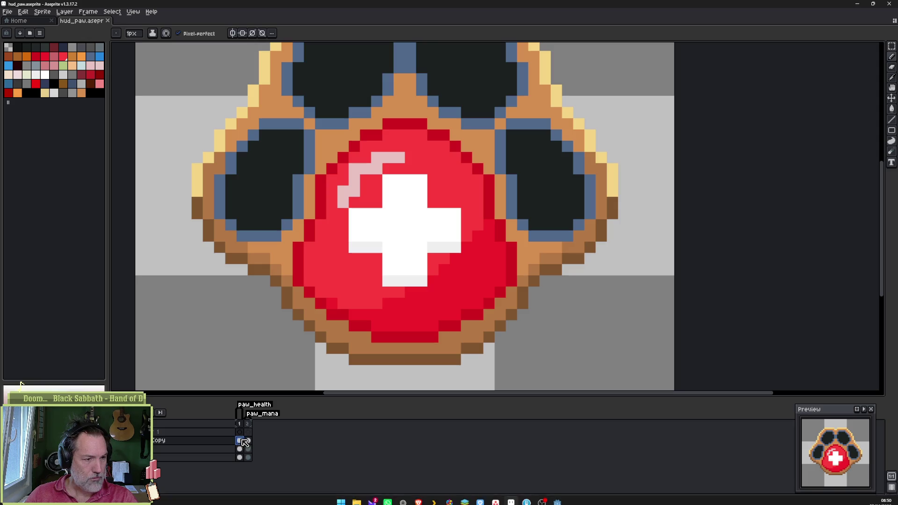
# Step: Add a third frame and compare the red health and blue mana paw frames
pyautogui.click(248, 441)
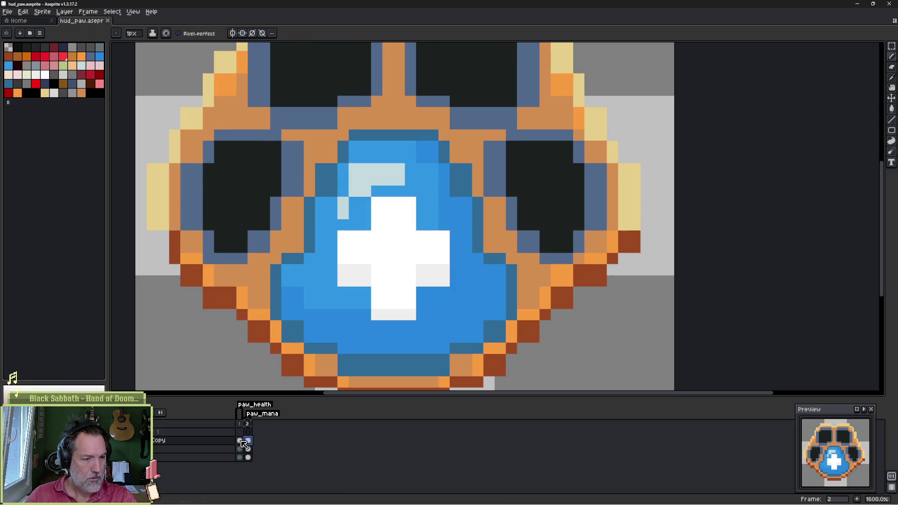
pyautogui.hotkey('alt', 'n')
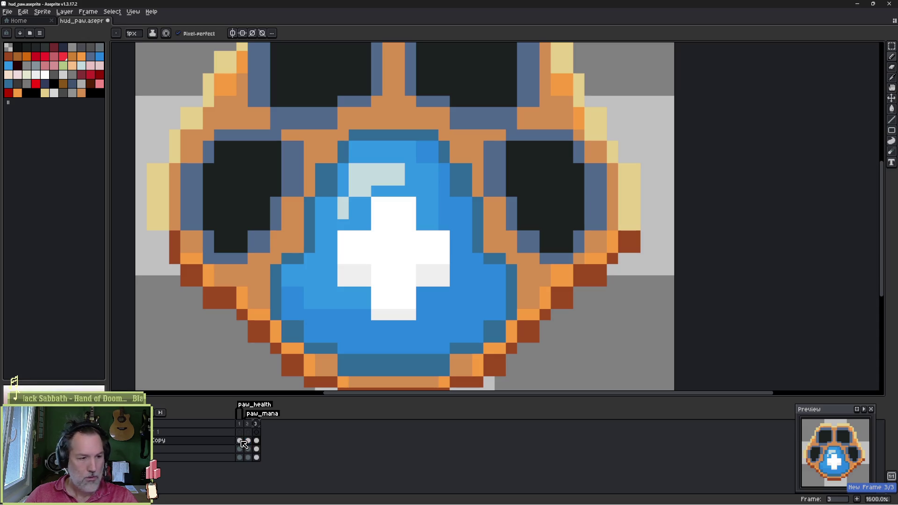
pyautogui.click(240, 441)
pyautogui.click(249, 442)
pyautogui.click(251, 447)
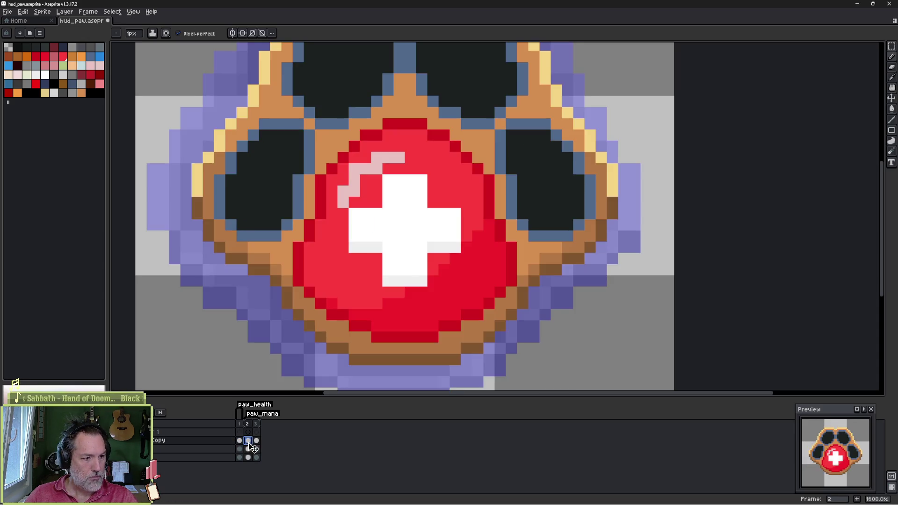
pyautogui.click(256, 441)
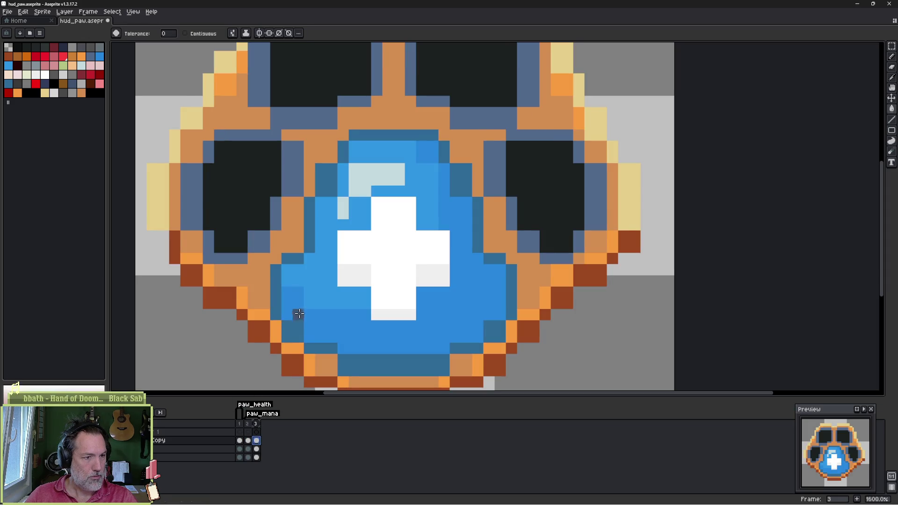
# Step: Sample the mana paw's light blue and bucket-fill the paw's lighter red area with it
pyautogui.press('i')
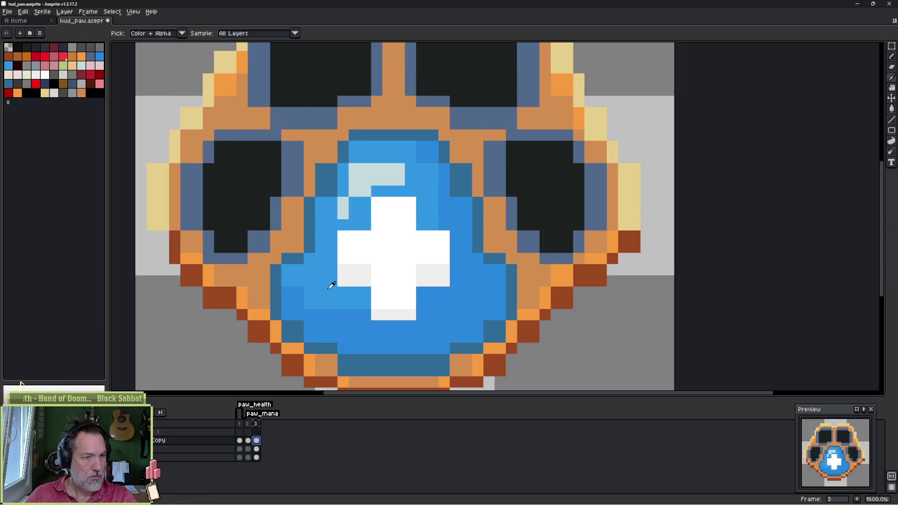
pyautogui.click(332, 286)
pyautogui.press('b')
pyautogui.click(249, 442)
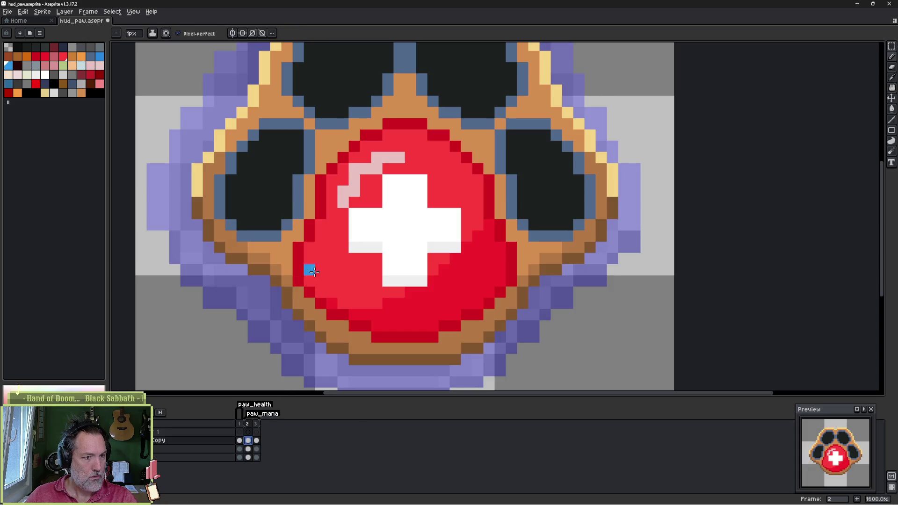
pyautogui.click(329, 268)
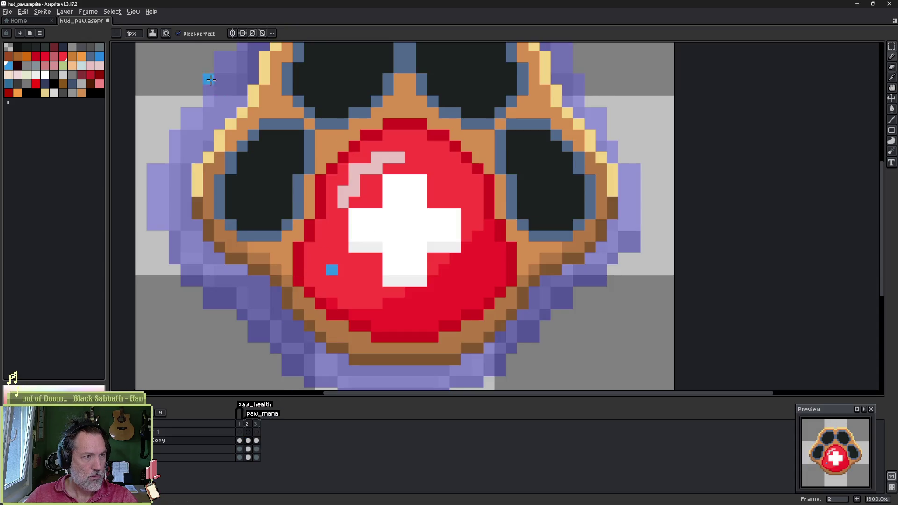
pyautogui.press('g')
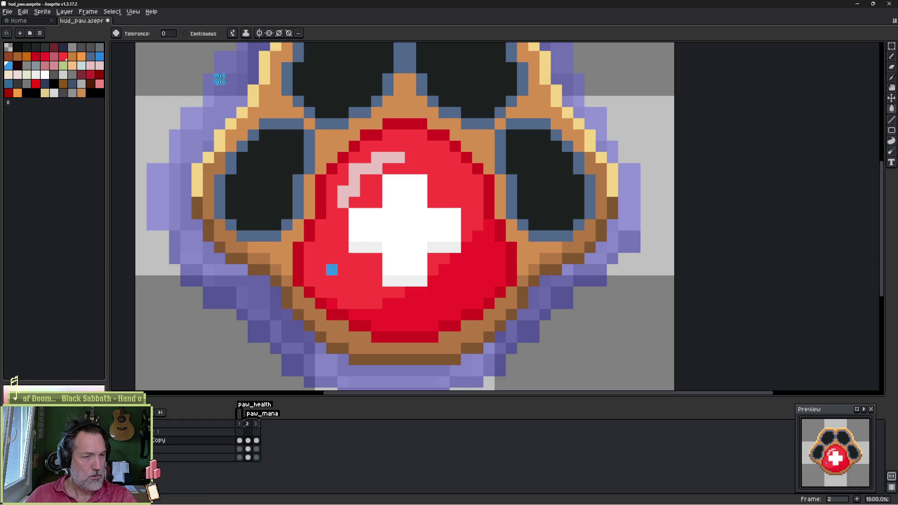
pyautogui.click(355, 269)
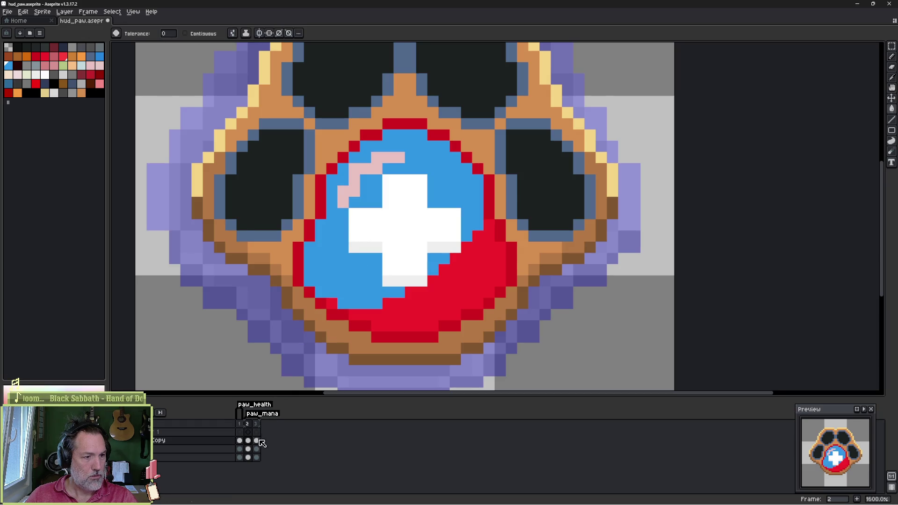
# Step: Fill the highlight with light blue-grey and the border with dark blue-grey from the mana paw
pyautogui.click(256, 442)
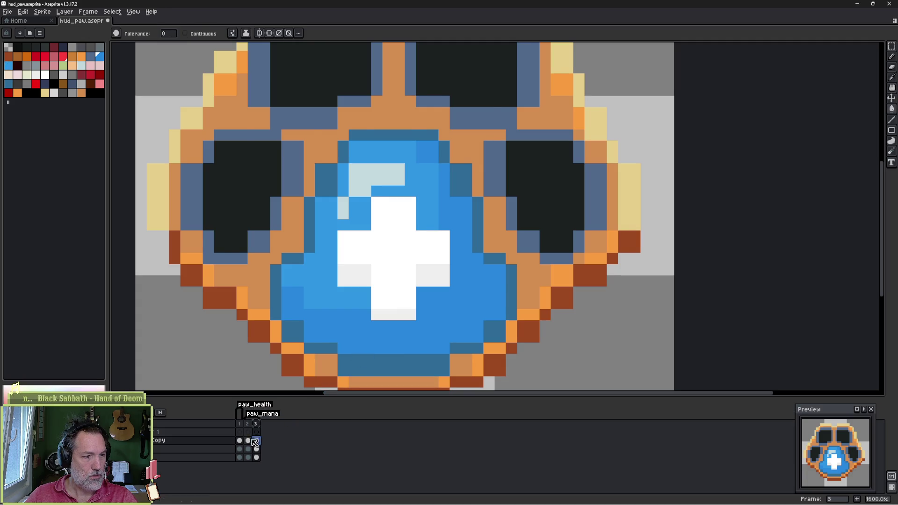
pyautogui.click(248, 442)
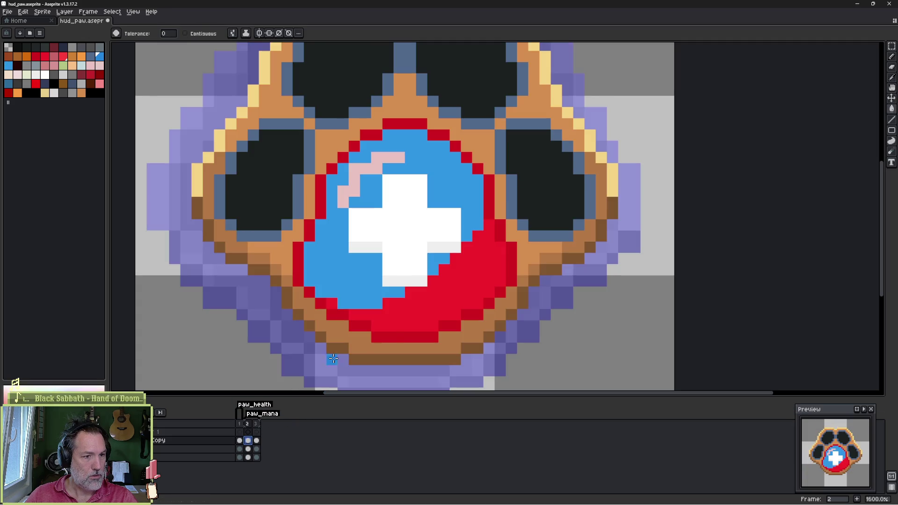
pyautogui.click(256, 441)
pyautogui.keyDown('alt'); pyautogui.click(363, 185); pyautogui.keyUp('alt')
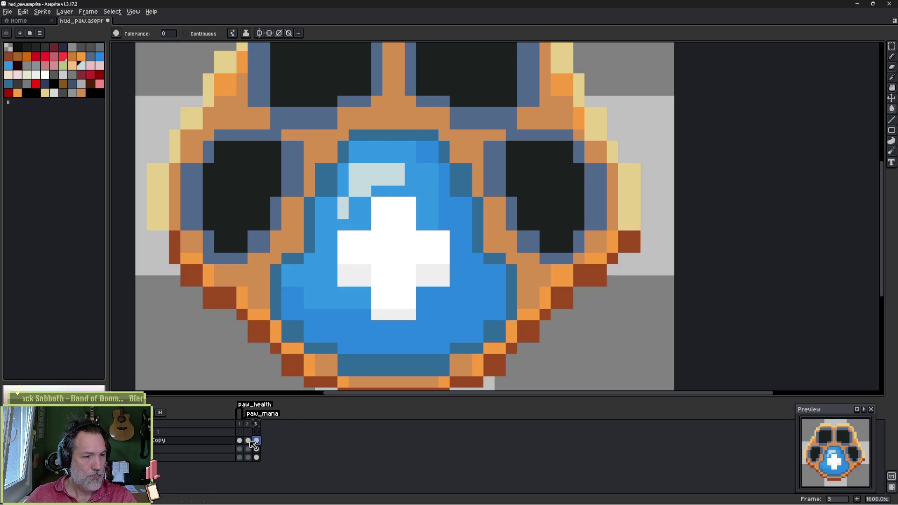
pyautogui.click(248, 441)
pyautogui.click(355, 180)
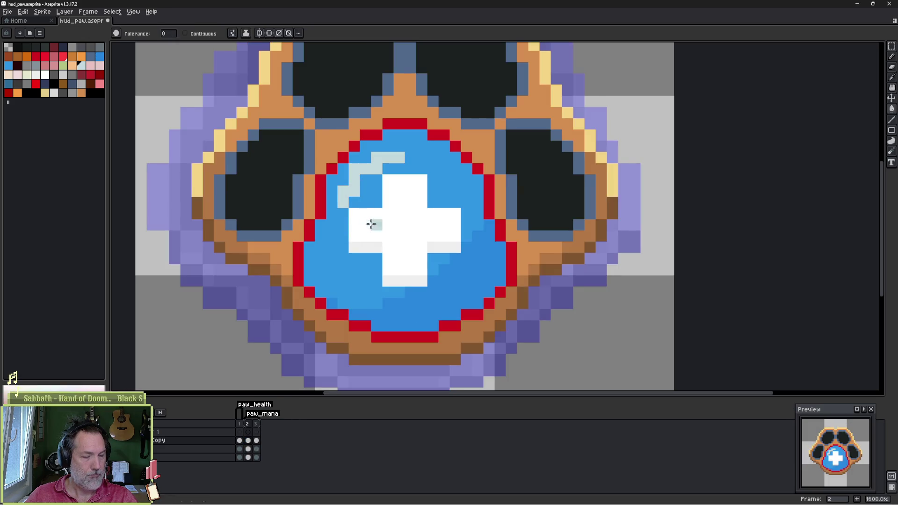
pyautogui.click(256, 424)
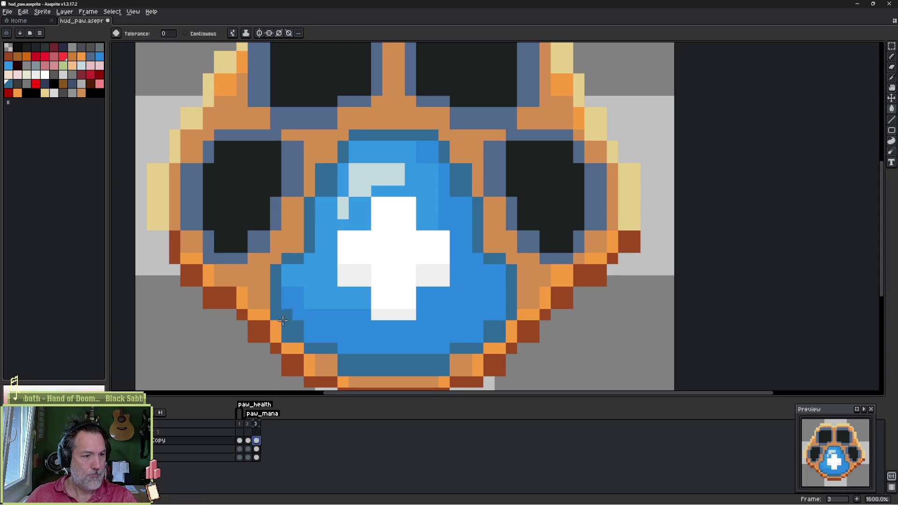
pyautogui.click(248, 442)
pyautogui.click(325, 206)
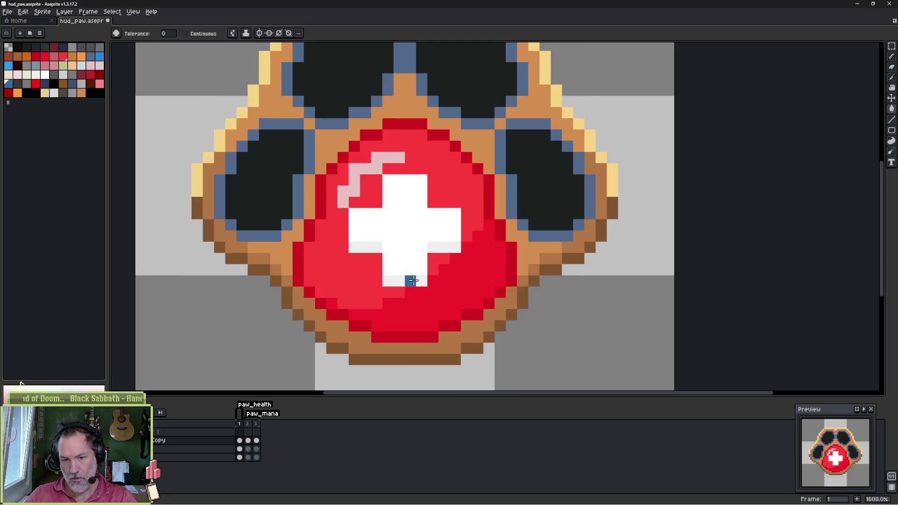
# Step: Delete the extra third frame and save hud_paw.aseprite
pyautogui.click(257, 424)
pyautogui.hotkey('alt', 'c')
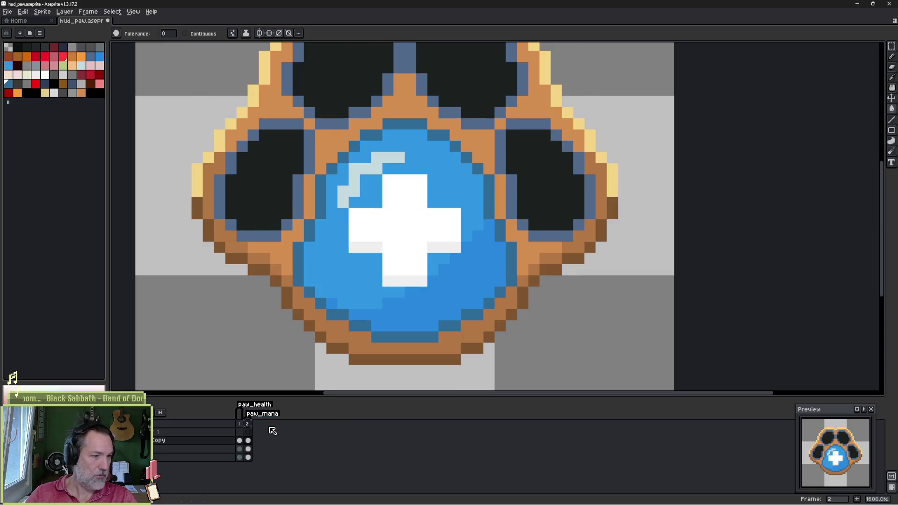
pyautogui.hotkey('ctrl', 's')
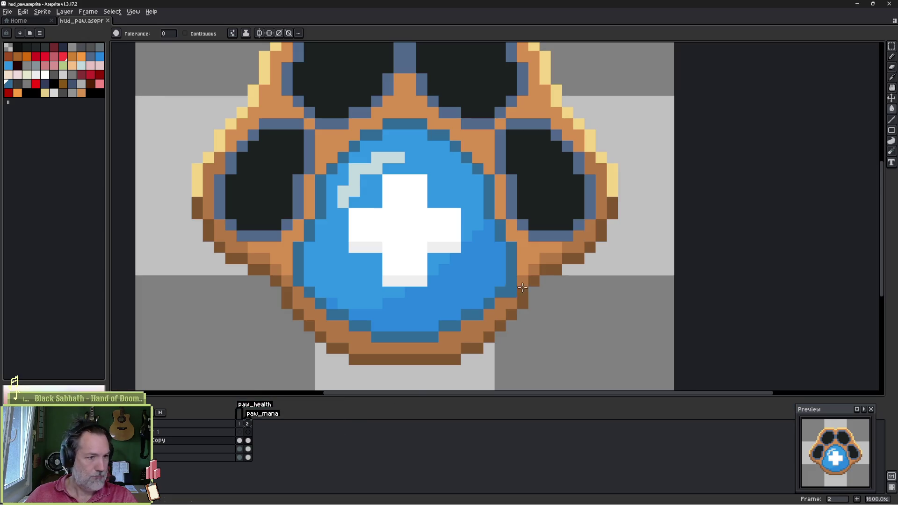
pyautogui.click(859, 7)
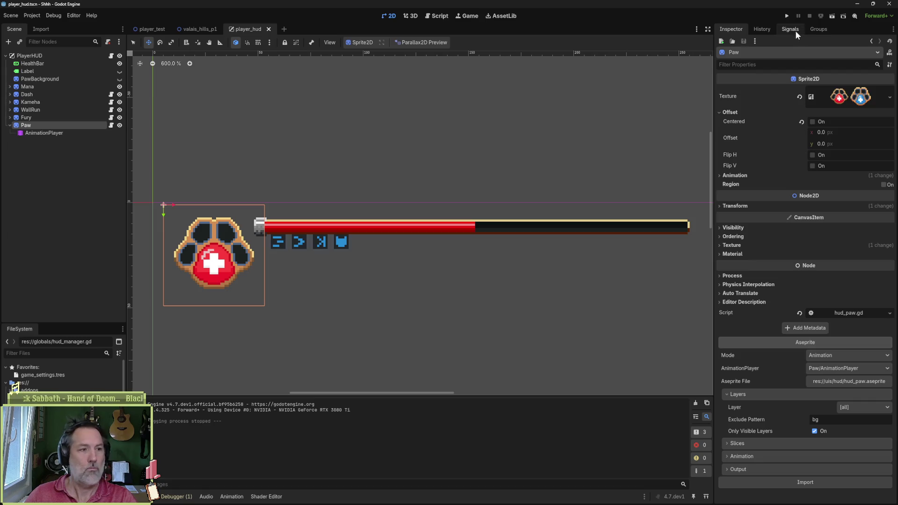
# Step: Reimport the updated Paw sprite and test-run the game, running and jumping the cat
pyautogui.click(791, 482)
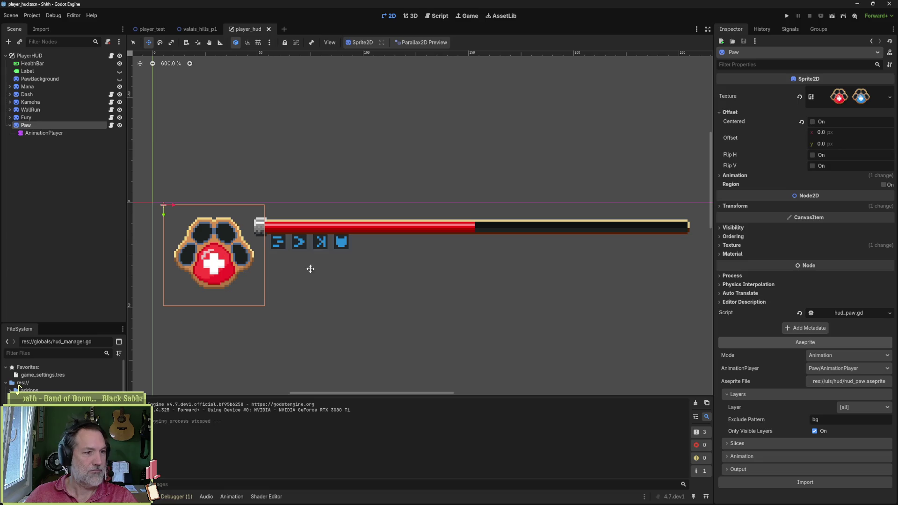
pyautogui.press('F5')
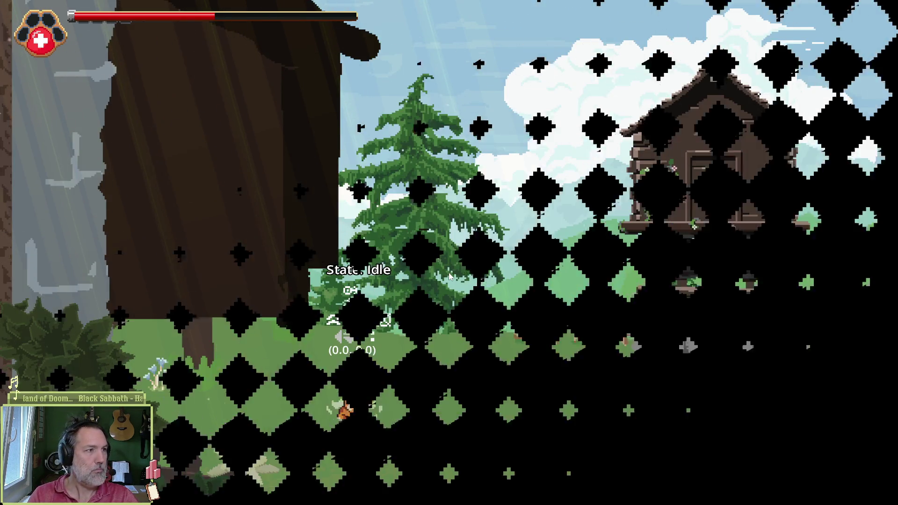
pyautogui.press('Right')
pyautogui.press('space')
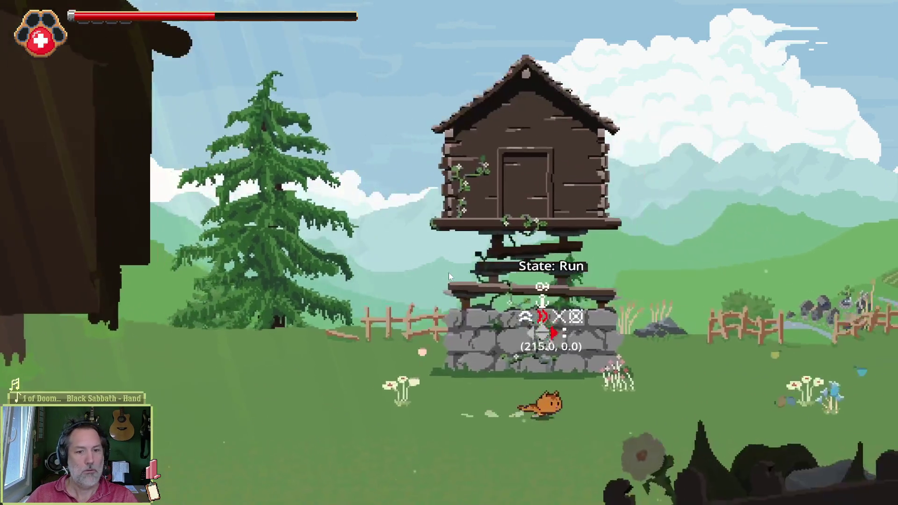
pyautogui.press('space')
pyautogui.press('space')
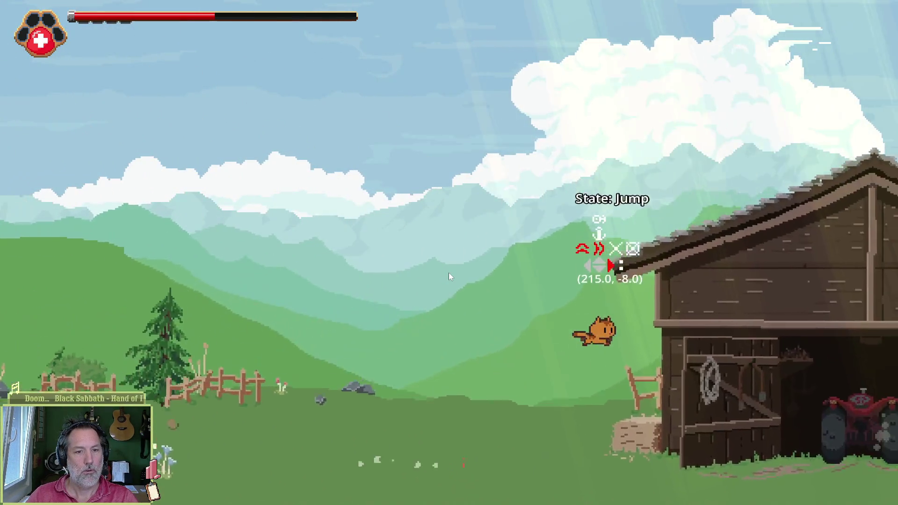
pyautogui.press('Left')
pyautogui.press('space')
pyautogui.press('Right')
pyautogui.press('Left')
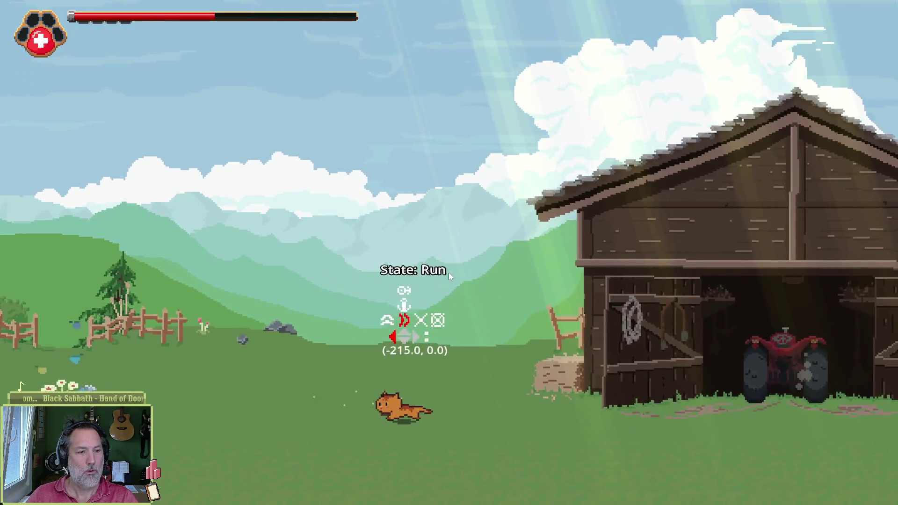
pyautogui.press('Right')
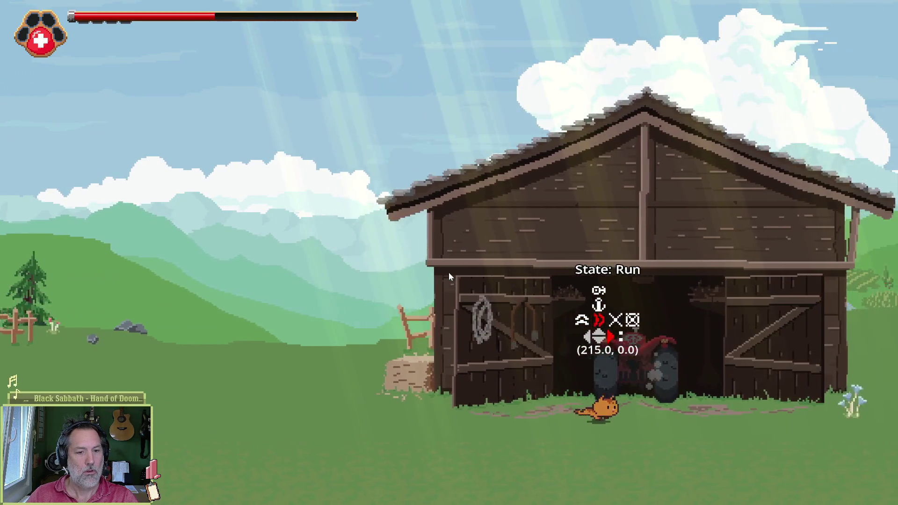
# Step: Try a heavy paw attack and jump onto the mound and near the barn, then quit
pyautogui.press('x')
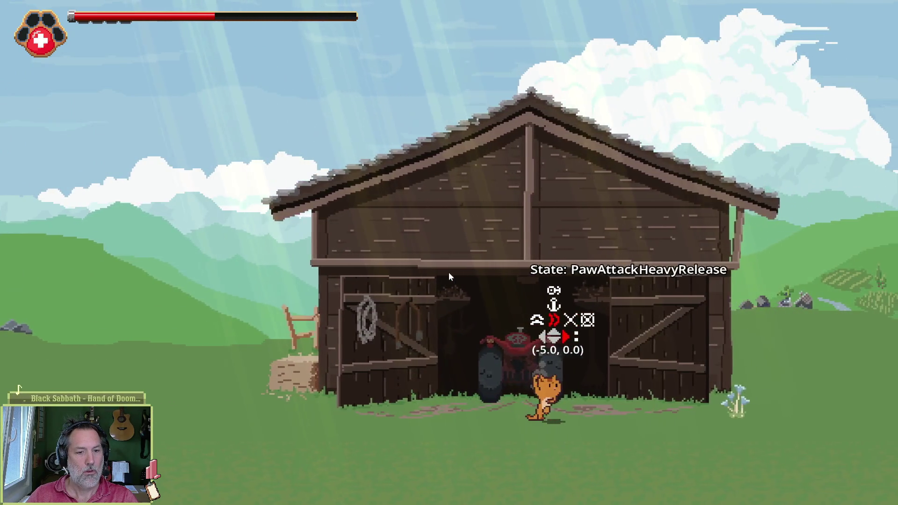
pyautogui.press('x')
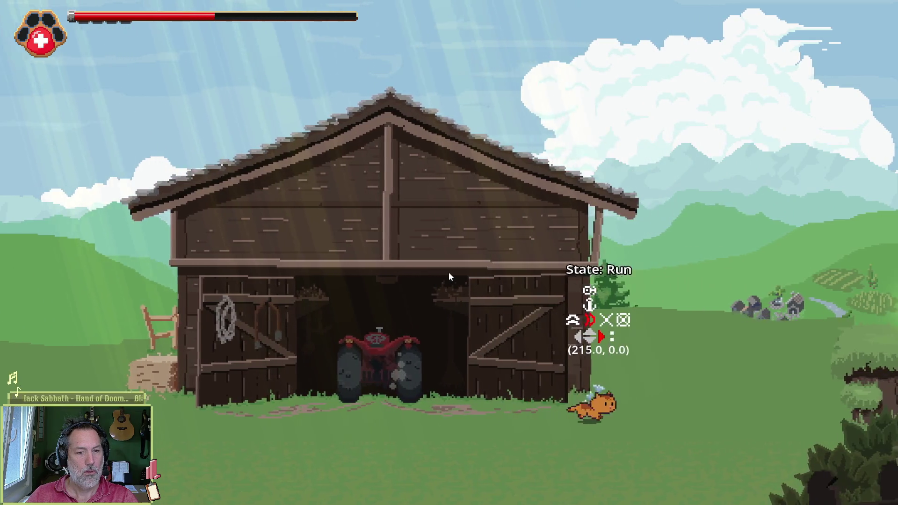
pyautogui.press('space')
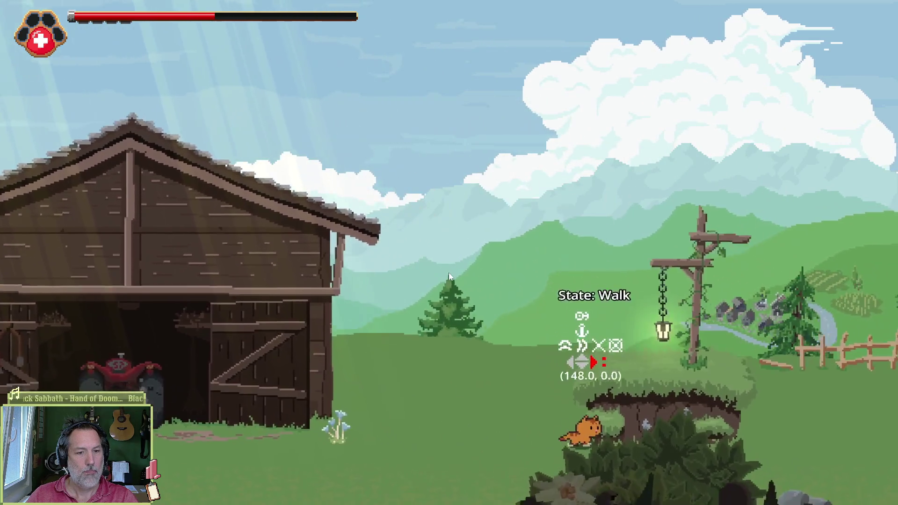
pyautogui.press('Left')
pyautogui.press('space')
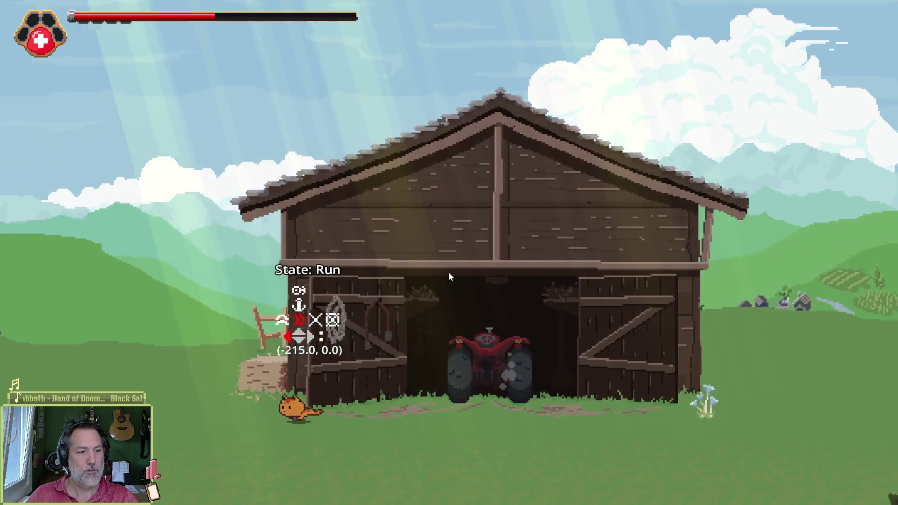
pyautogui.press('space')
pyautogui.press('F8')
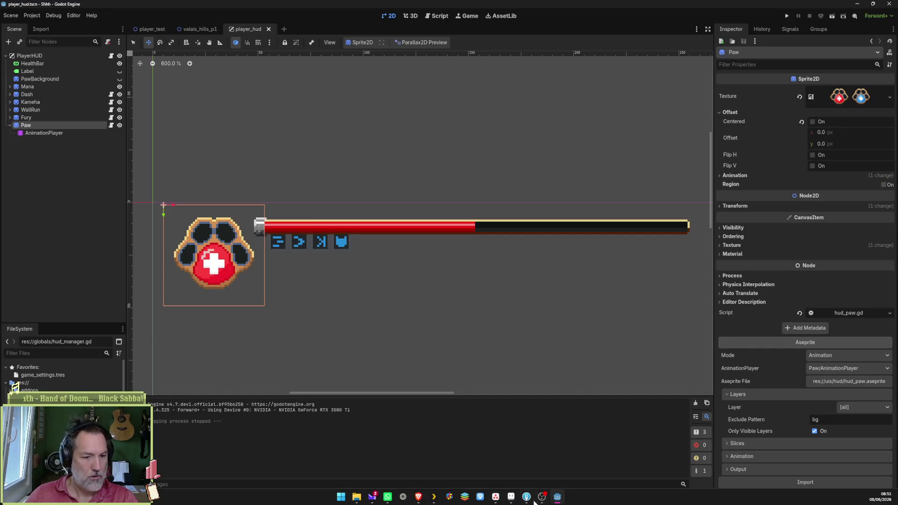
pyautogui.click(496, 498)
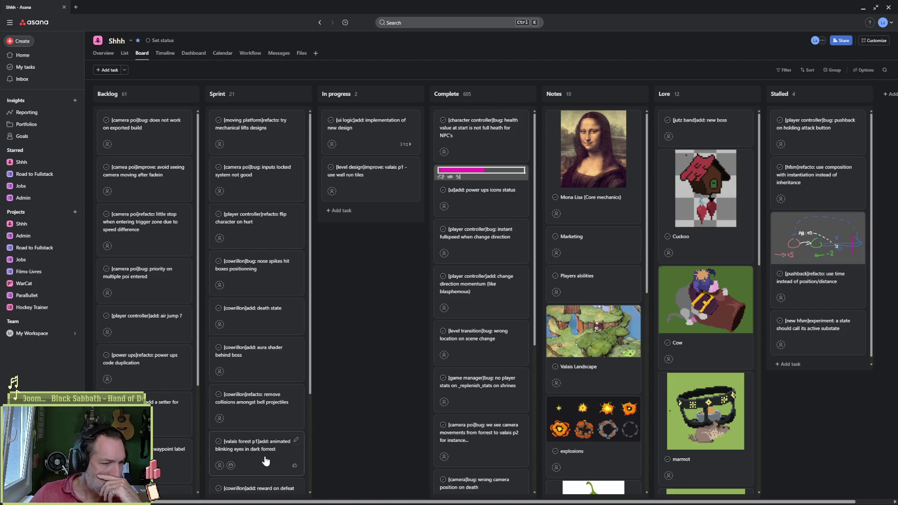
# Step: Move the jump/dash velocity bug card into In progress
pyautogui.scroll(-3, 263, 450)
pyautogui.scroll(-1, 271, 446)
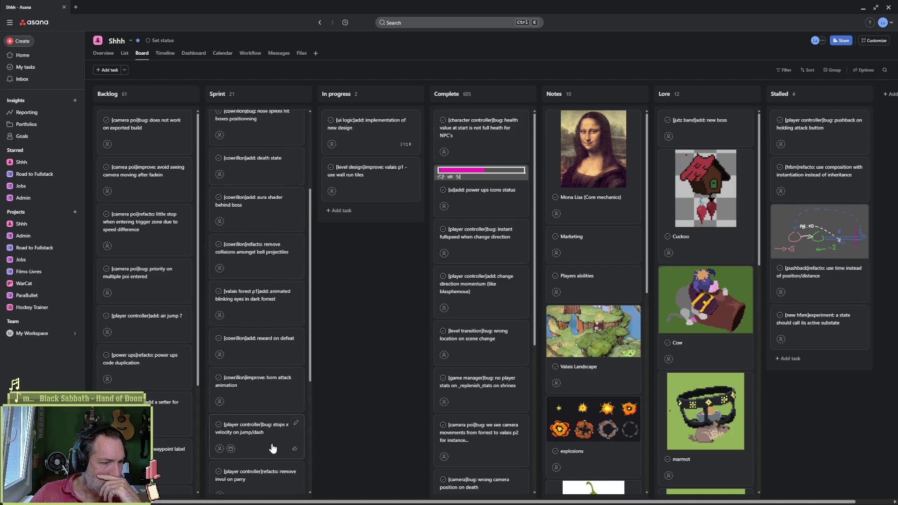
pyautogui.click(263, 405)
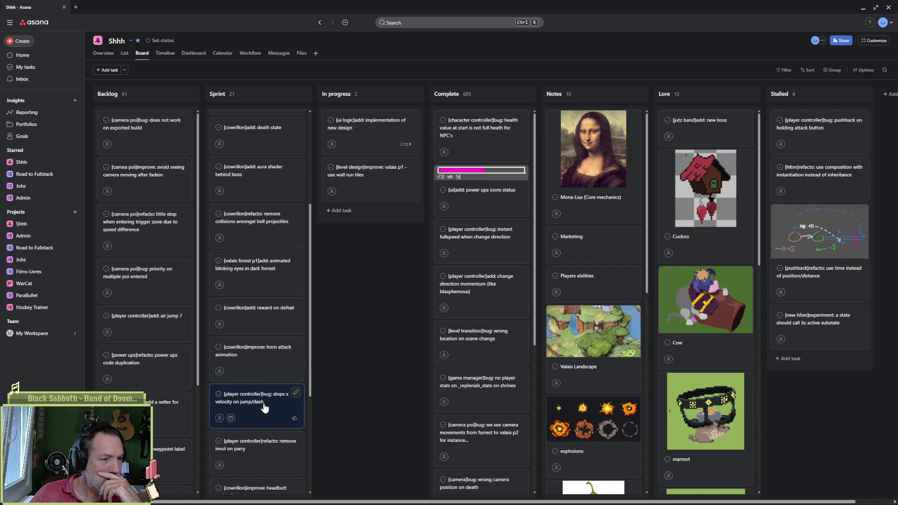
pyautogui.moveTo(264, 405); pyautogui.dragTo(370, 128)
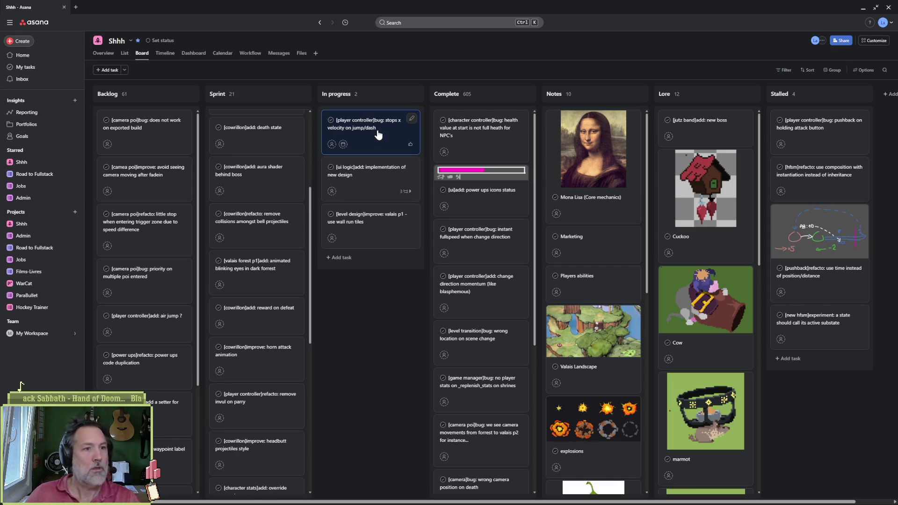
# Step: Append "At start, no bug" to the bug task's description and minimize the browser
pyautogui.click(721, 195)
pyautogui.write('if I attack then jump bugs appear')
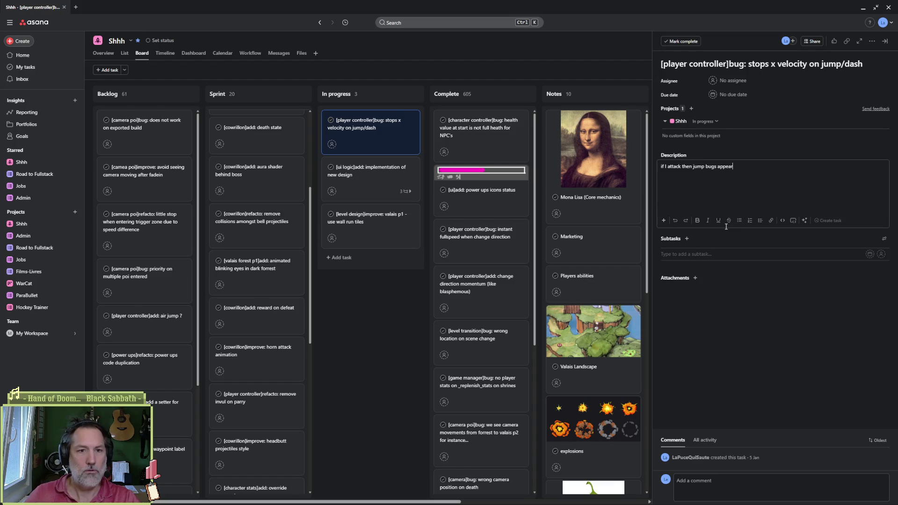
pyautogui.click(774, 381)
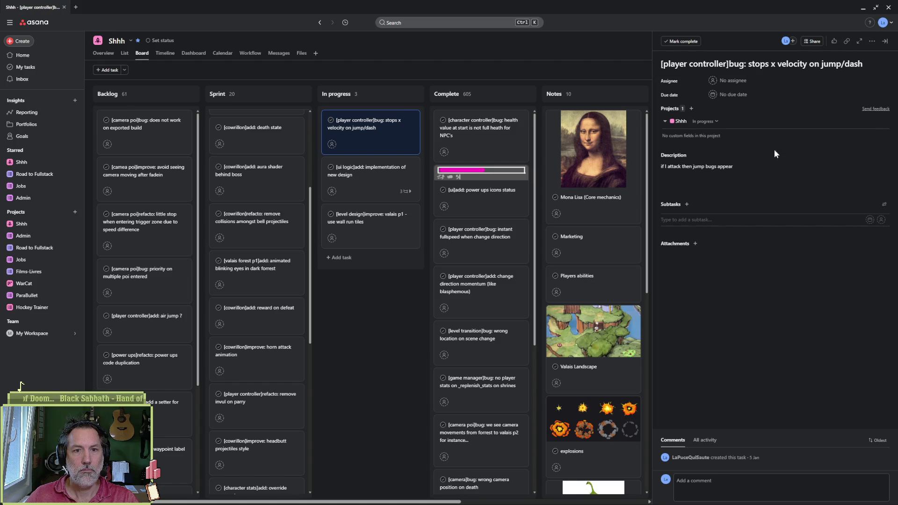
pyautogui.click(748, 169)
pyautogui.write('. At start, no bug')
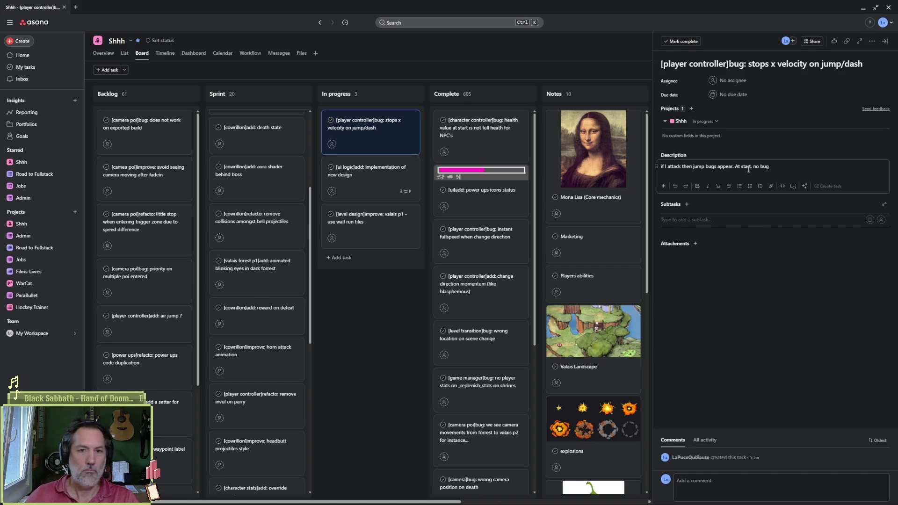
pyautogui.press('Escape')
pyautogui.click(866, 8)
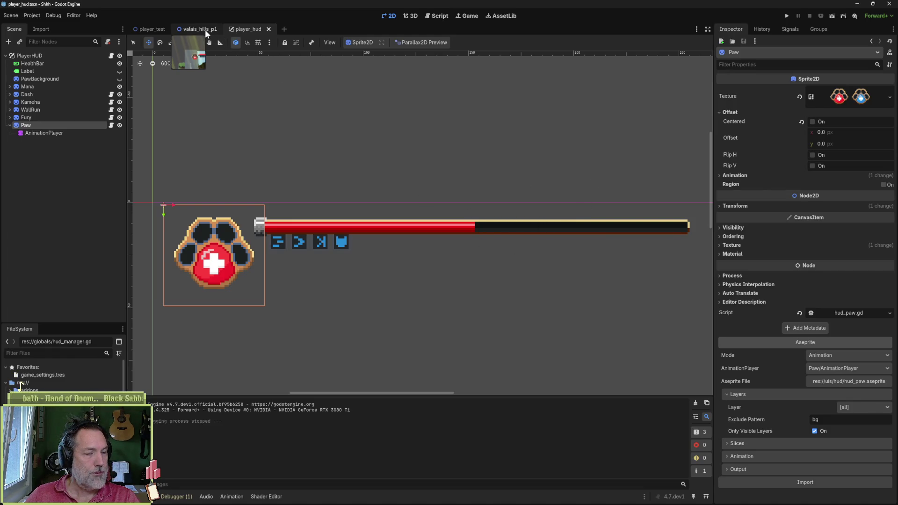
# Step: Run the player_test scene with F6 and wall-run the cat up the pillar onto the grass
pyautogui.click(151, 29)
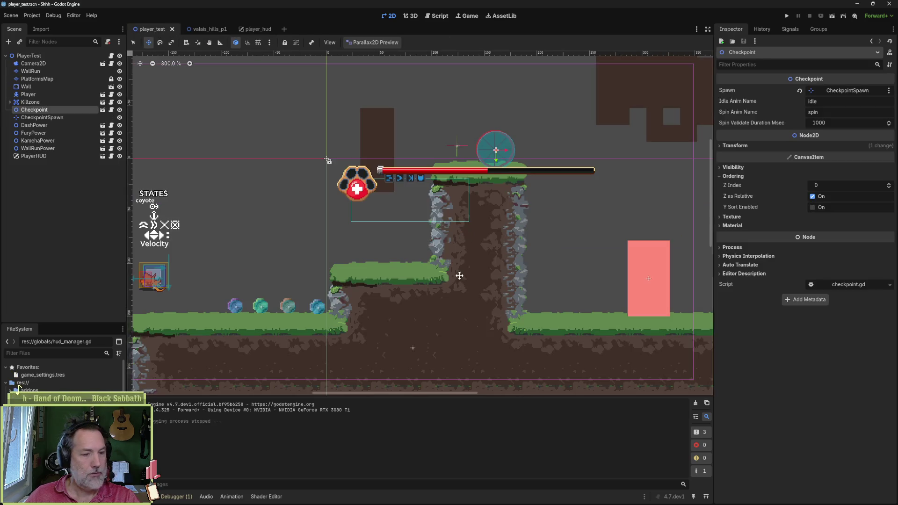
pyautogui.press('F6')
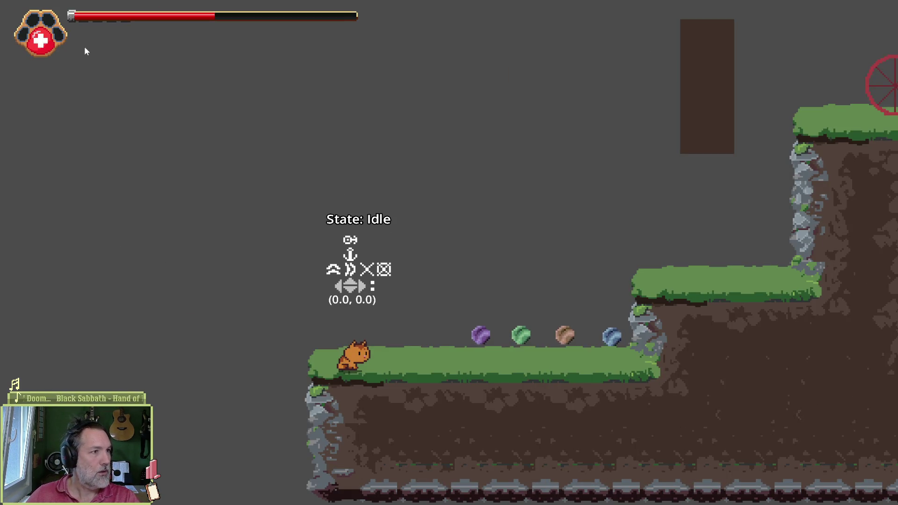
pyautogui.press('Right')
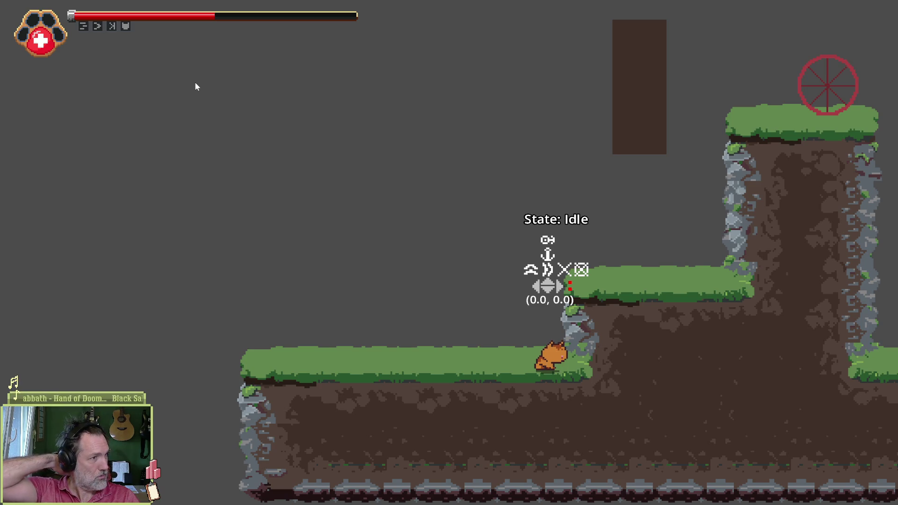
pyautogui.press('space')
pyautogui.press('Right')
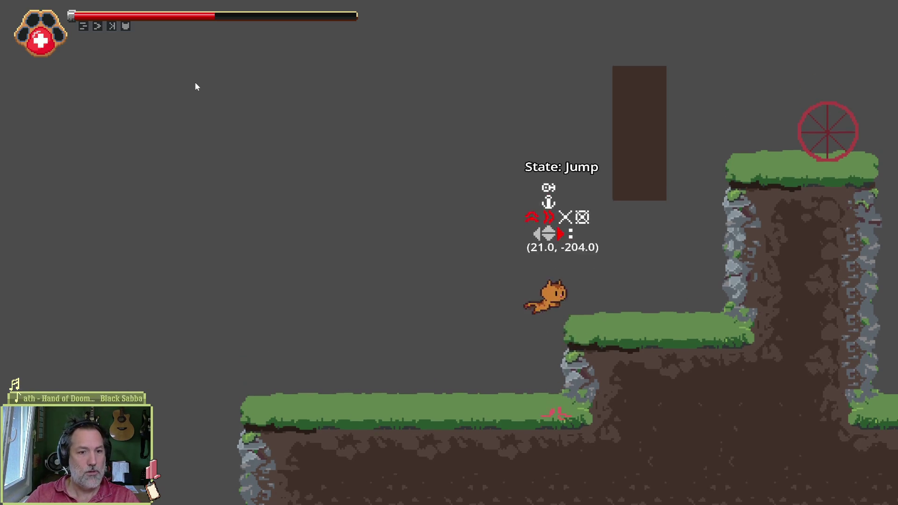
pyautogui.press('space')
pyautogui.press('Up')
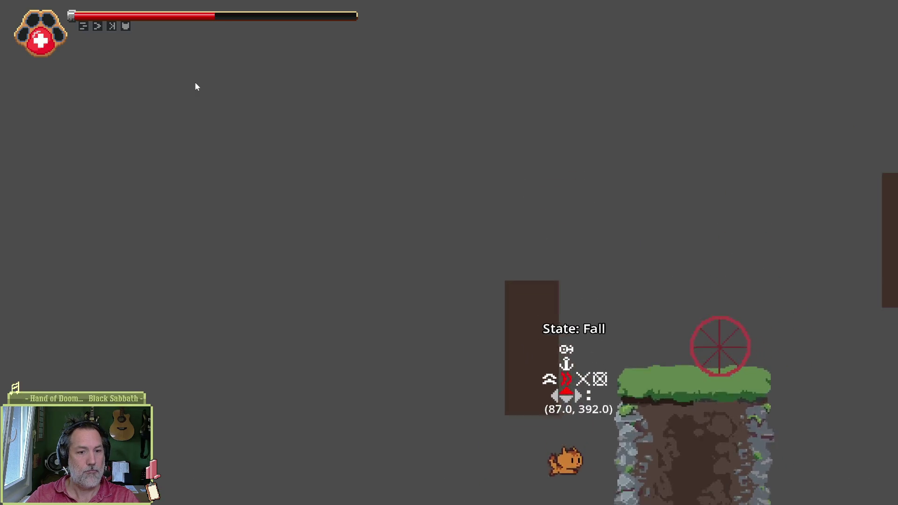
pyautogui.press('space')
pyautogui.press('Left')
pyautogui.press('Up')
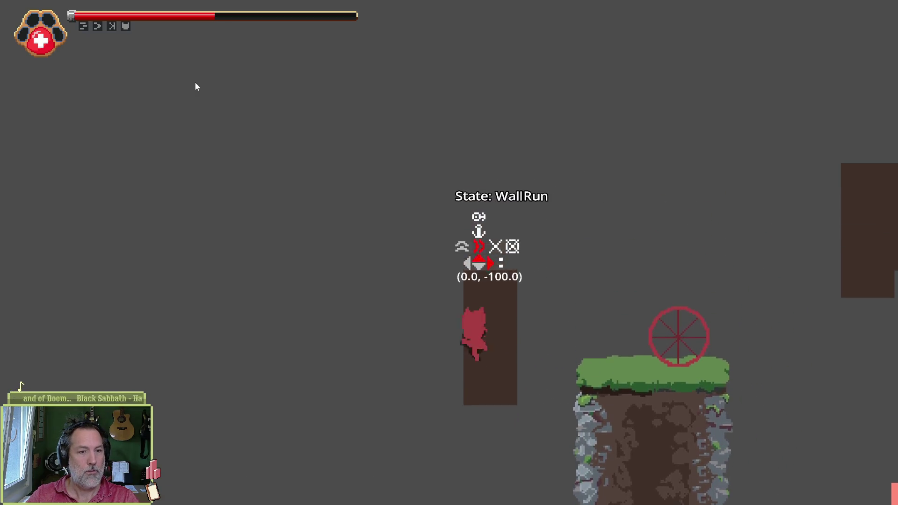
pyautogui.press('shift')
pyautogui.press('Right')
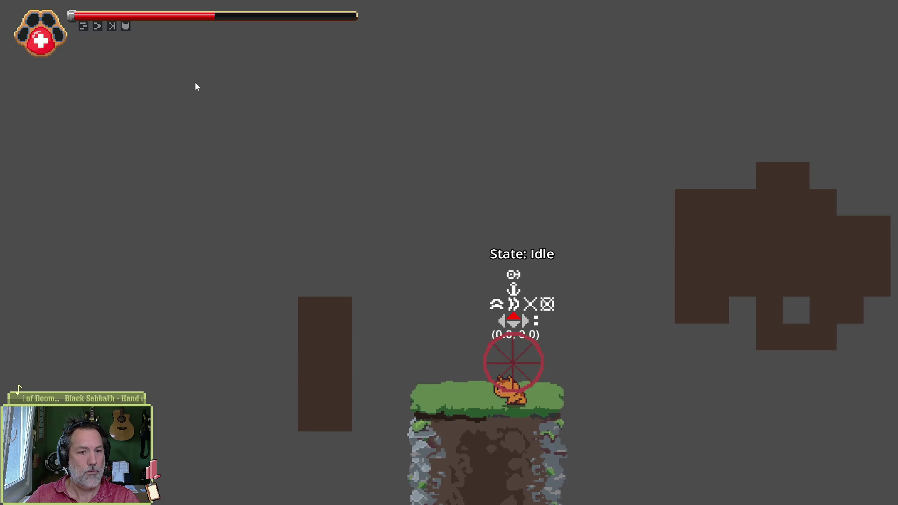
# Step: Wall-run and dash the cat right across the dark blocks
pyautogui.press('Right')
pyautogui.press('space')
pyautogui.press('Up')
pyautogui.press('shift')
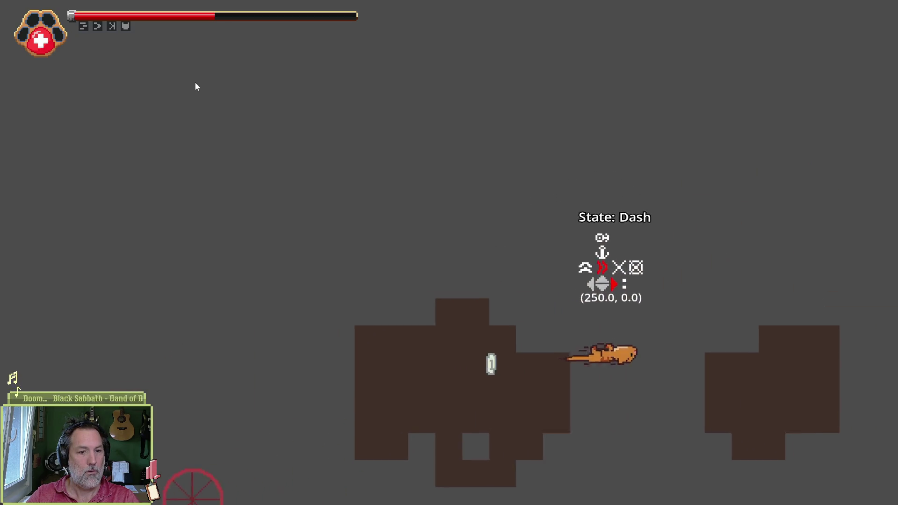
pyautogui.press('Up')
pyautogui.press('shift')
pyautogui.press('Right')
pyautogui.press('Up')
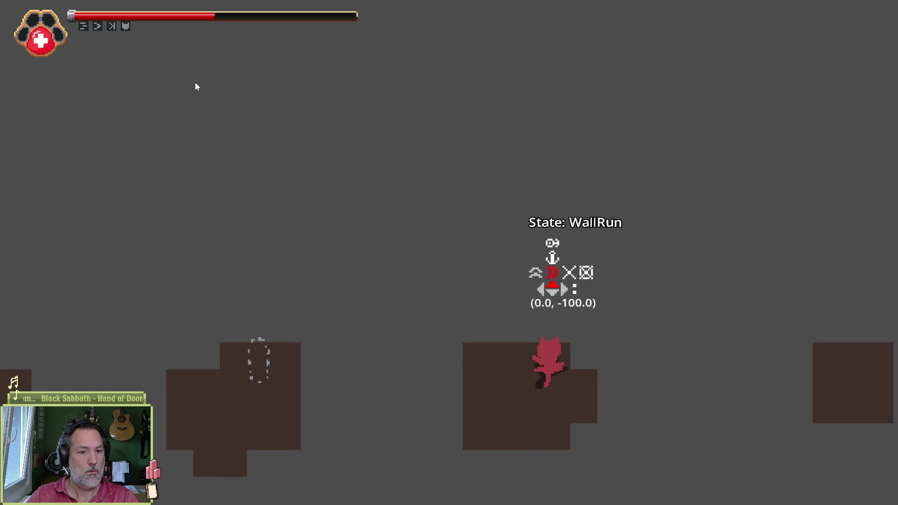
pyautogui.press('shift')
pyautogui.press('Up')
pyautogui.press('shift')
pyautogui.press('Right')
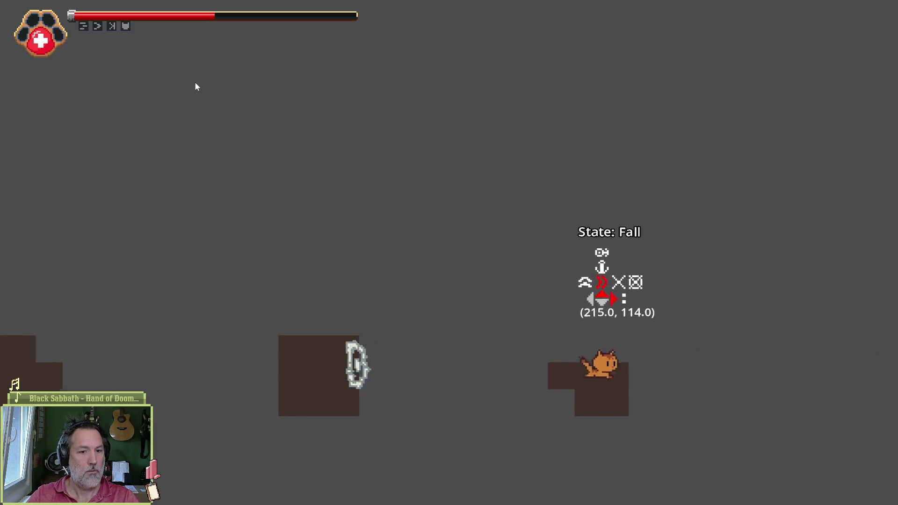
# Step: Jump, wall-run and dash around the ledges and platforms, then stop the game with F8
pyautogui.press('Right')
pyautogui.press('space')
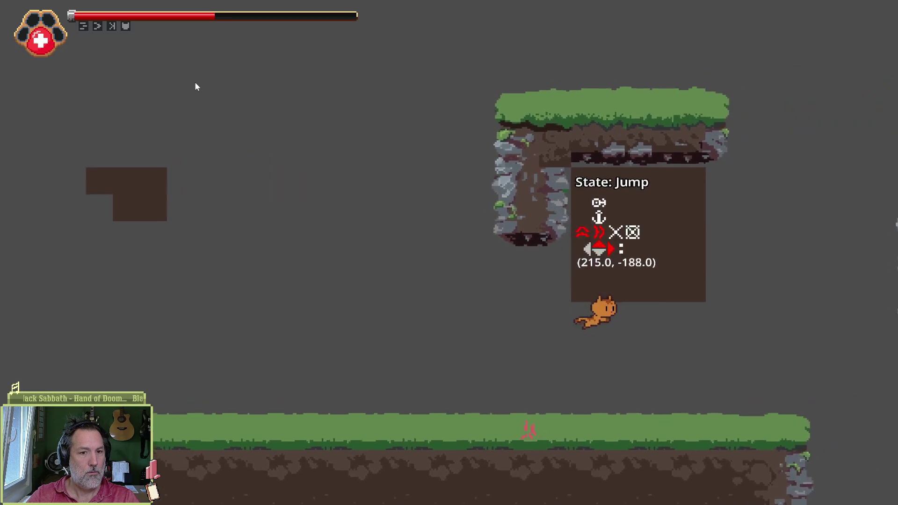
pyautogui.press('Left')
pyautogui.press('space')
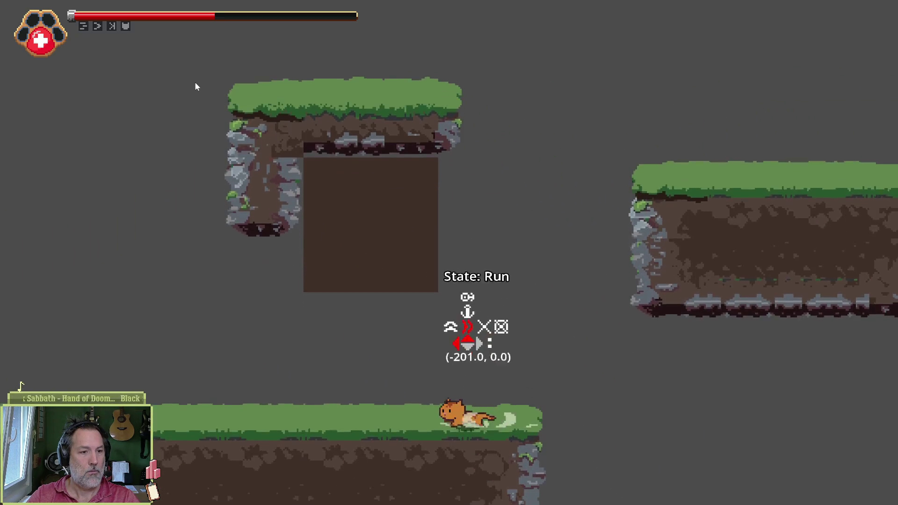
pyautogui.press('Right')
pyautogui.press('space')
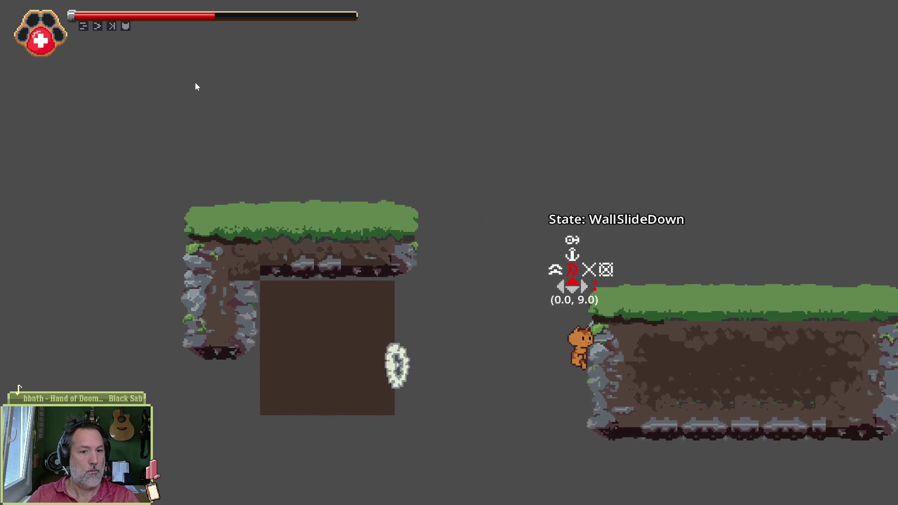
pyautogui.press('Left')
pyautogui.press('Left')
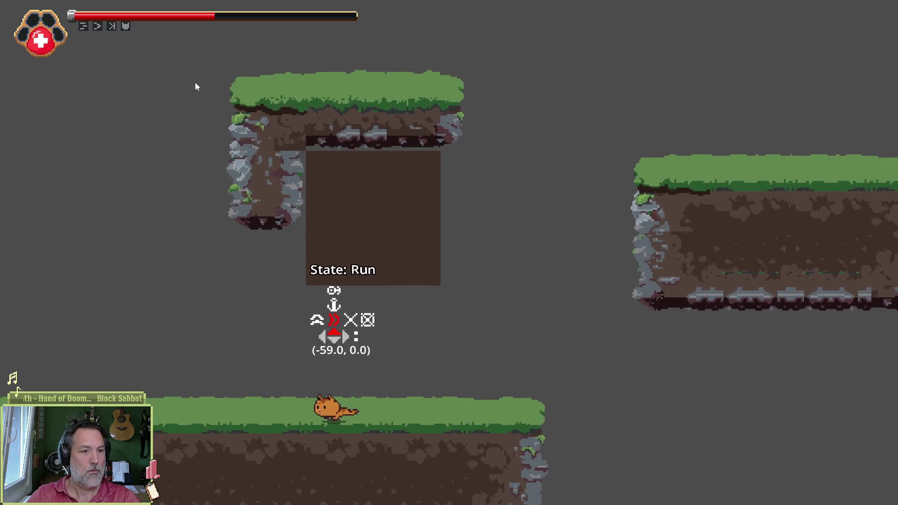
pyautogui.press('space')
pyautogui.press('Left')
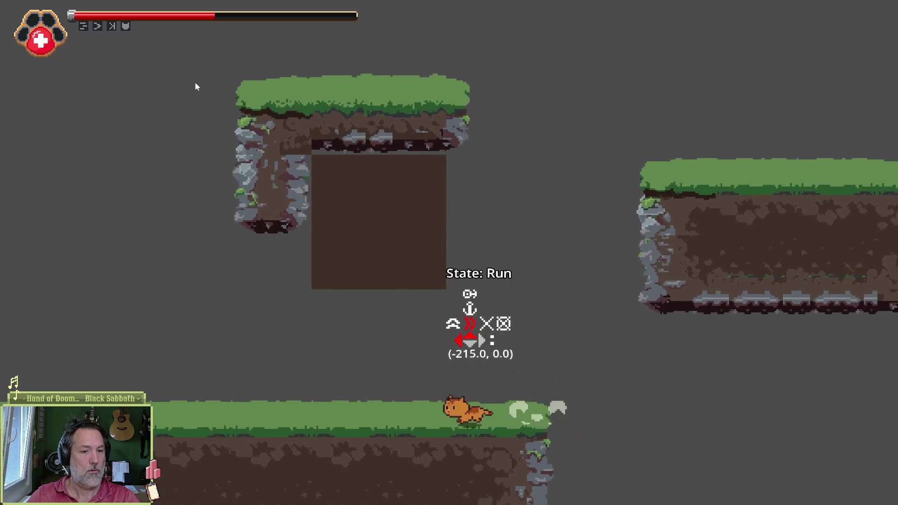
pyautogui.press('space')
pyautogui.press('Right')
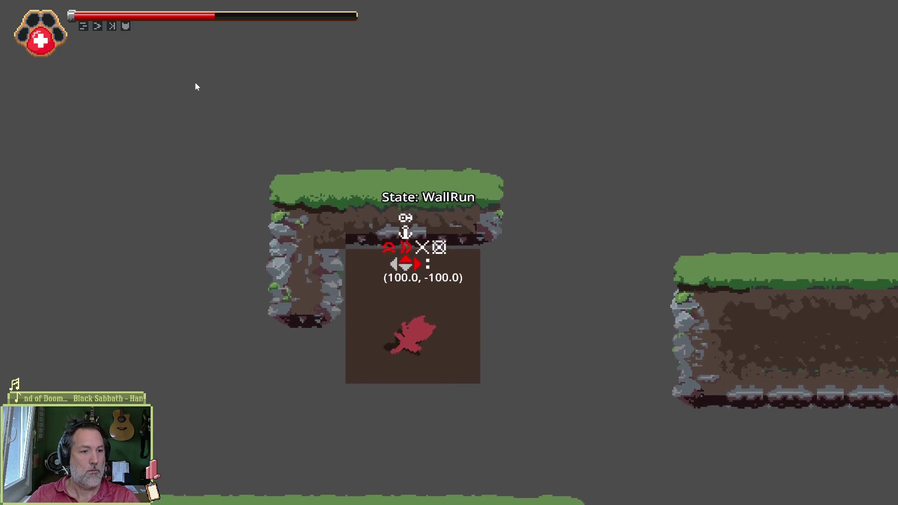
pyautogui.press('Left')
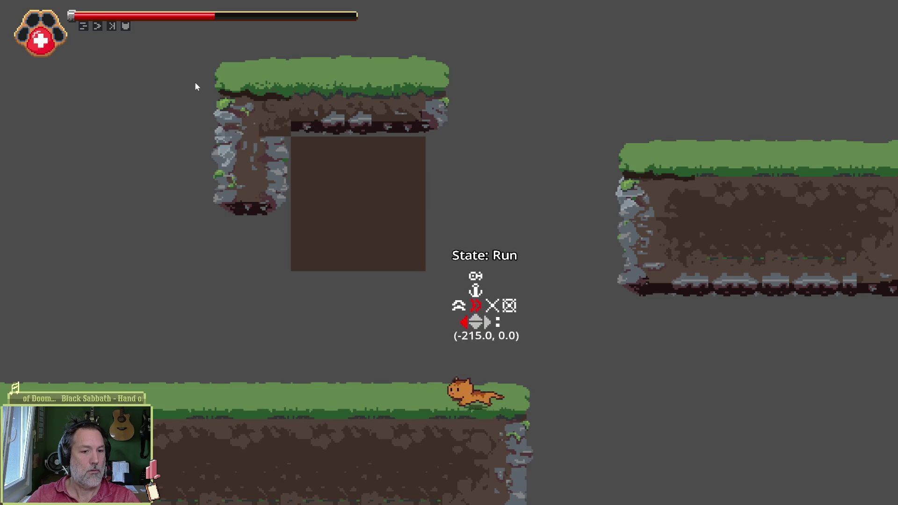
pyautogui.press('space')
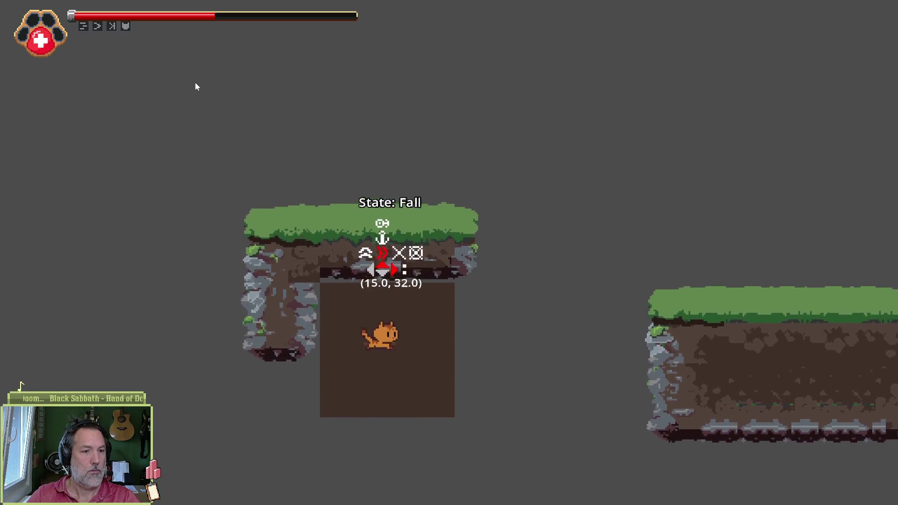
pyautogui.press('Left')
pyautogui.press('space')
pyautogui.press('Right')
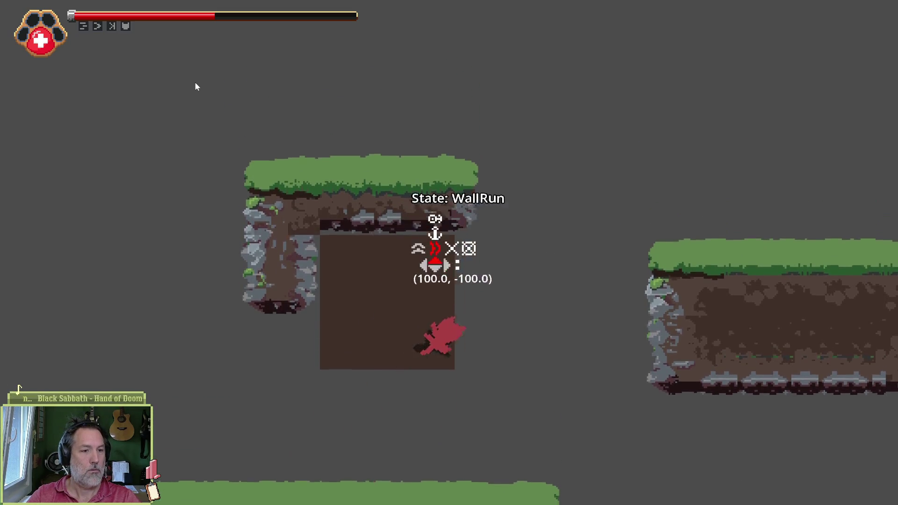
pyautogui.press('shift')
pyautogui.press('Left')
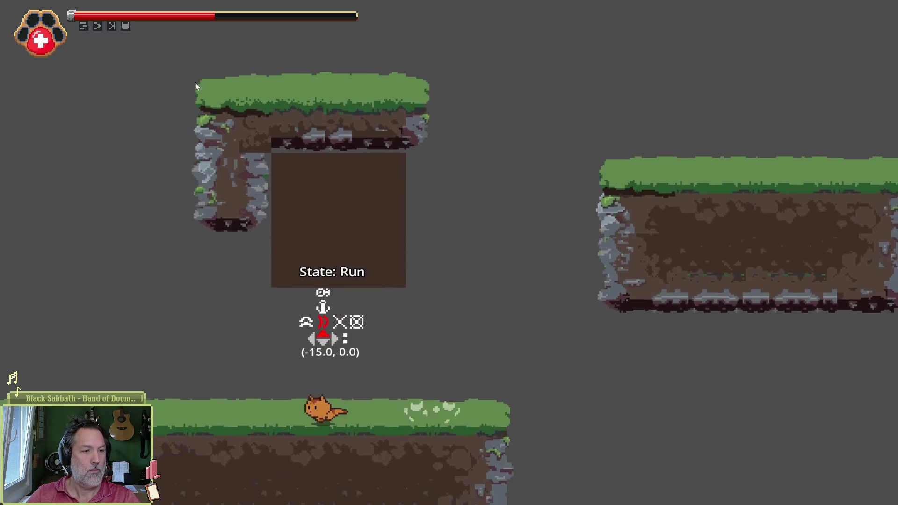
pyautogui.press('space')
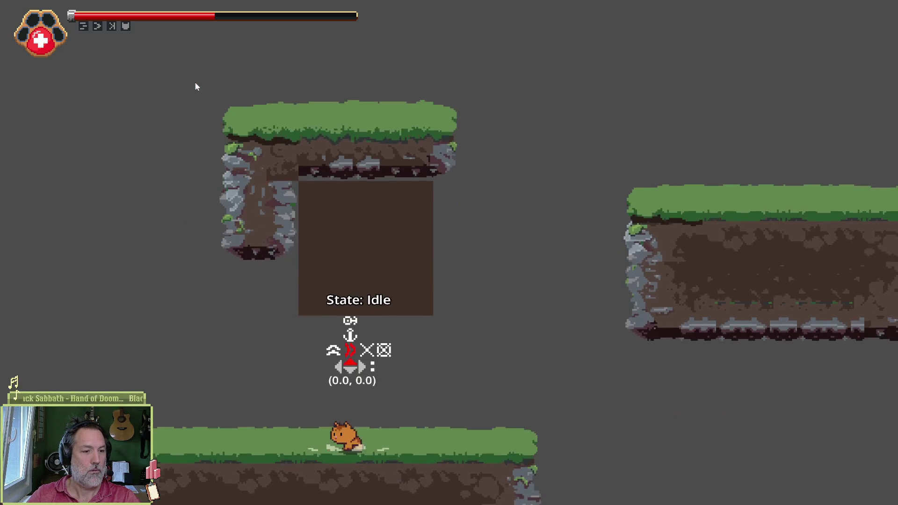
pyautogui.press('space')
pyautogui.press('shift')
pyautogui.press('space')
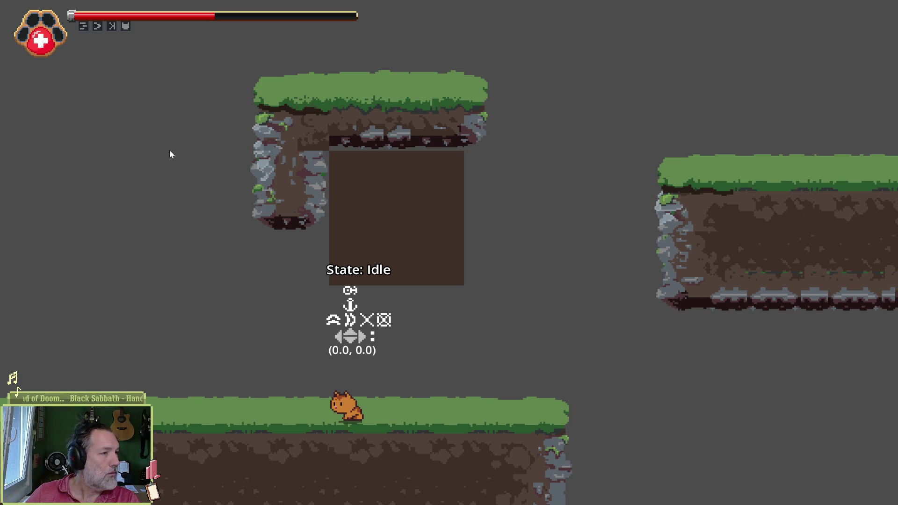
pyautogui.press('F8')
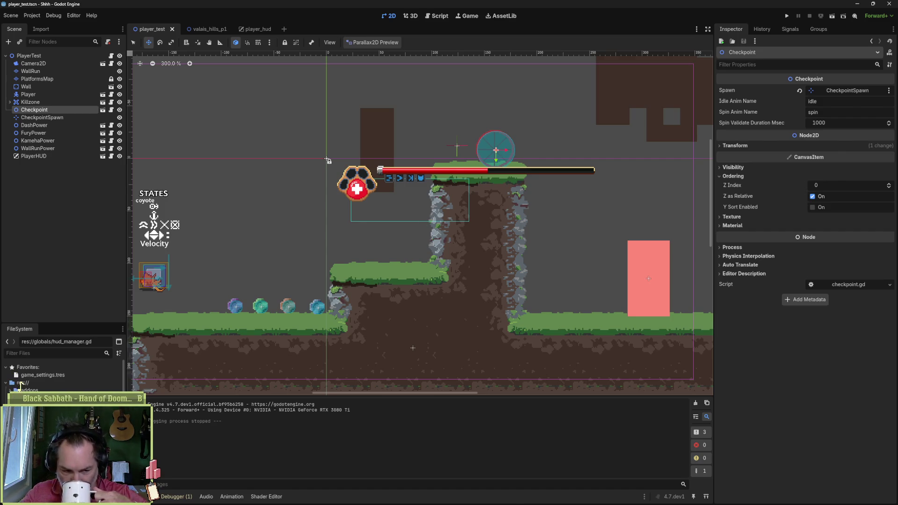
# Step: In Asana, drag the implementation-of-new-design card to the top of In progress, then return to Godot
pyautogui.click(496, 497)
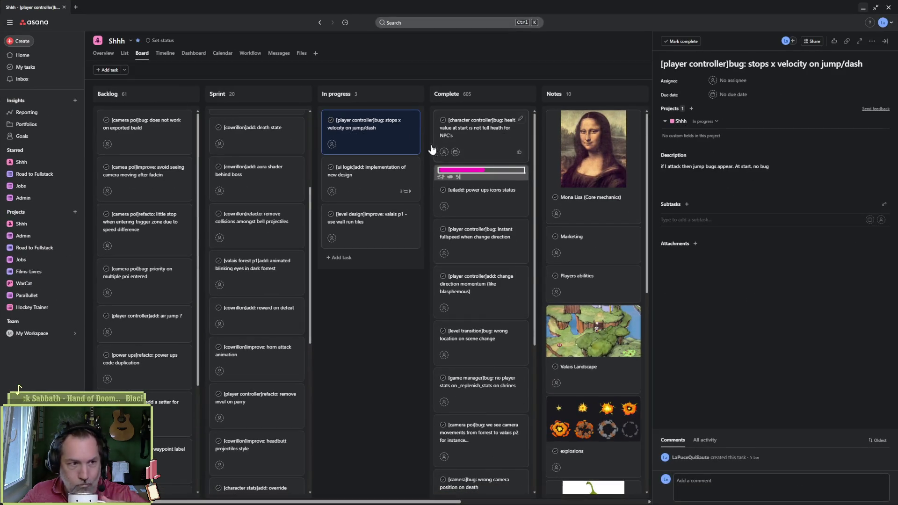
pyautogui.moveTo(369, 181); pyautogui.dragTo(371, 148)
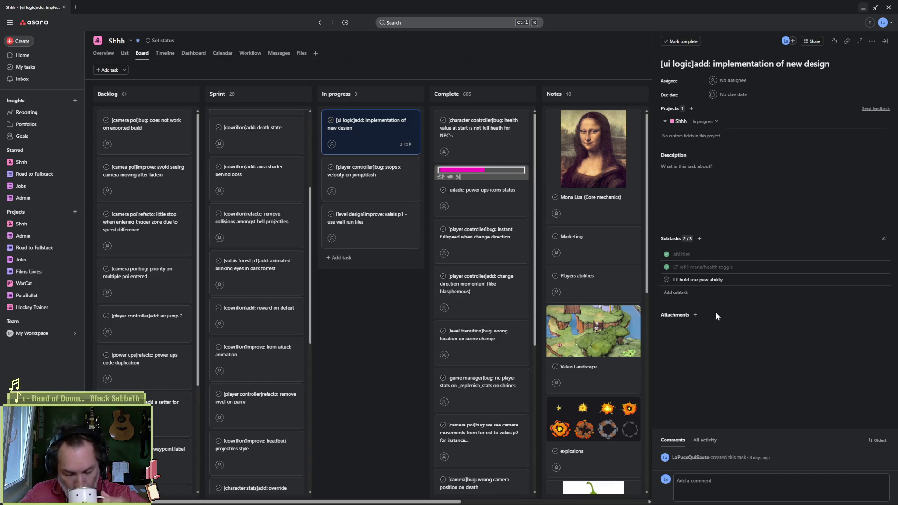
pyautogui.moveTo(584, 504)
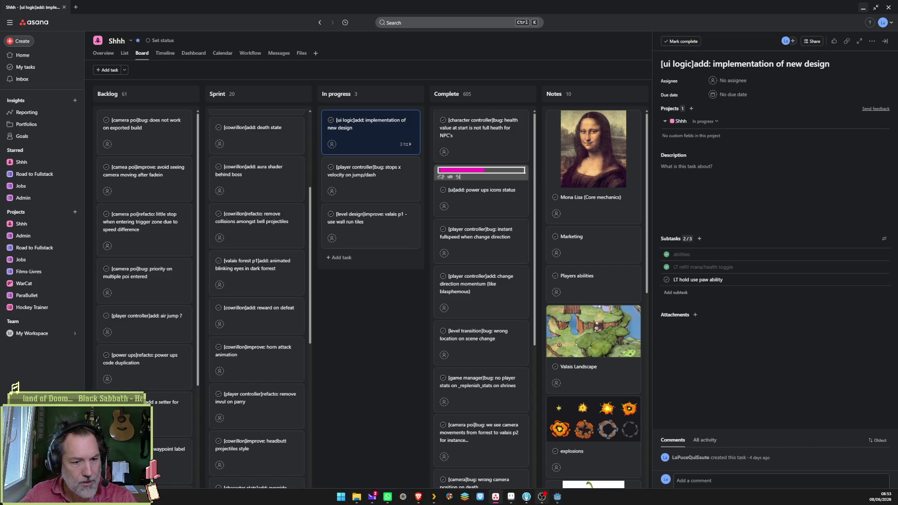
pyautogui.click(557, 497)
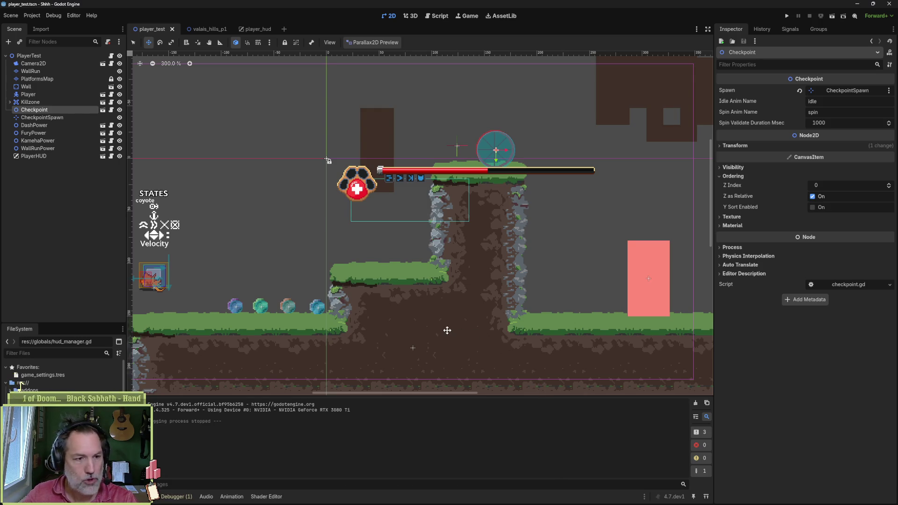
# Step: Run player_test in a separate debug window, stop it, and switch to the embedded Game view
pyautogui.press('F6')
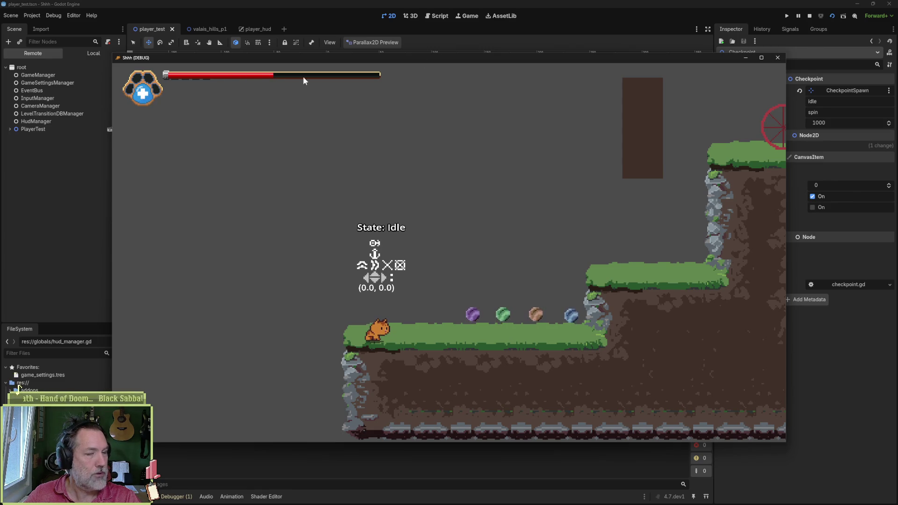
pyautogui.click(778, 57)
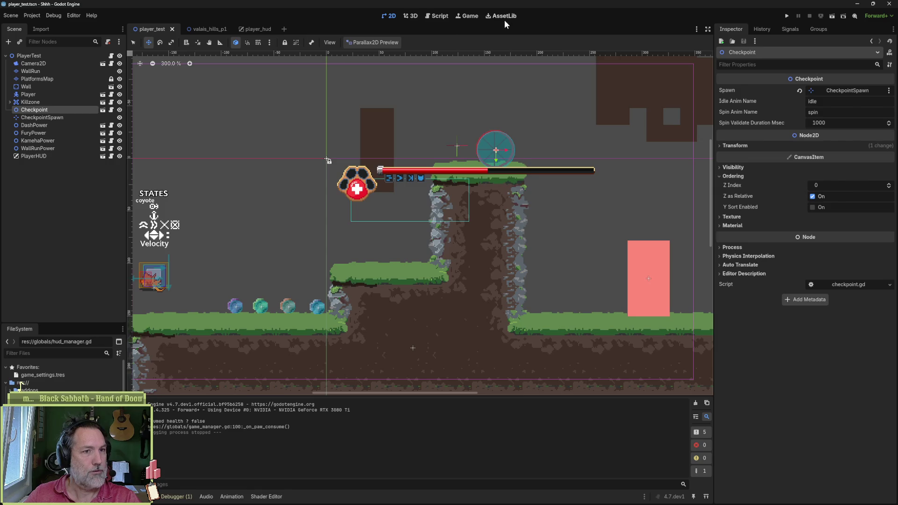
pyautogui.click(466, 16)
pyautogui.click(351, 42)
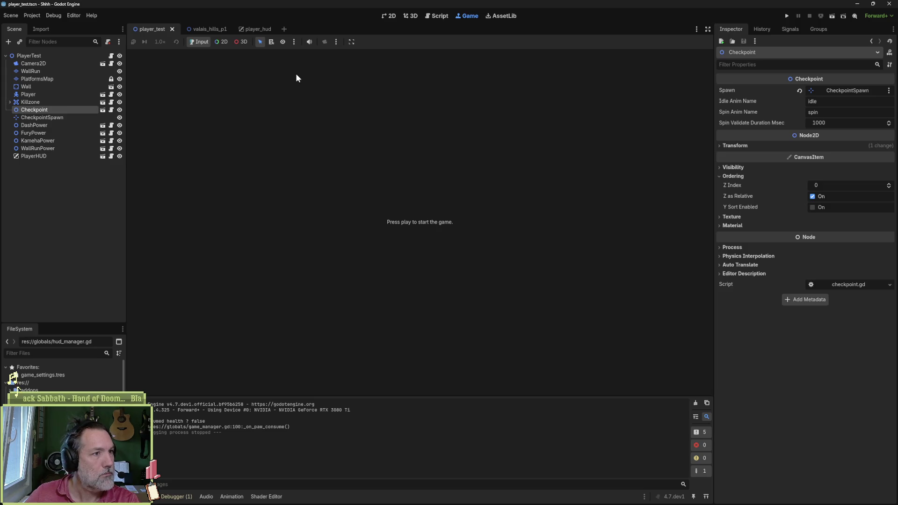
# Step: Test-run the scene in the embedded Game view, stop it, and return to the script editor
pyautogui.press('F6')
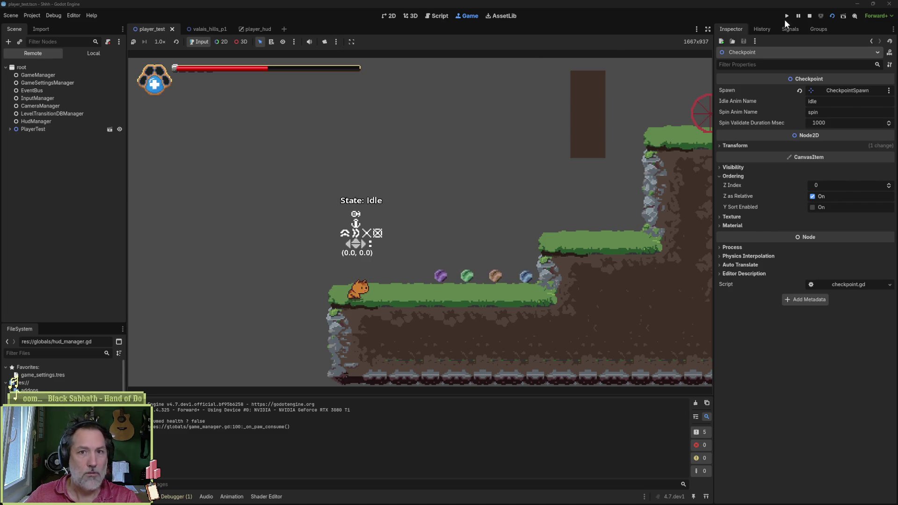
pyautogui.click(809, 16)
pyautogui.click(440, 16)
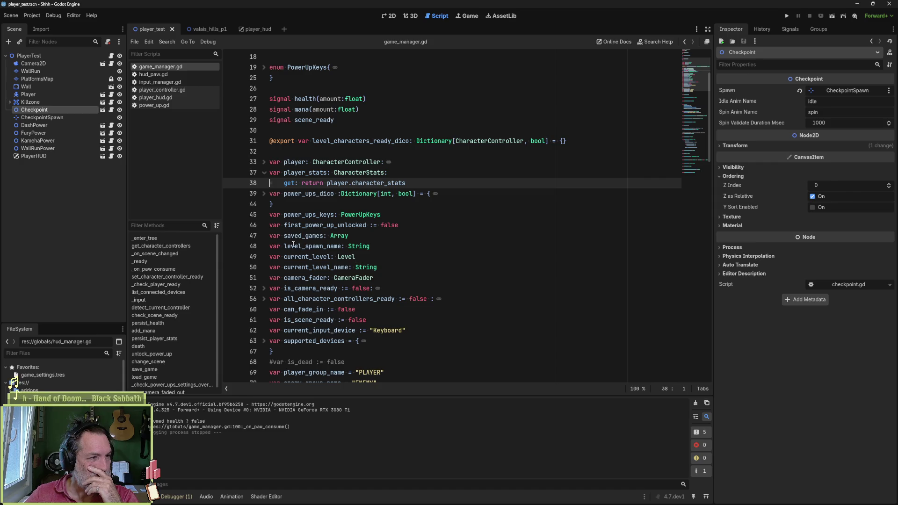
# Step: Open hud_paw.gd, select _is_health on line 12, and open the Project menu
pyautogui.click(168, 75)
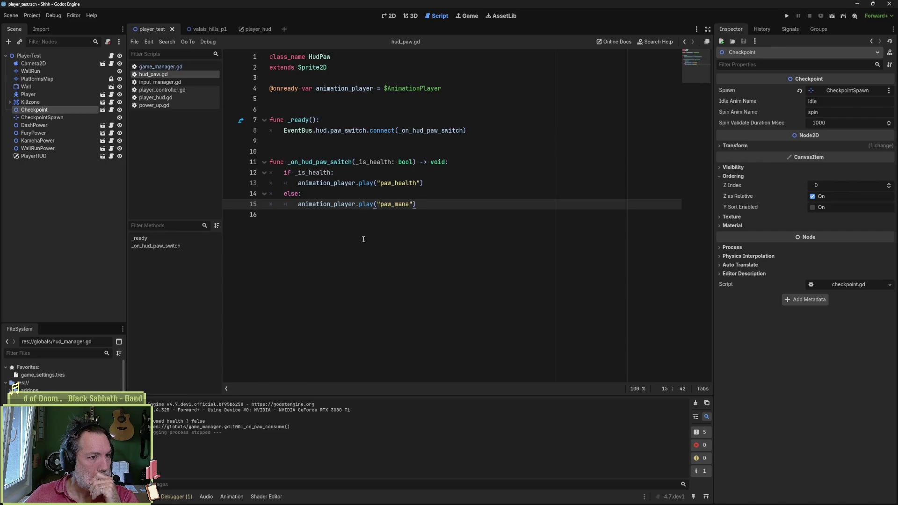
pyautogui.doubleClick(316, 172)
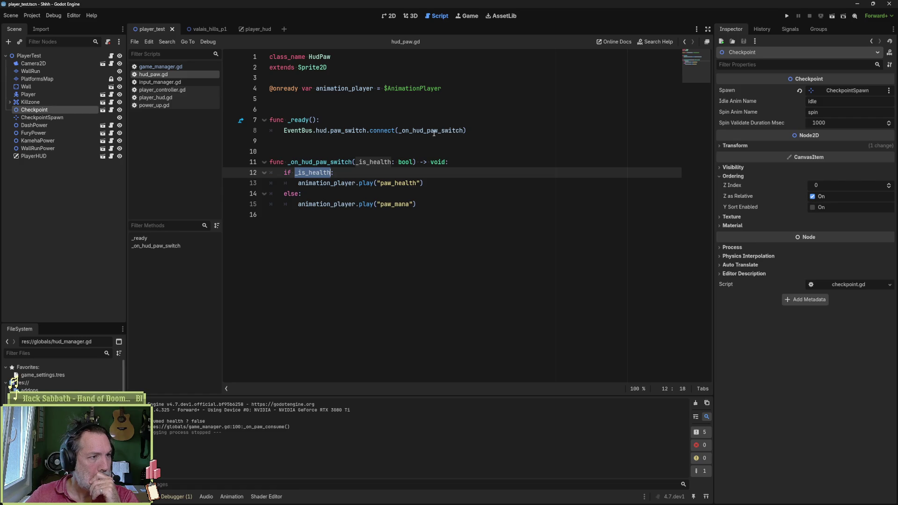
pyautogui.moveTo(435, 133)
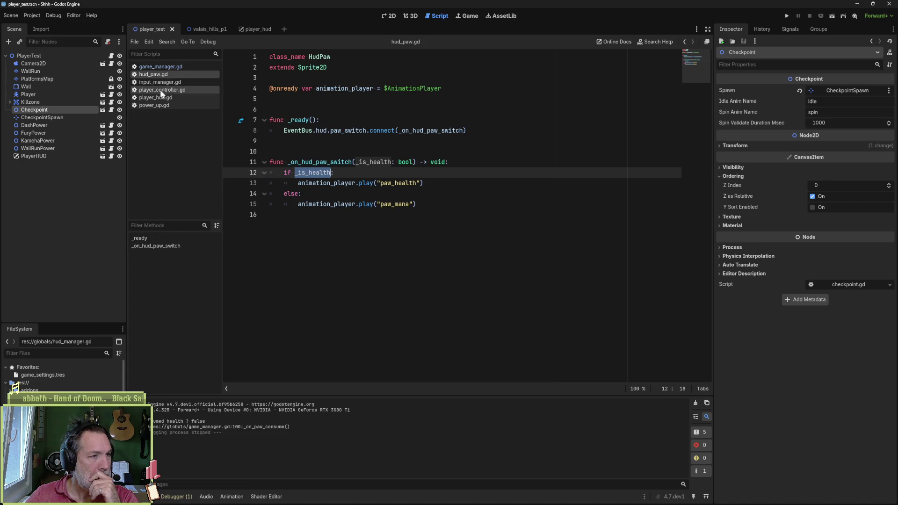
pyautogui.click(42, 14)
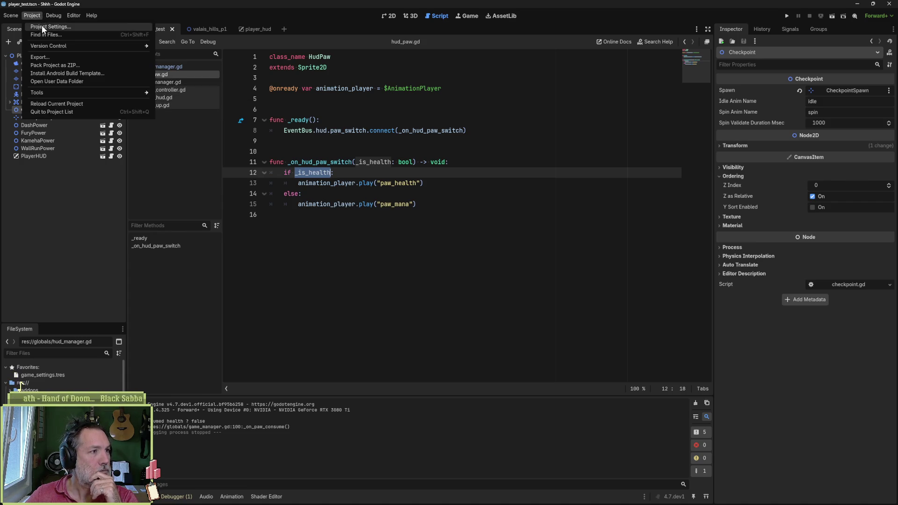
pyautogui.click(41, 25)
pyautogui.click(440, 59)
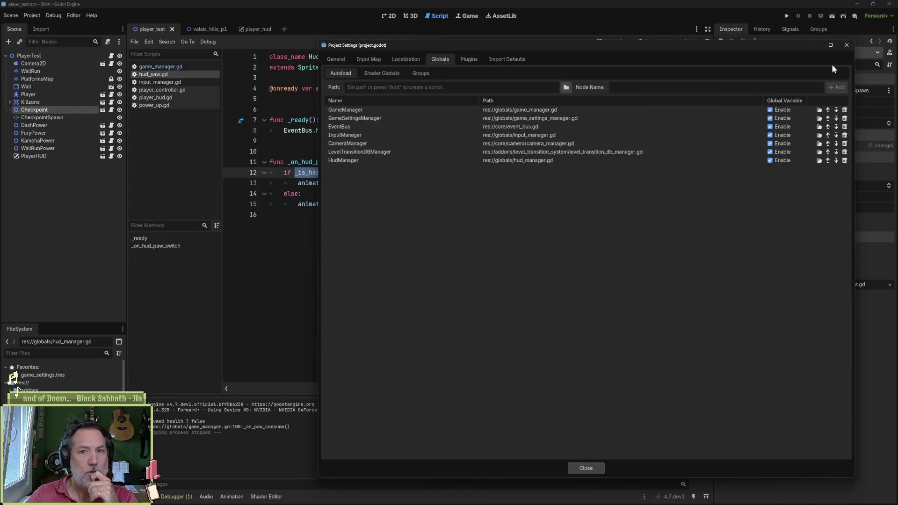
pyautogui.click(848, 45)
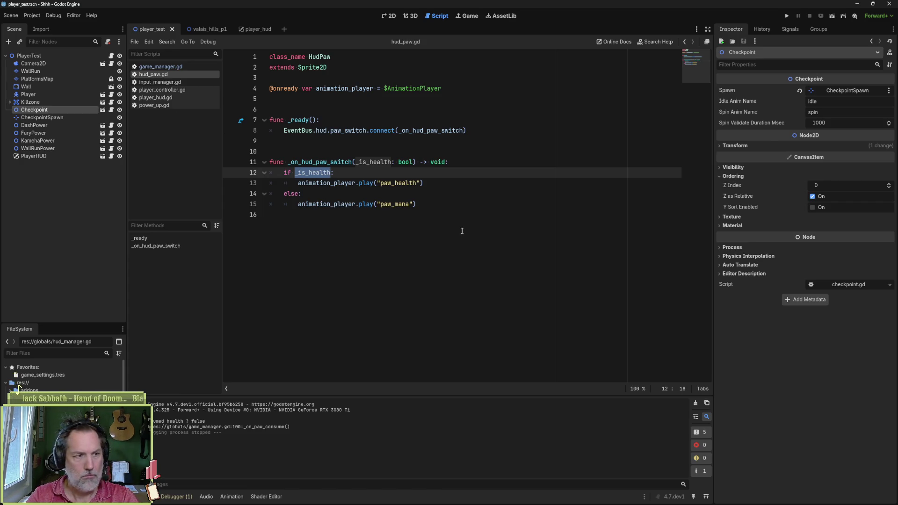
pyautogui.hotkey('ctrl', 'alt', 'o')
pyautogui.write('hud_man')
# Step: Open hud_manager.gd, fold all functions, and expand only _physics_process
pyautogui.press('Return')
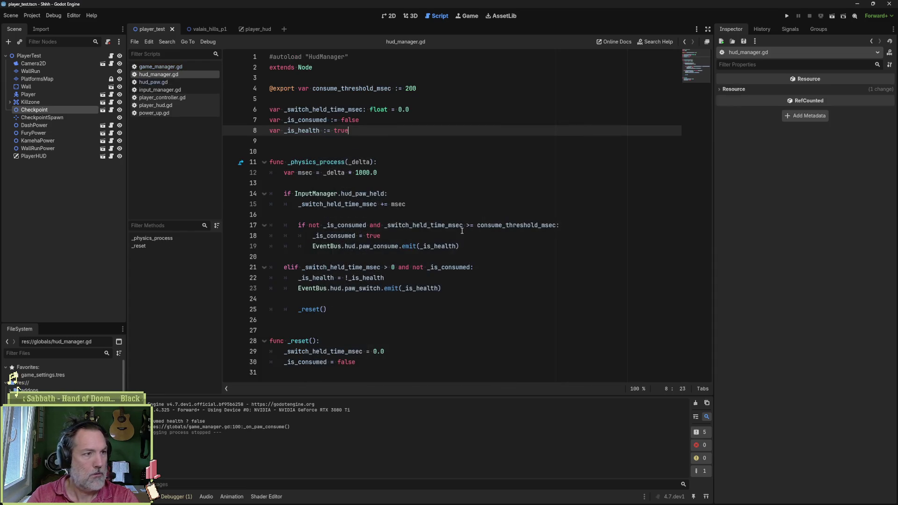
pyautogui.hotkey('ctrl', 'alt', 'f')
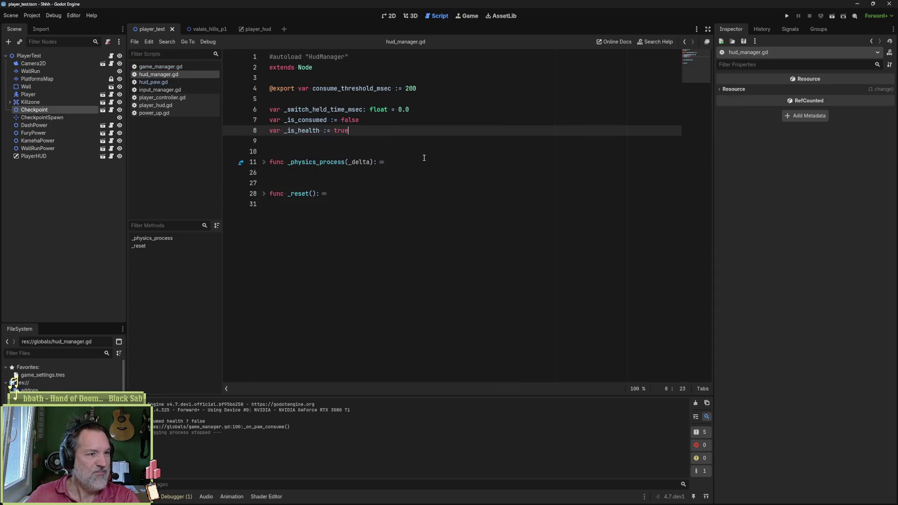
pyautogui.click(263, 162)
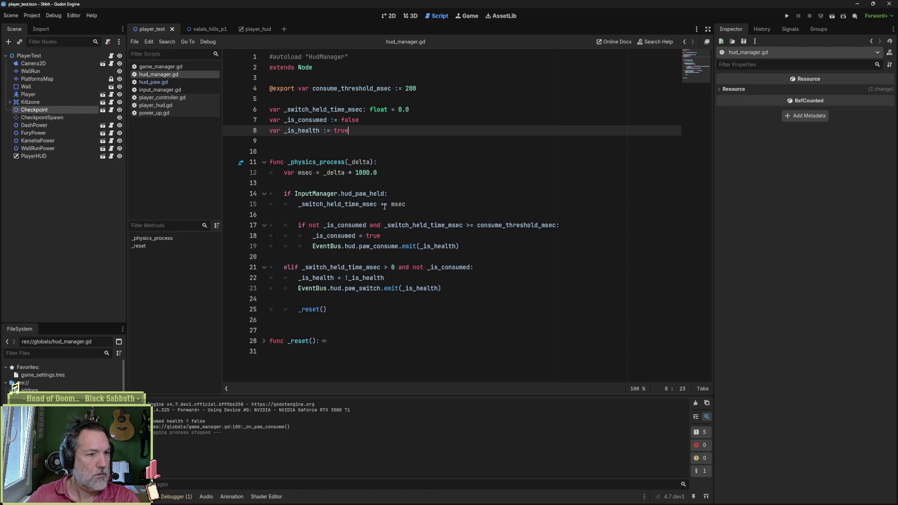
# Step: Inspect _is_consumed uses on lines 18 and 21, undoing a partial retype of it
pyautogui.click(434, 246)
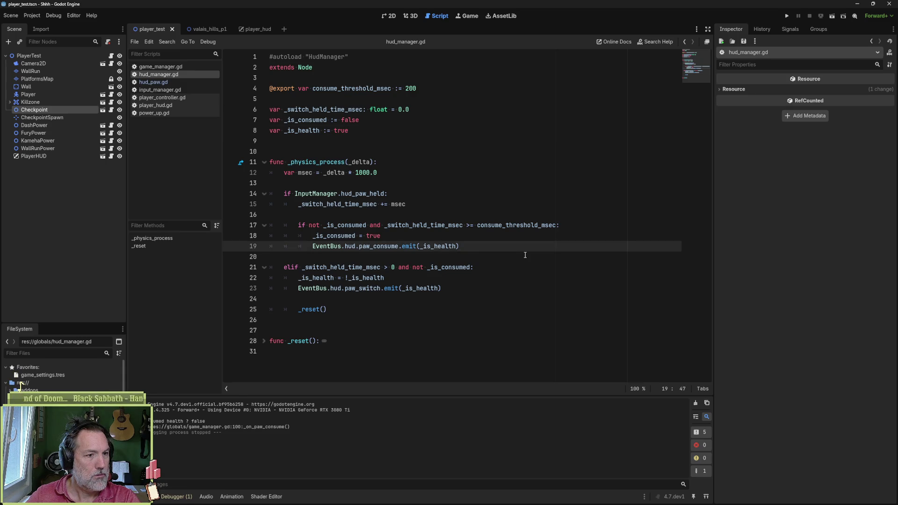
pyautogui.doubleClick(353, 237)
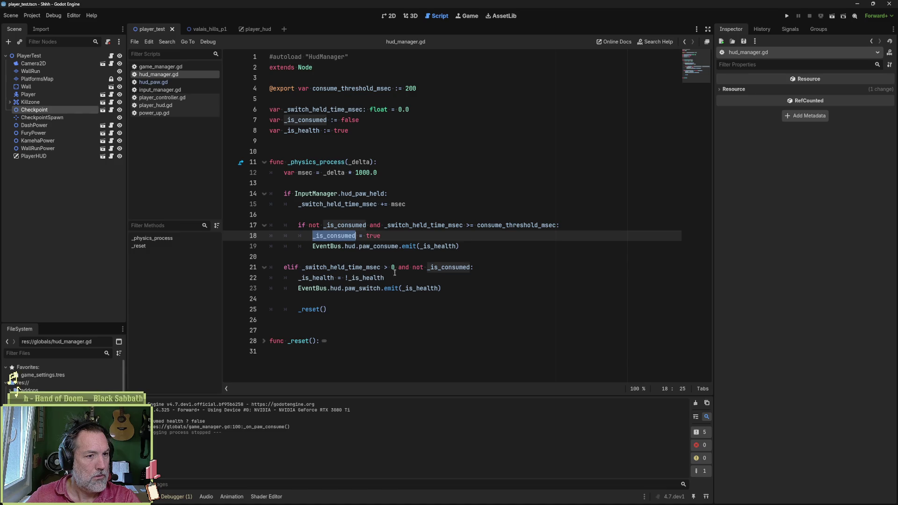
pyautogui.doubleClick(448, 267)
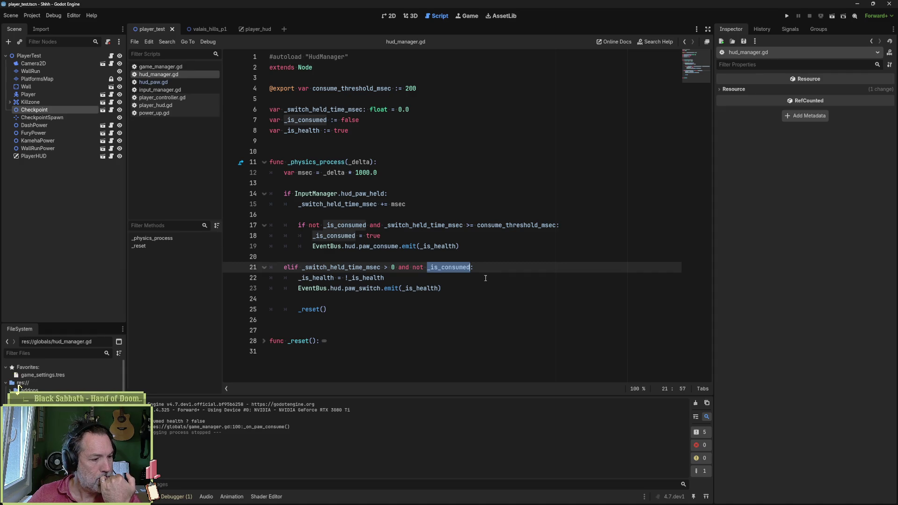
pyautogui.write('_is_')
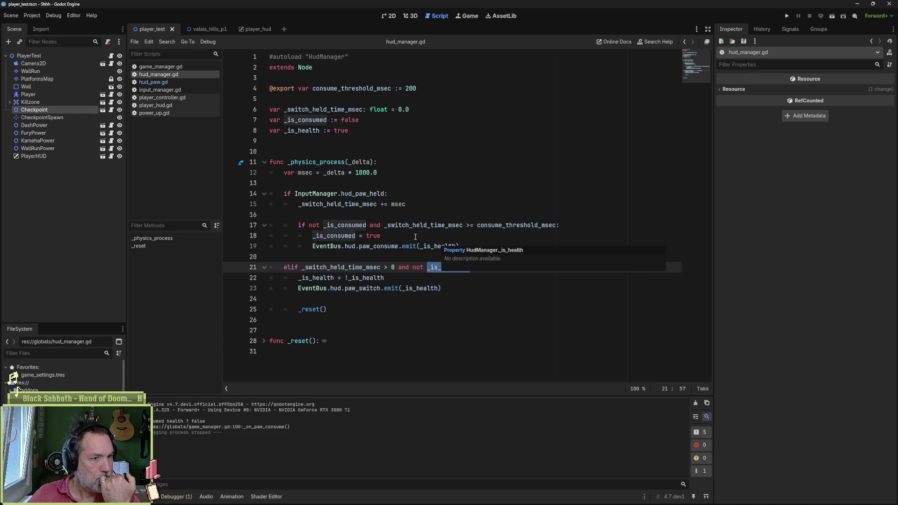
pyautogui.hotkey('ctrl', 'z')
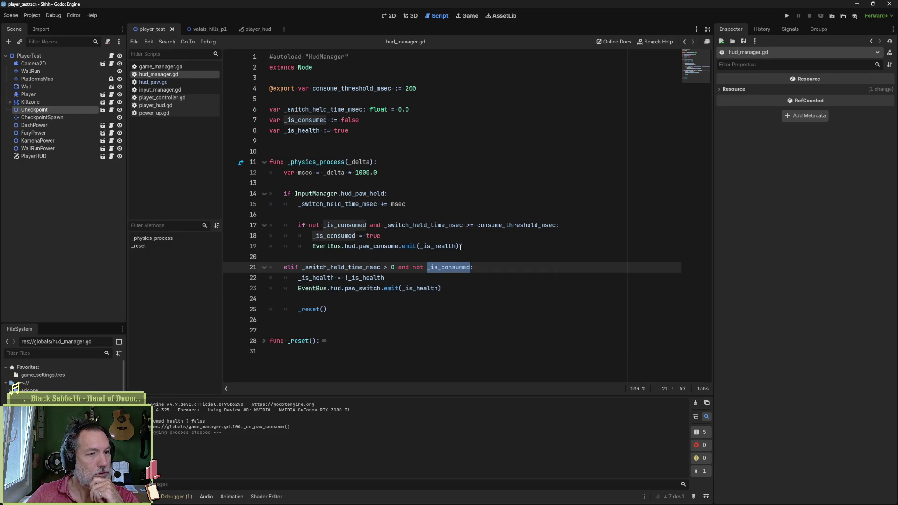
pyautogui.moveTo(461, 248); pyautogui.dragTo(466, 238)
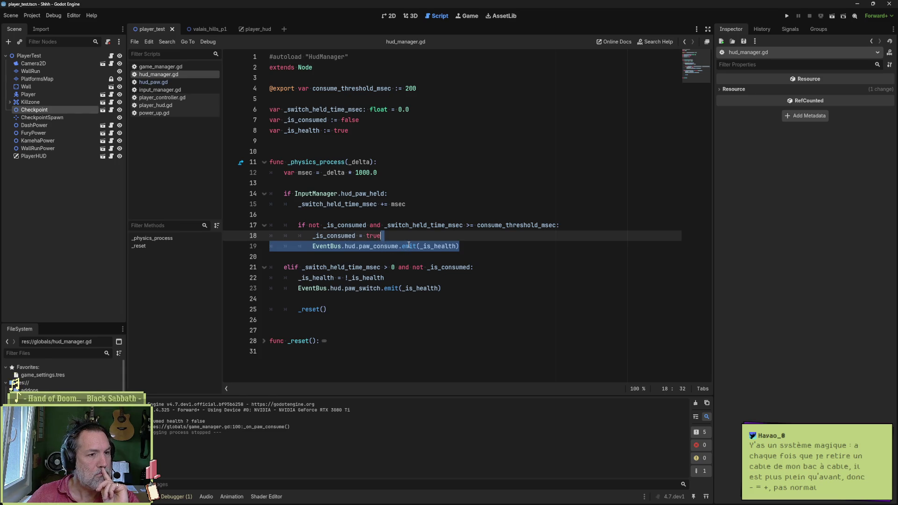
pyautogui.moveTo(410, 246)
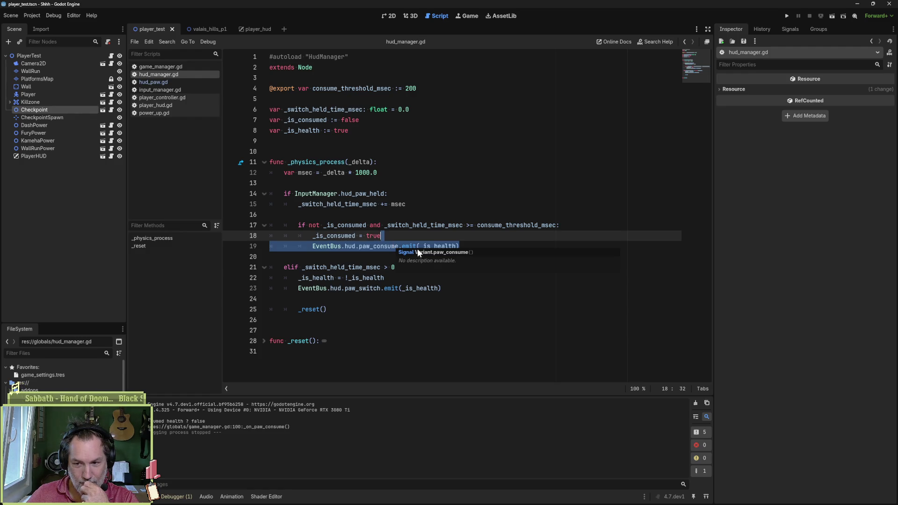
pyautogui.hotkey('ctrl', 'z')
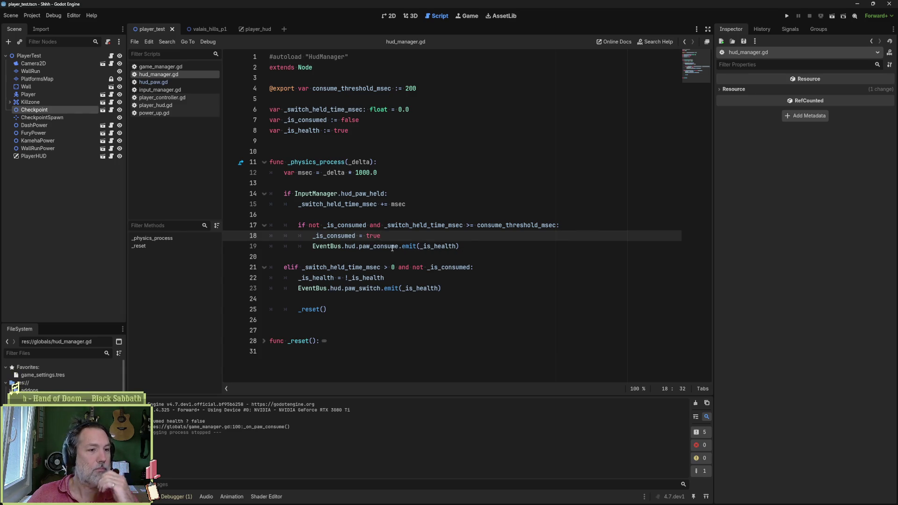
pyautogui.doubleClick(350, 235)
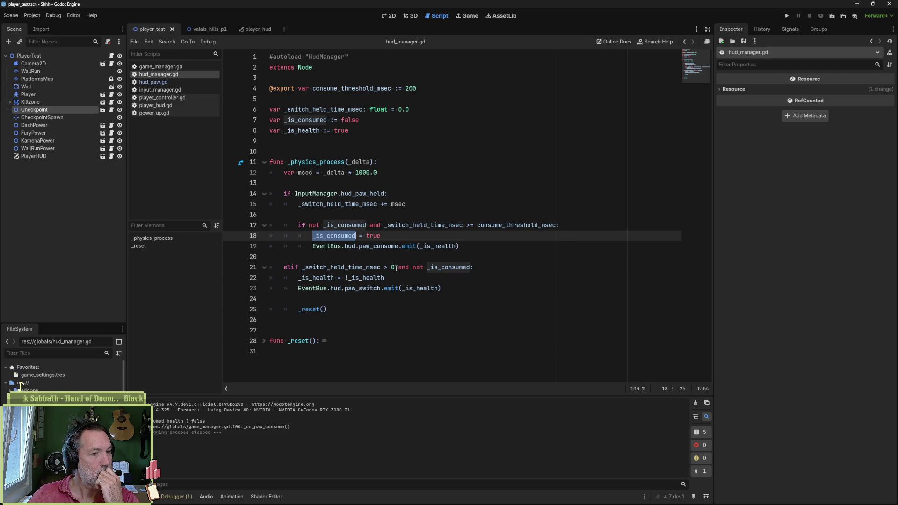
pyautogui.moveTo(395, 269); pyautogui.dragTo(472, 268)
pyautogui.press('Right')
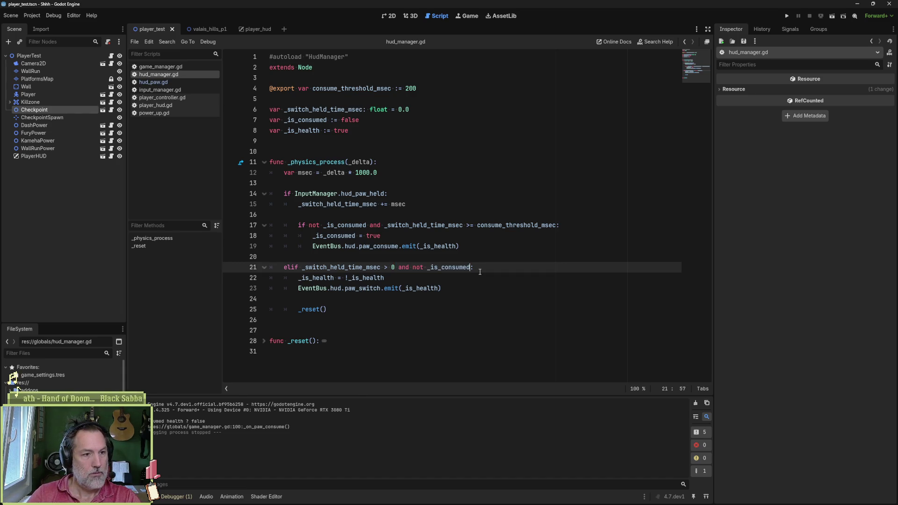
# Step: Drop 'not _is_consumed' from line 21 and add '_is_consumed = false' after the health toggle
pyautogui.hotkey('ctrl', 'BackSpace')
pyautogui.hotkey('ctrl', 'BackSpace')
pyautogui.press('Down')
pyautogui.press('Return')
pyautogui.write('_is_consumed')
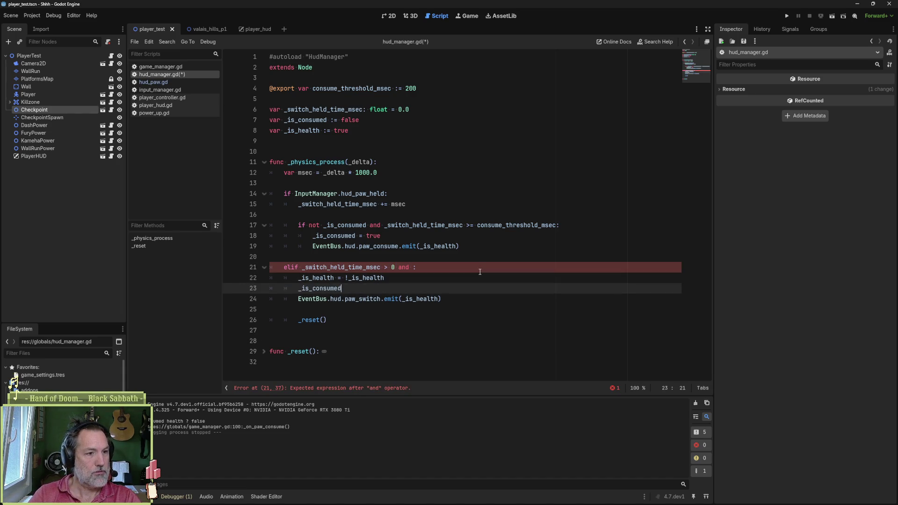
pyautogui.write(' = false')
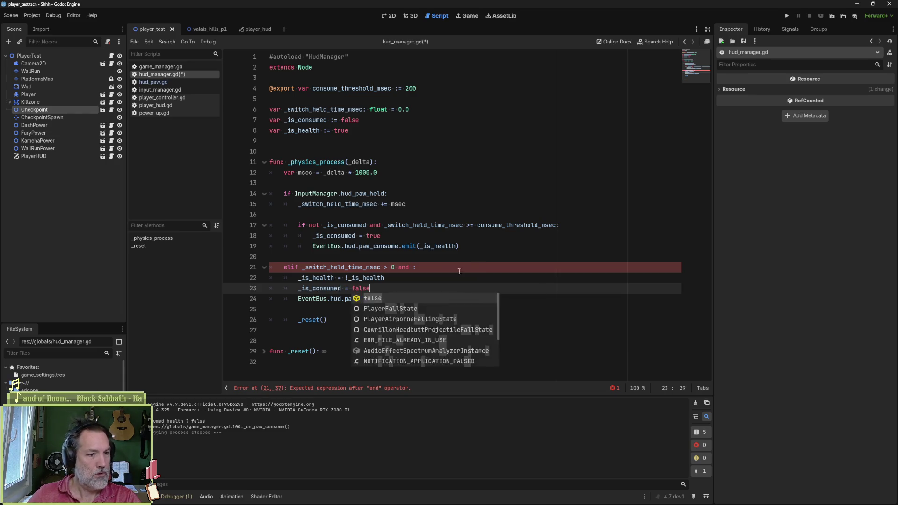
pyautogui.press('Return')
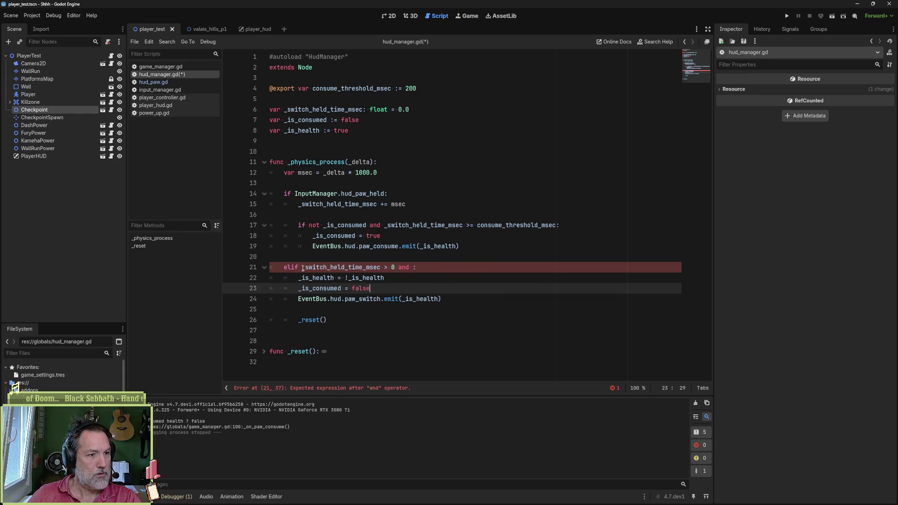
# Step: Make line 21 check _switch_held_time_msec > 0 and < consume_threshold_msec
pyautogui.moveTo(302, 267); pyautogui.dragTo(394, 268)
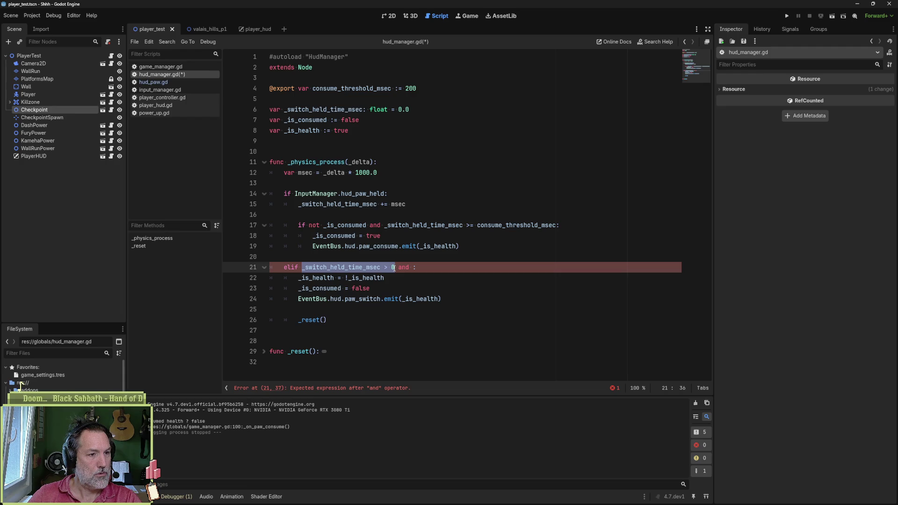
pyautogui.hotkey('ctrl', 'c')
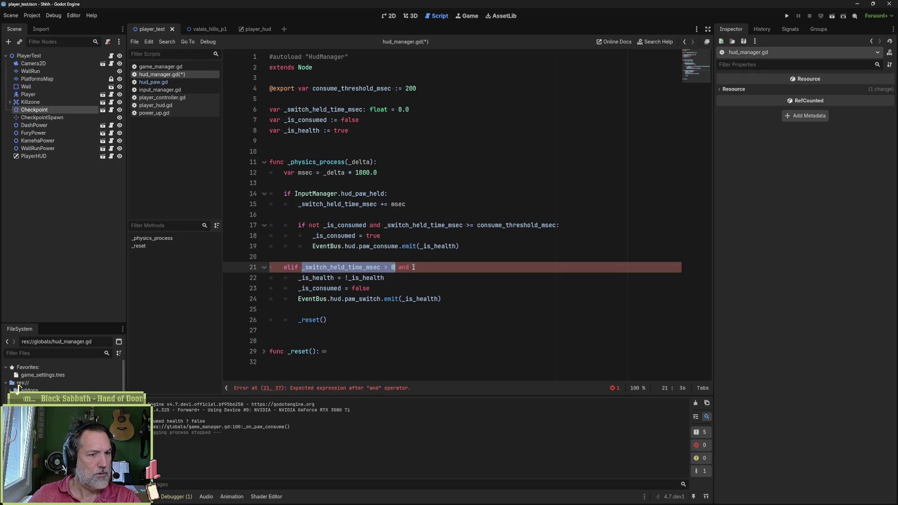
pyautogui.click(413, 269)
pyautogui.hotkey('ctrl', 'v')
pyautogui.click(499, 269)
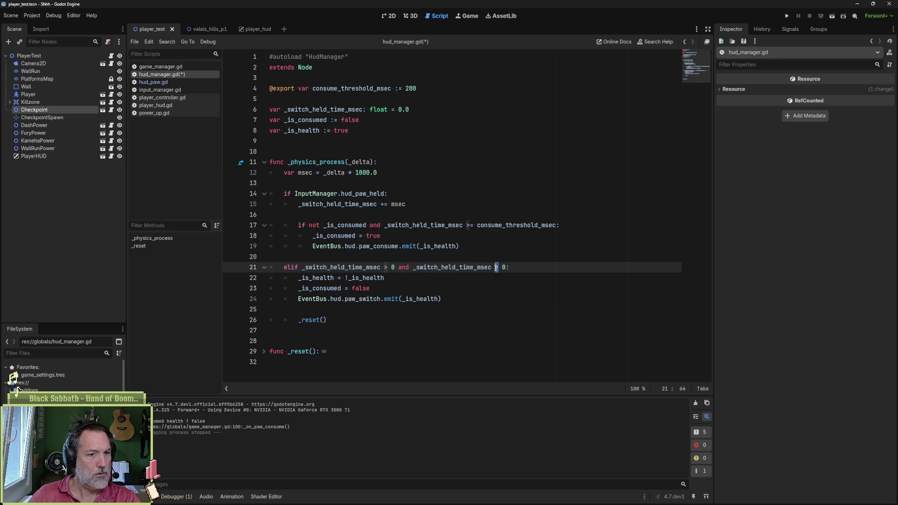
pyautogui.press('BackSpace')
pyautogui.write('<')
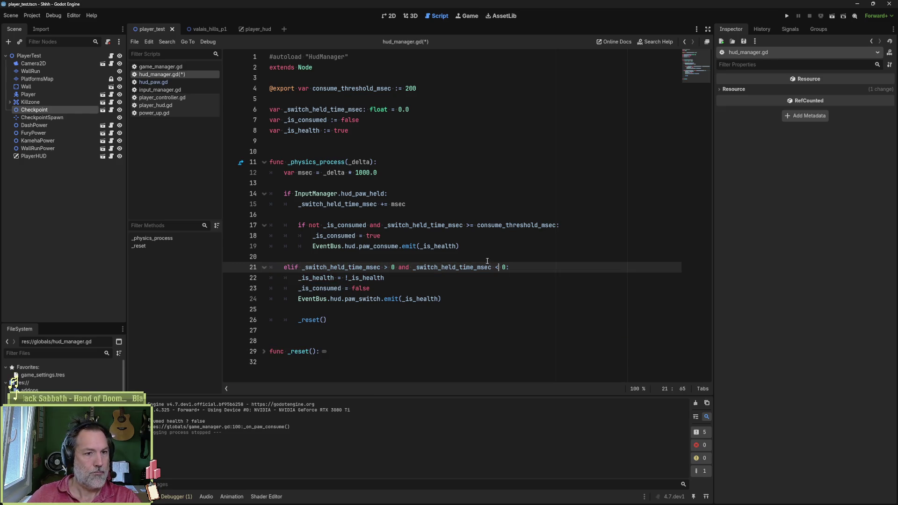
pyautogui.doubleClick(499, 225)
pyautogui.click(508, 267)
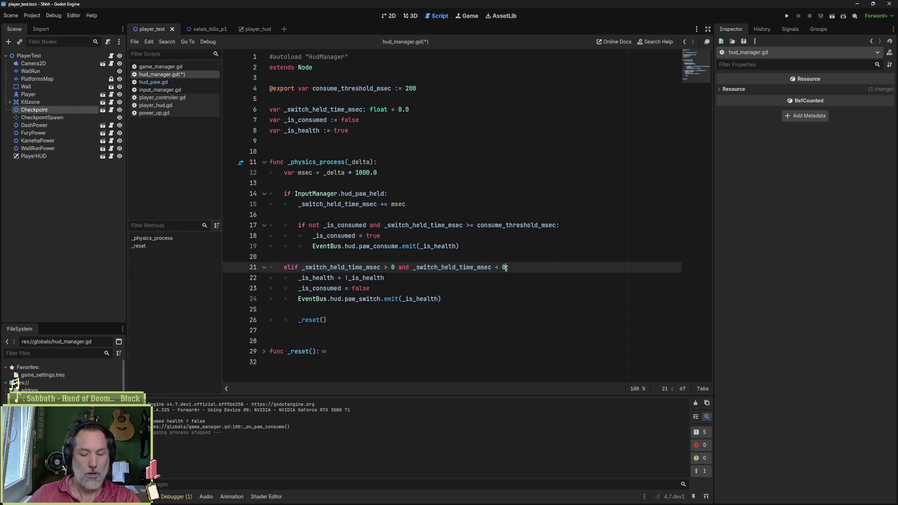
pyautogui.press('BackSpace')
pyautogui.hotkey('ctrl', 'v')
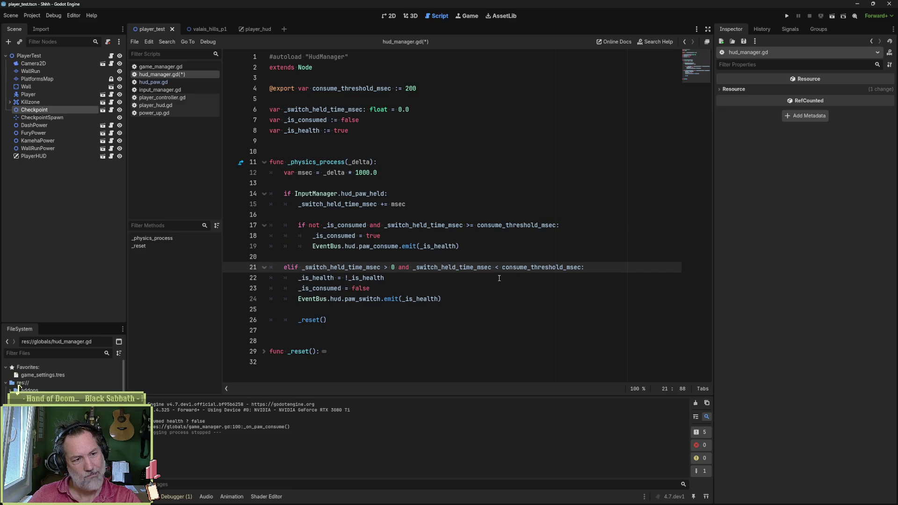
# Step: Turn elif into else: with a nested if, indenting the toggle and emit lines under it
pyautogui.click(296, 269)
pyautogui.press('Left')
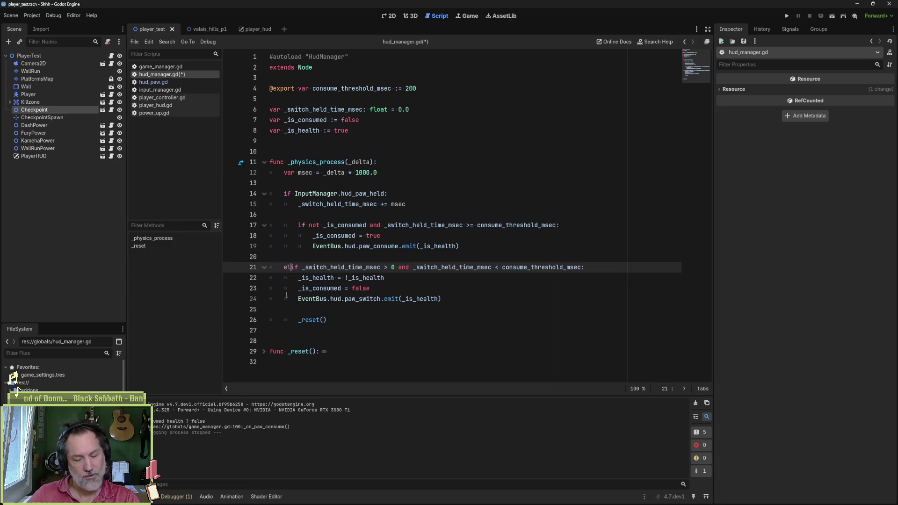
pyautogui.write('se:')
pyautogui.press('Return')
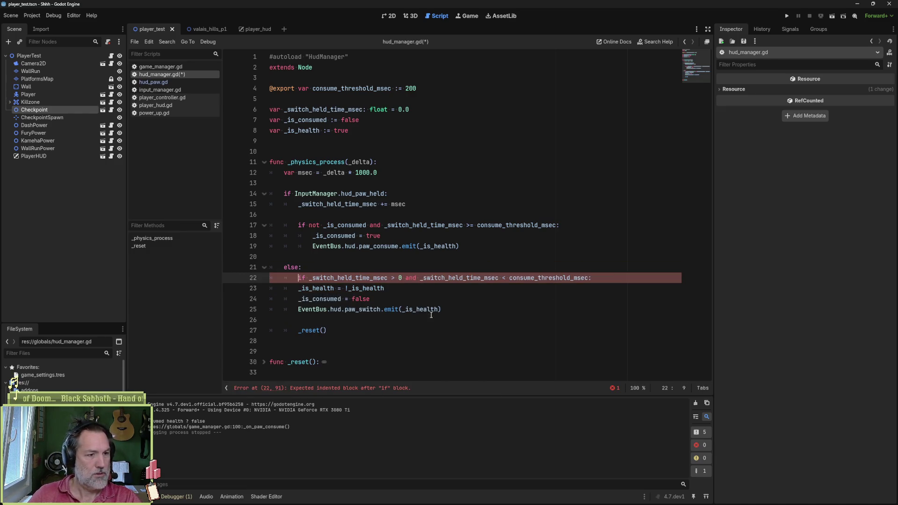
pyautogui.click(388, 300)
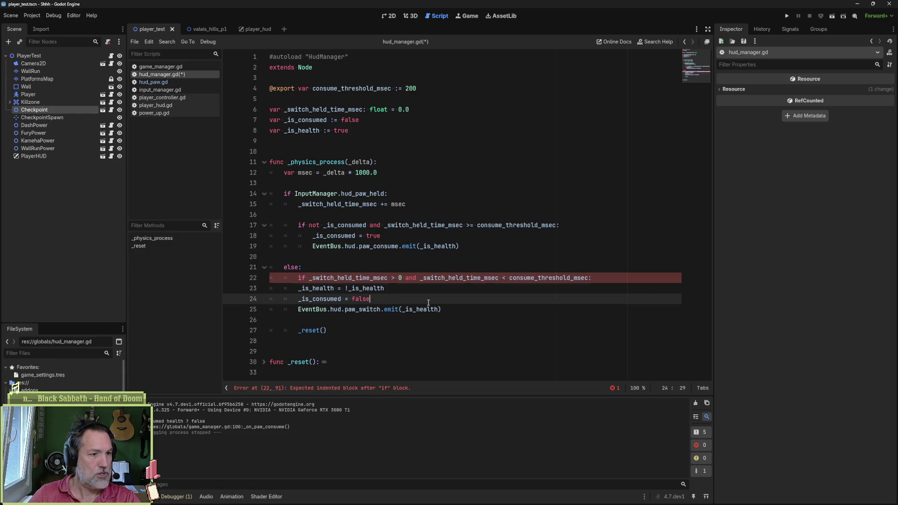
pyautogui.hotkey('alt', 'Up')
pyautogui.hotkey('alt', 'Up')
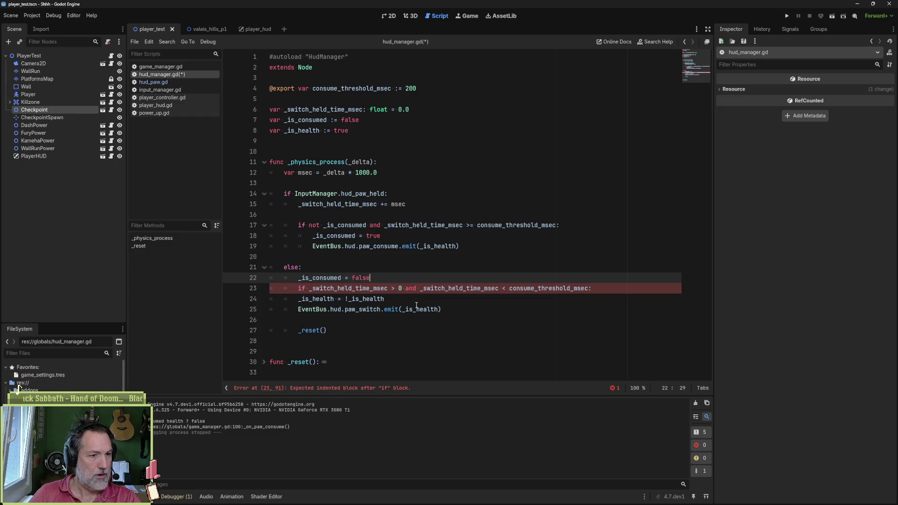
pyautogui.hotkey('alt', 'Down')
pyautogui.hotkey('alt', 'Down')
pyautogui.hotkey('alt', 'Down')
pyautogui.hotkey('shift', 'Up')
pyautogui.hotkey('shift', 'Up')
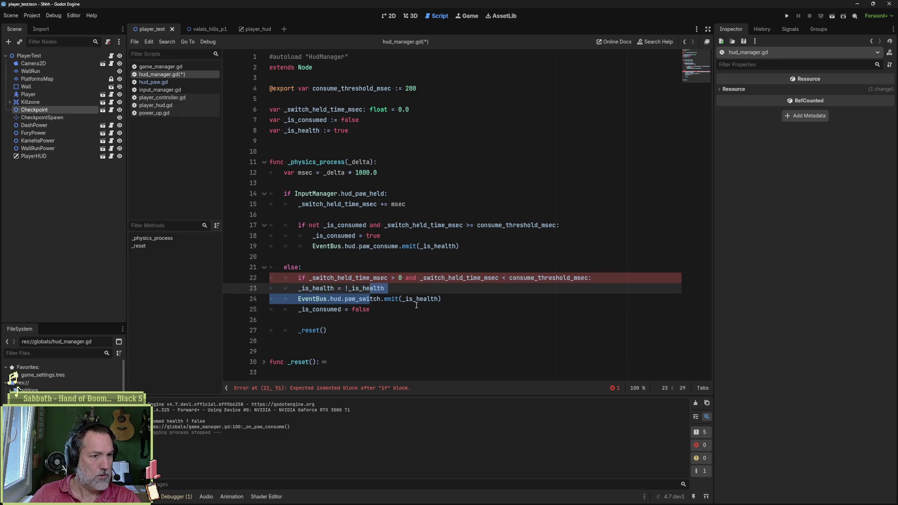
pyautogui.press('Tab')
pyautogui.click(454, 298)
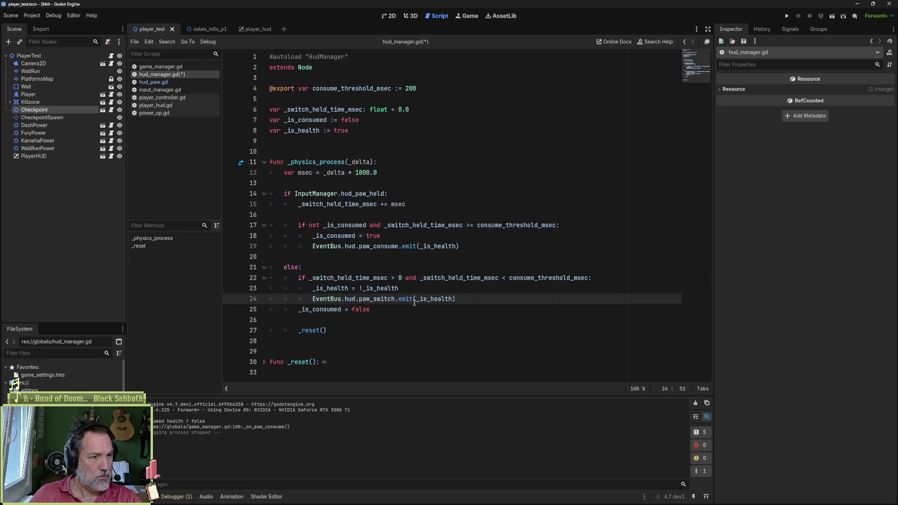
# Step: Check _switch_held_time_msec uses, unfold _reset, and cut the redundant '_is_consumed = false' line
pyautogui.click(356, 205)
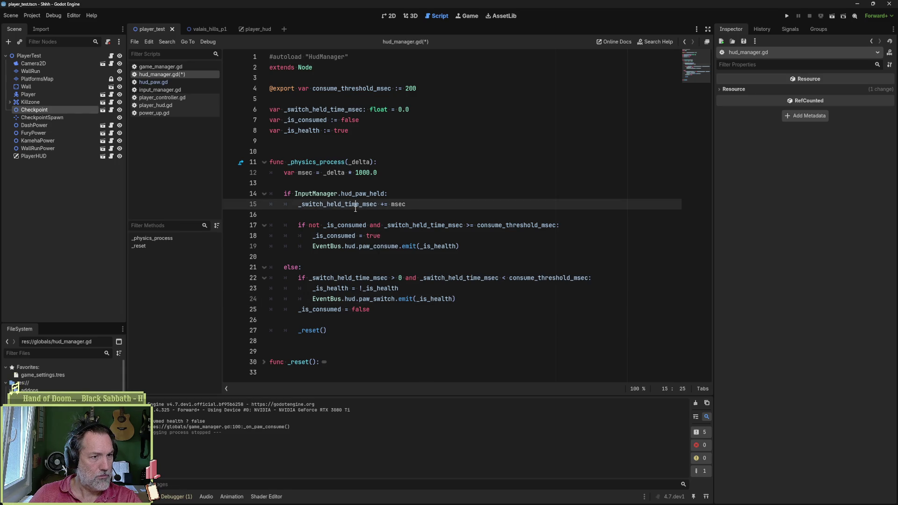
pyautogui.doubleClick(356, 205)
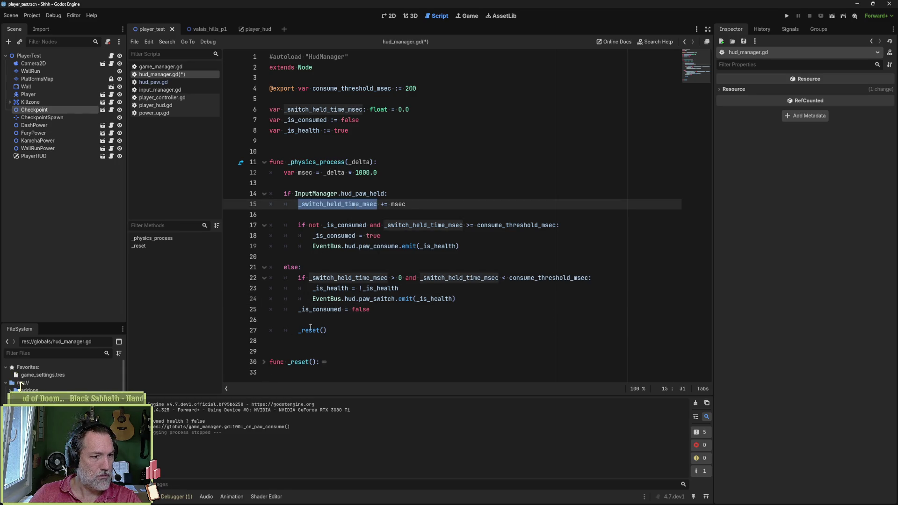
pyautogui.moveTo(312, 328)
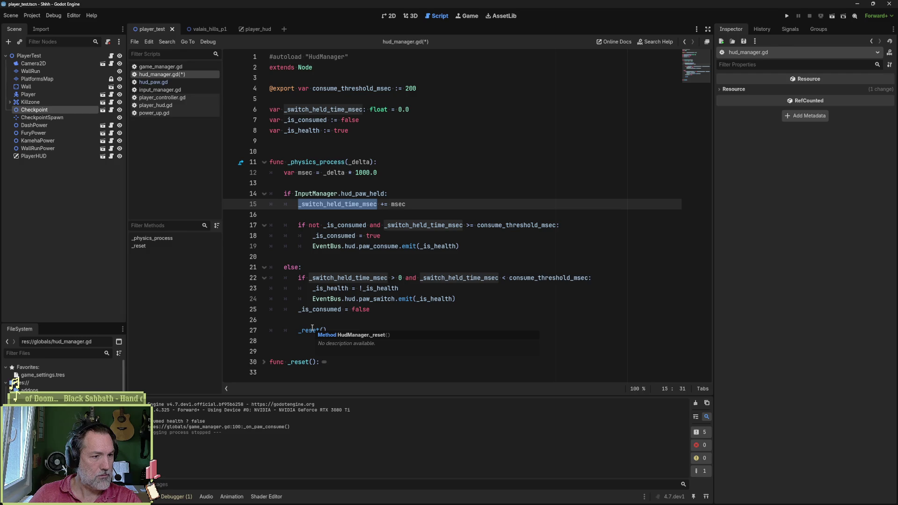
pyautogui.click(264, 362)
pyautogui.scroll(-1, 327, 365)
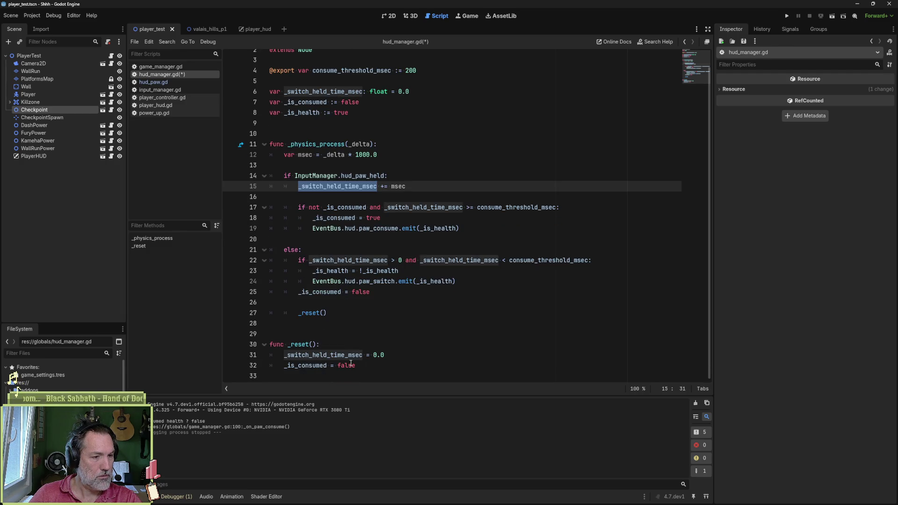
pyautogui.click(390, 292)
pyautogui.hotkey('ctrl', 'x')
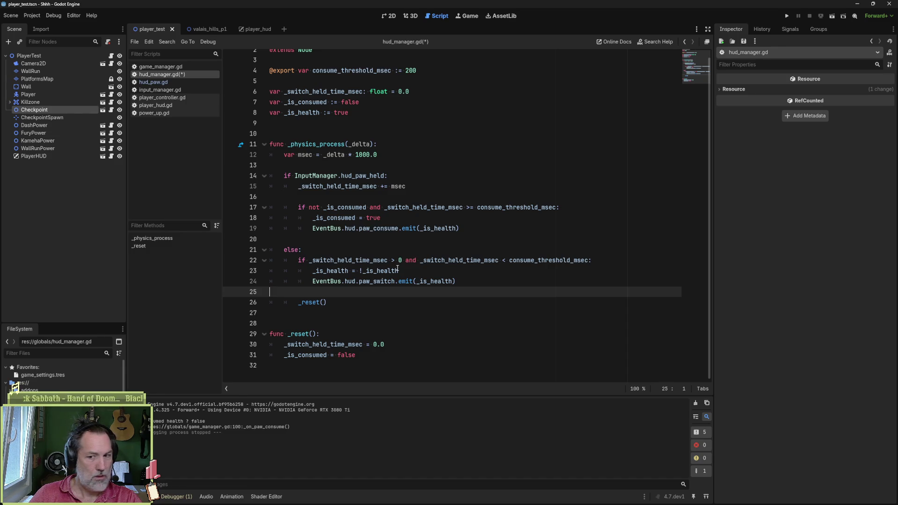
# Step: Review the held-time increment and the consume branch on lines 15–19
pyautogui.moveTo(372, 275)
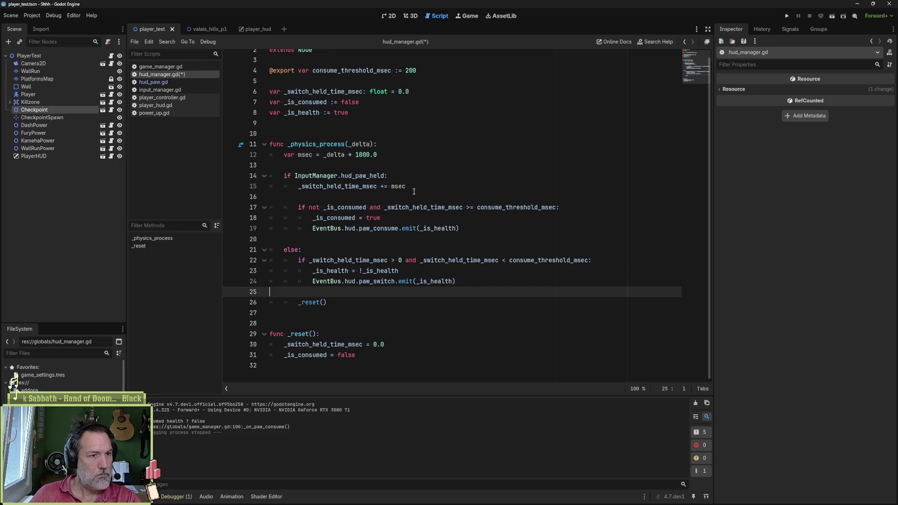
pyautogui.moveTo(414, 192); pyautogui.dragTo(300, 188)
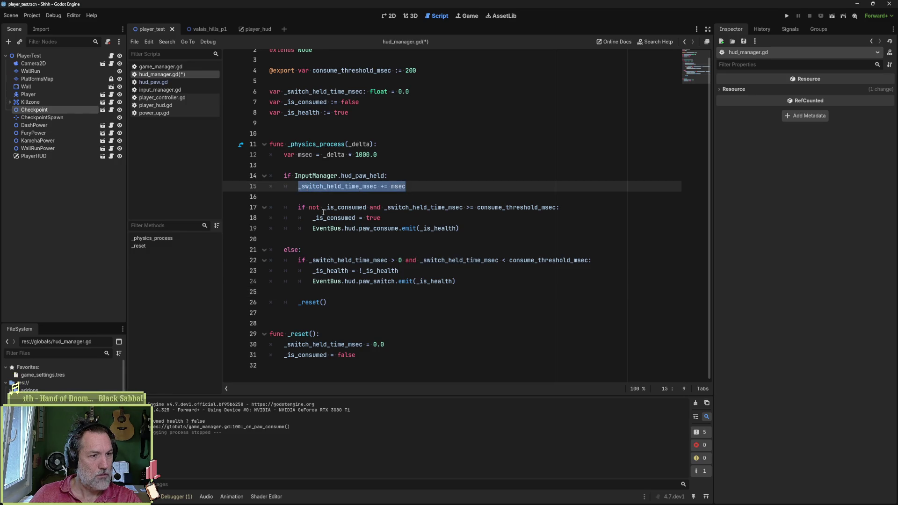
pyautogui.moveTo(300, 207); pyautogui.dragTo(559, 208)
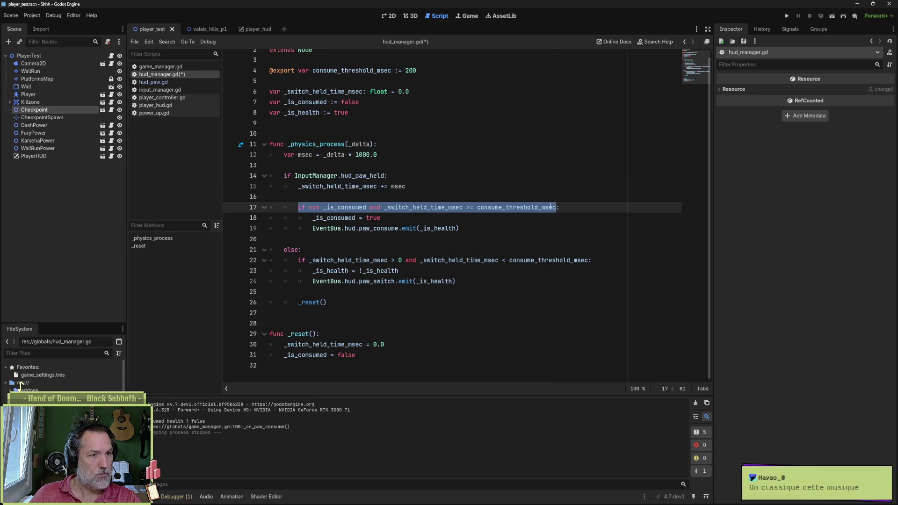
pyautogui.click(355, 209)
pyautogui.moveTo(356, 209); pyautogui.dragTo(357, 228)
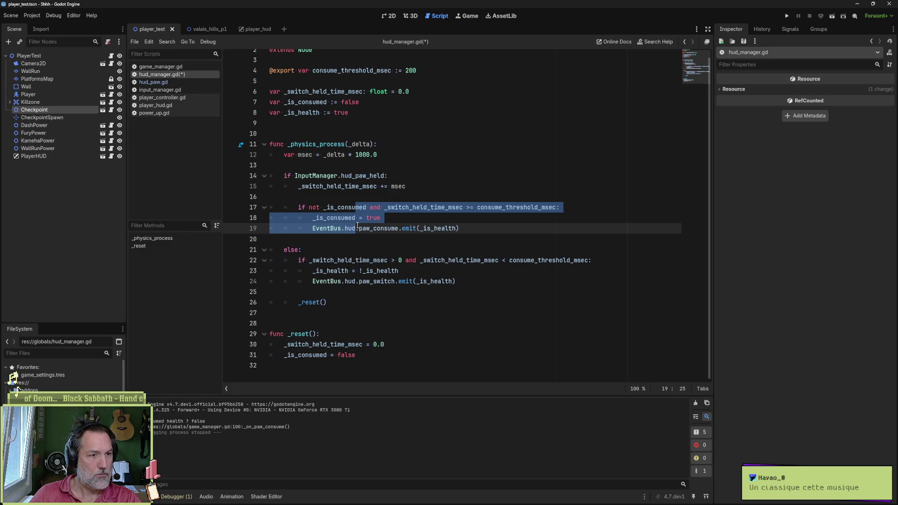
pyautogui.click(332, 250)
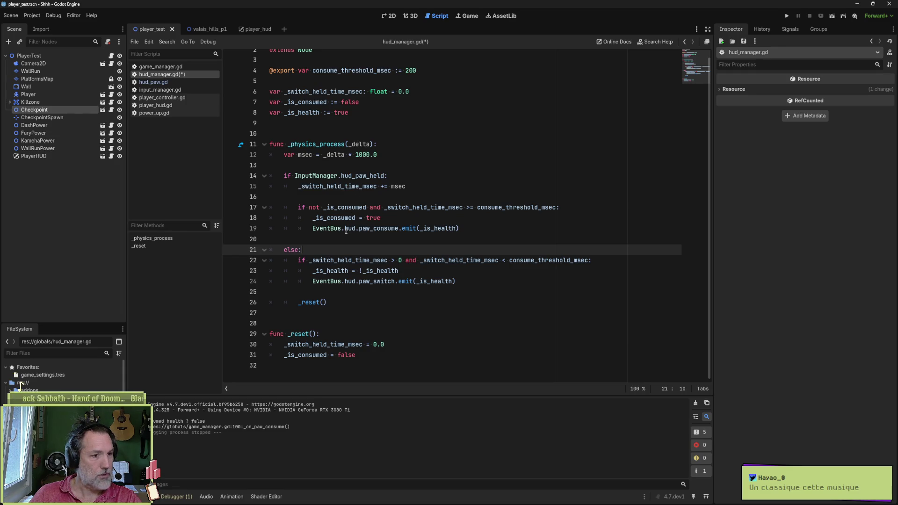
# Step: Review the else branch's threshold condition, health toggle and paw_switch emit, then save hud_manager.gd
pyautogui.moveTo(297, 260); pyautogui.dragTo(403, 262)
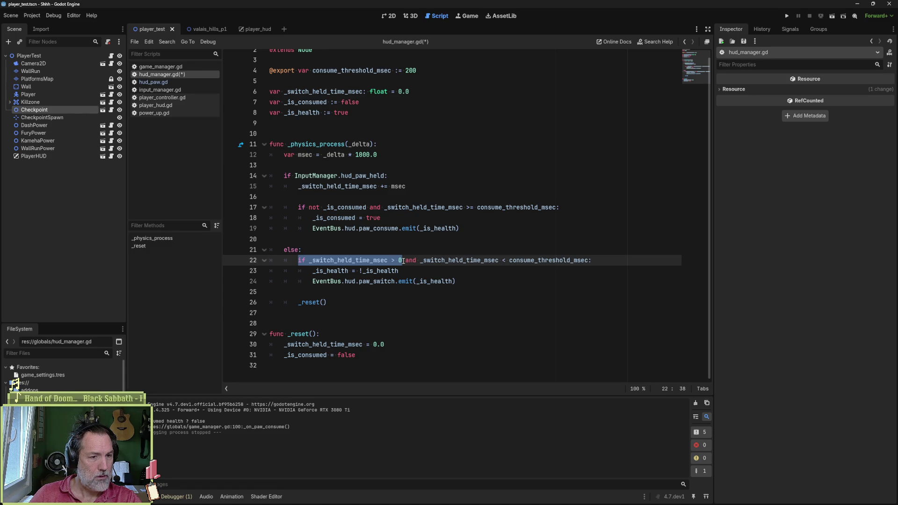
pyautogui.moveTo(403, 261); pyautogui.dragTo(589, 261)
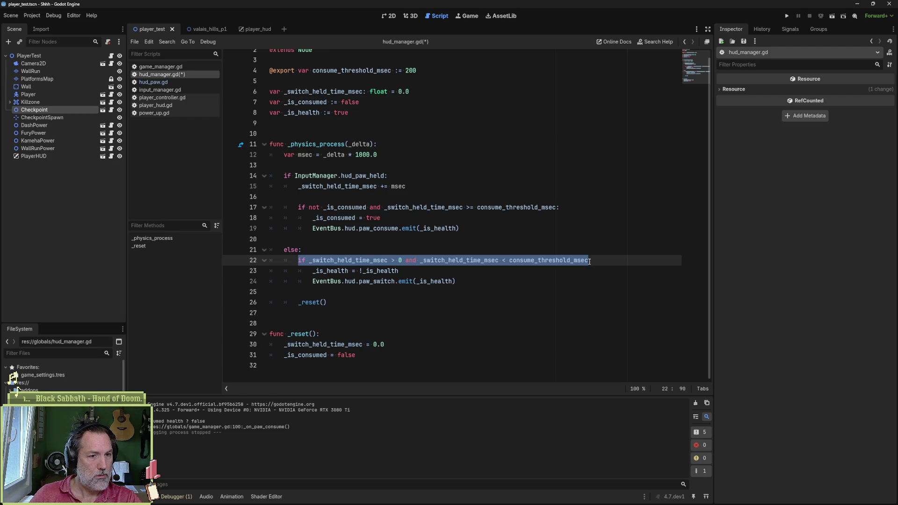
pyautogui.doubleClick(340, 218)
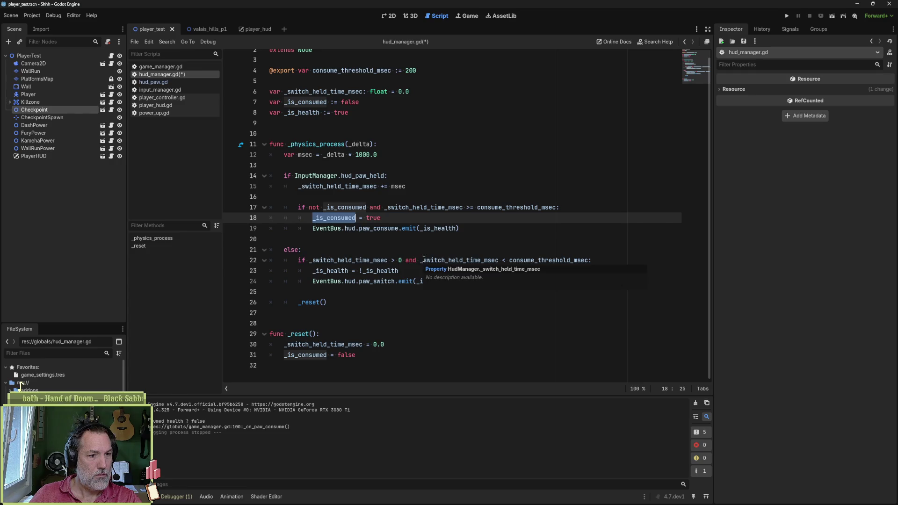
pyautogui.click(421, 260)
pyautogui.press('Right')
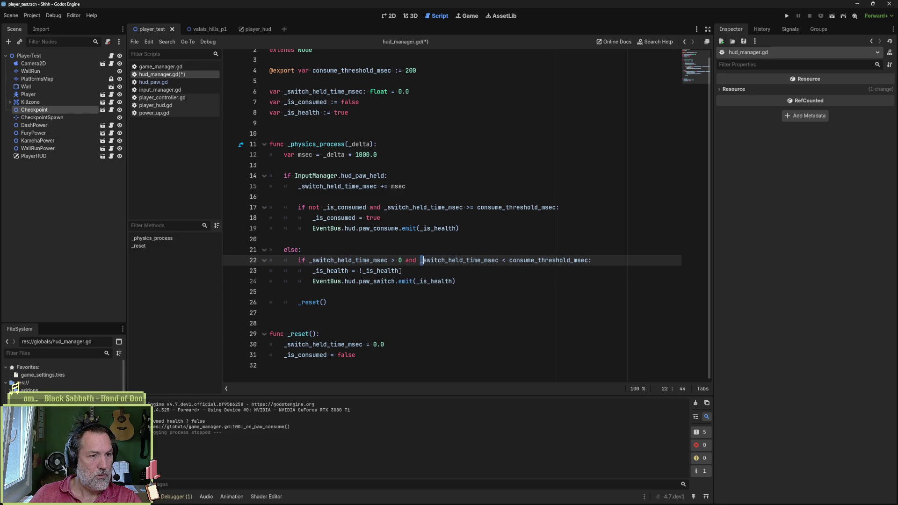
pyautogui.click(400, 271)
pyautogui.click(402, 281)
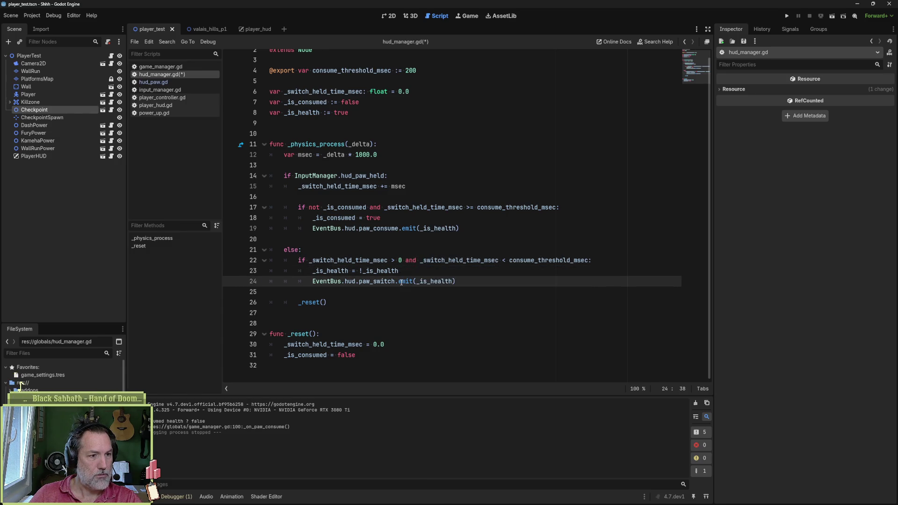
pyautogui.moveTo(380, 281)
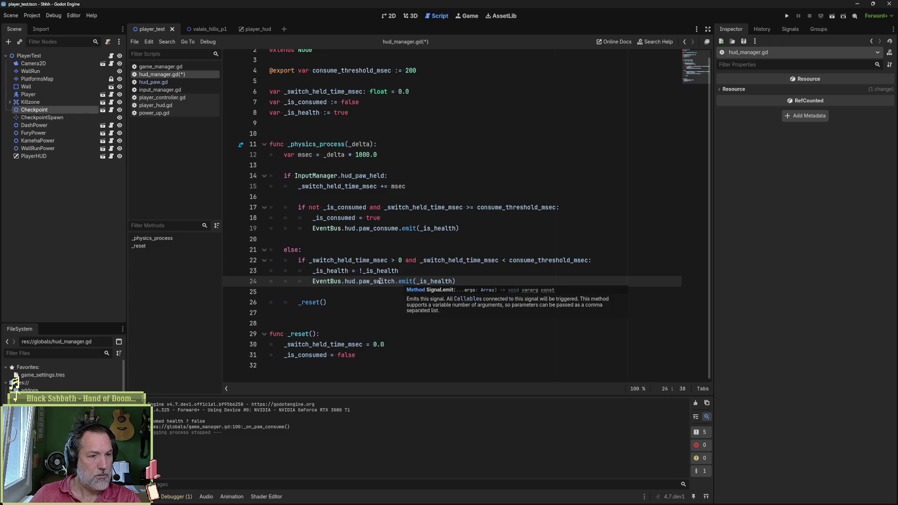
pyautogui.click(286, 249)
pyautogui.hotkey('ctrl', 's')
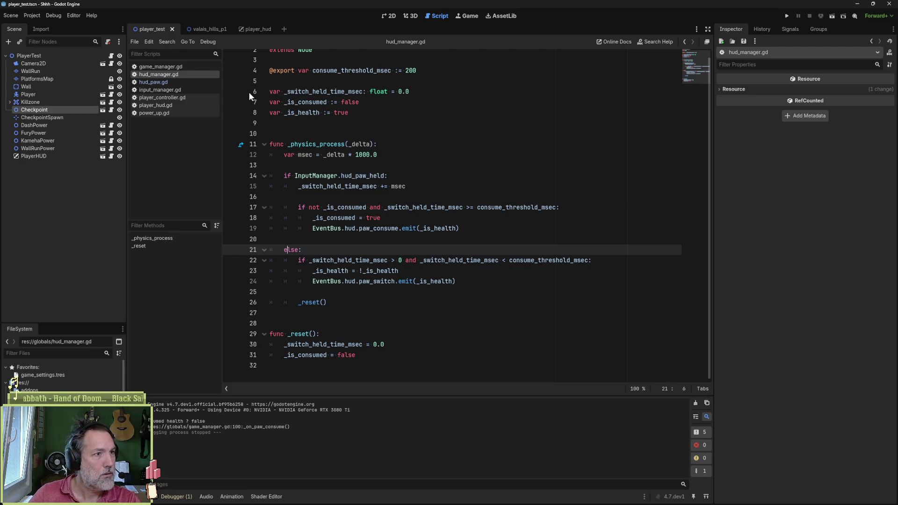
# Step: Run the scene with F6, press E twice to consume and switch the paw, then stop with F8
pyautogui.press('F6')
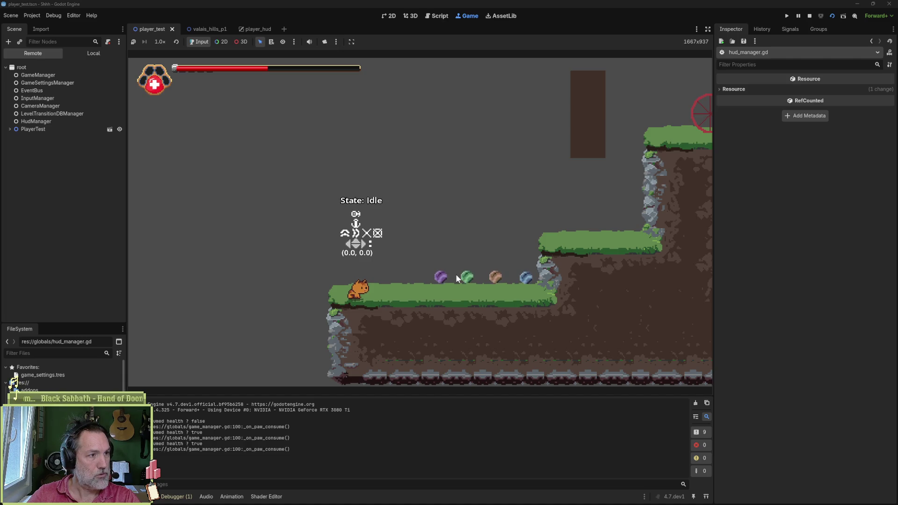
pyautogui.press('e')
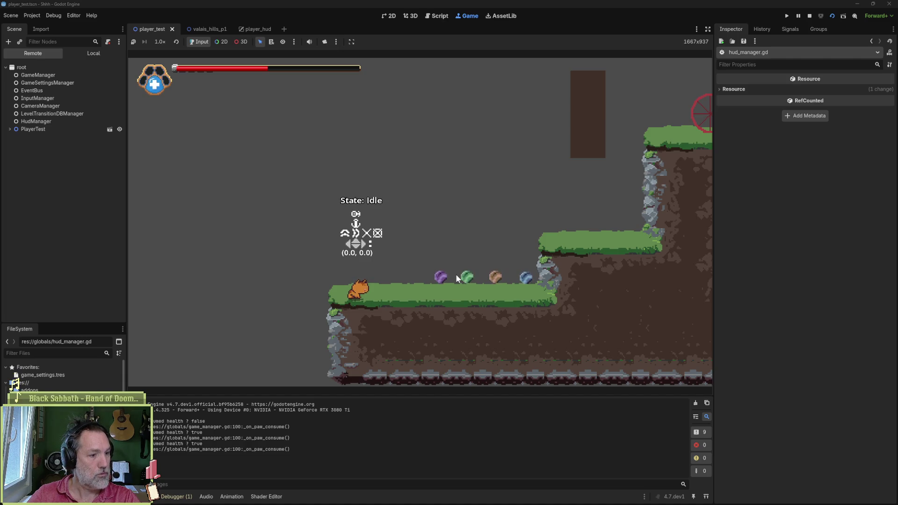
pyautogui.press('e')
pyautogui.press('F8')
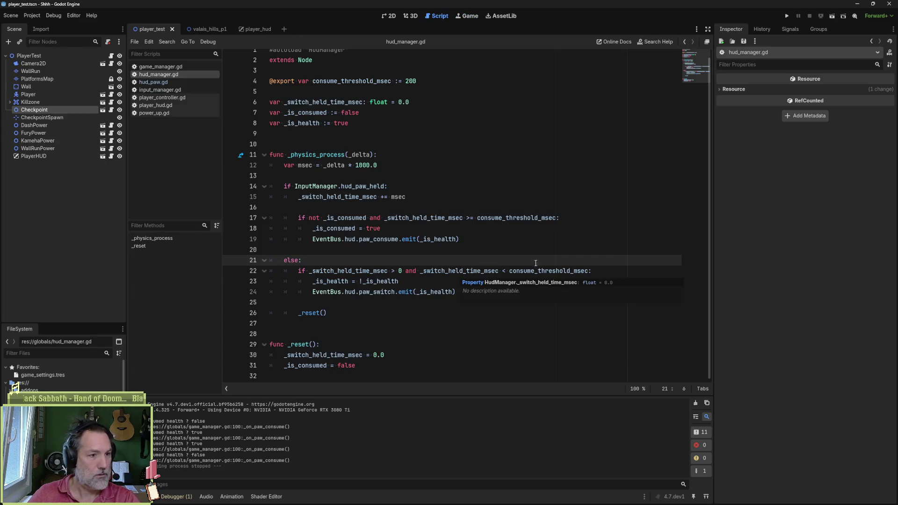
# Step: Look over the paw_consume emit call on line 19, then open hud_paw.gd
pyautogui.click(431, 248)
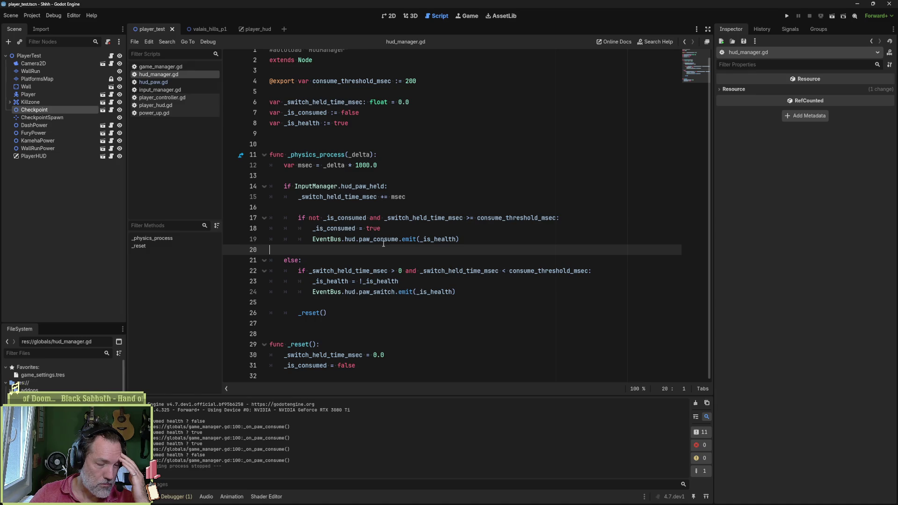
pyautogui.moveTo(451, 239); pyautogui.dragTo(313, 240)
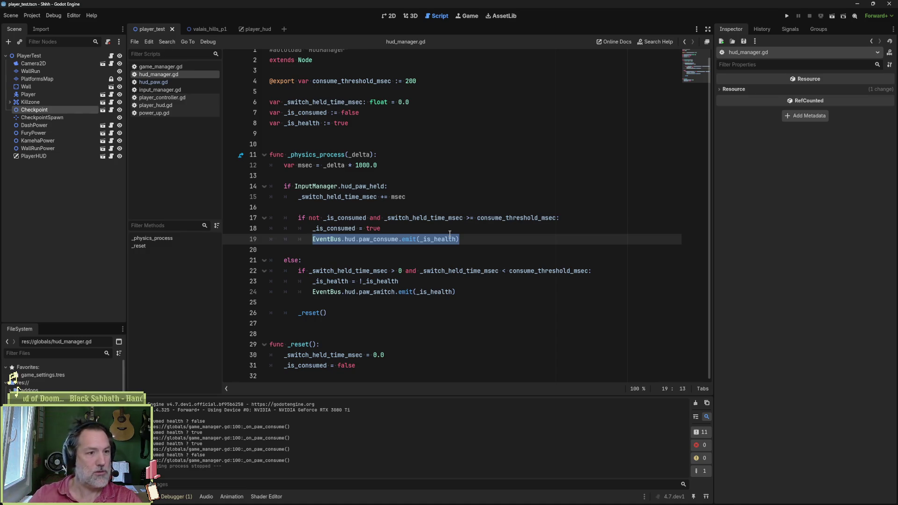
pyautogui.click(184, 84)
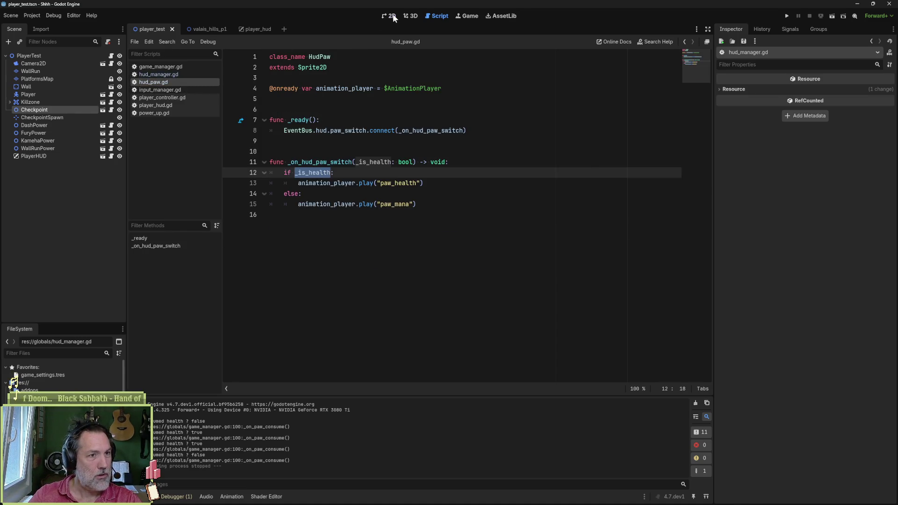
# Step: Check the paw in the 2D view, then return to scripts and open player_hud.gd
pyautogui.click(392, 16)
pyautogui.scroll(3, 336, 185)
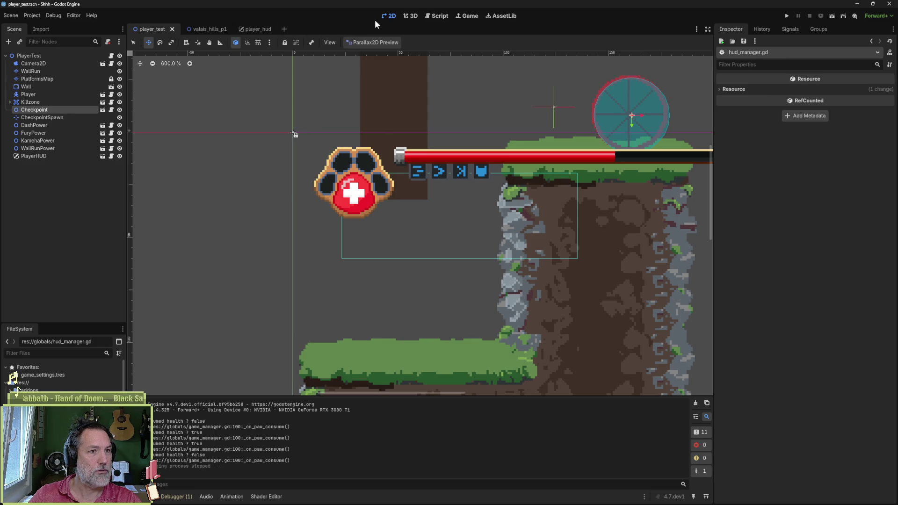
pyautogui.click(438, 16)
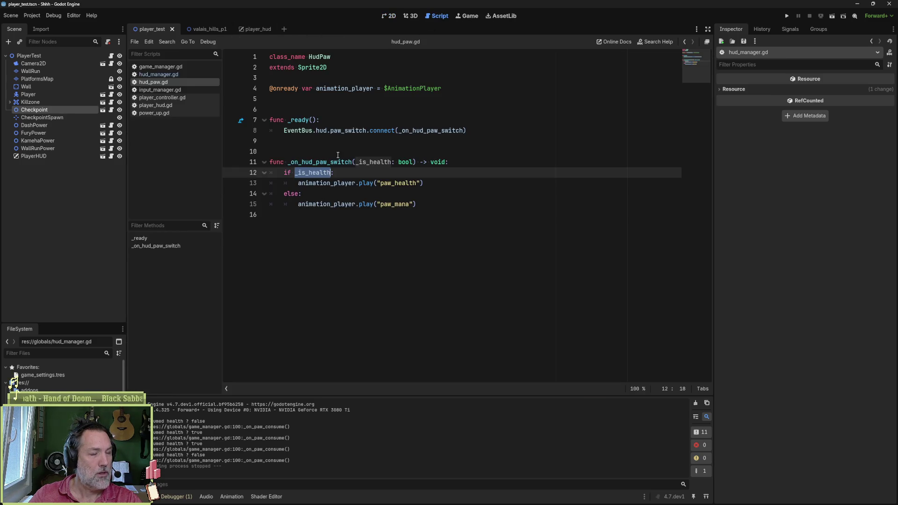
pyautogui.click(175, 103)
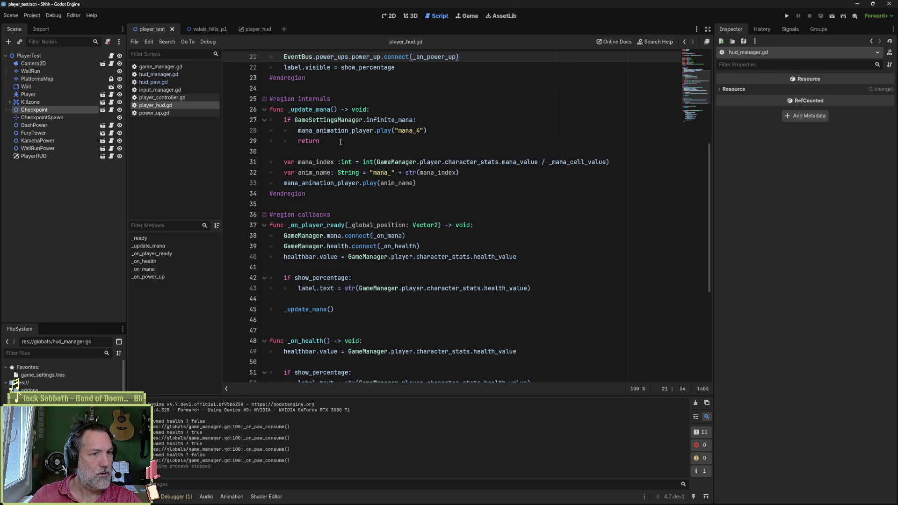
# Step: Highlight the mana value expression on line 31 of player_hud.gd, then switch to game_manager.gd
pyautogui.doubleClick(309, 120)
pyautogui.moveTo(377, 162); pyautogui.dragTo(529, 160)
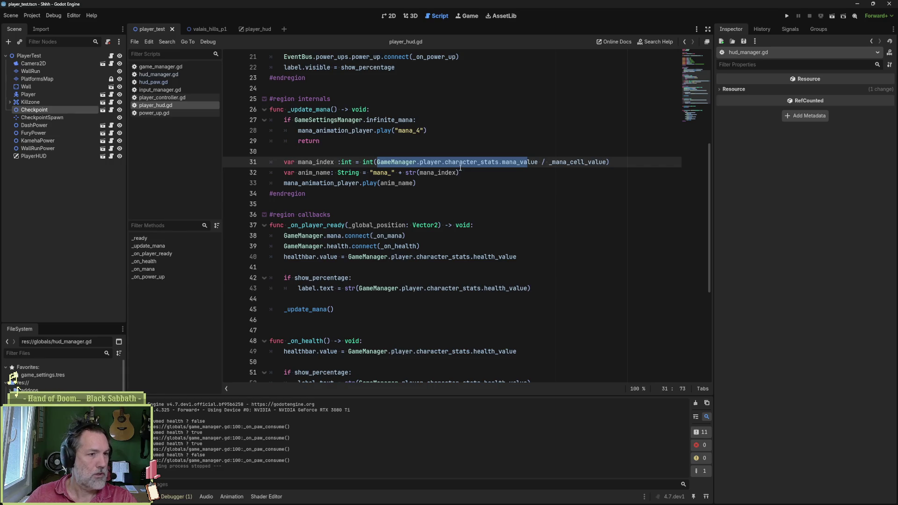
pyautogui.click(416, 162)
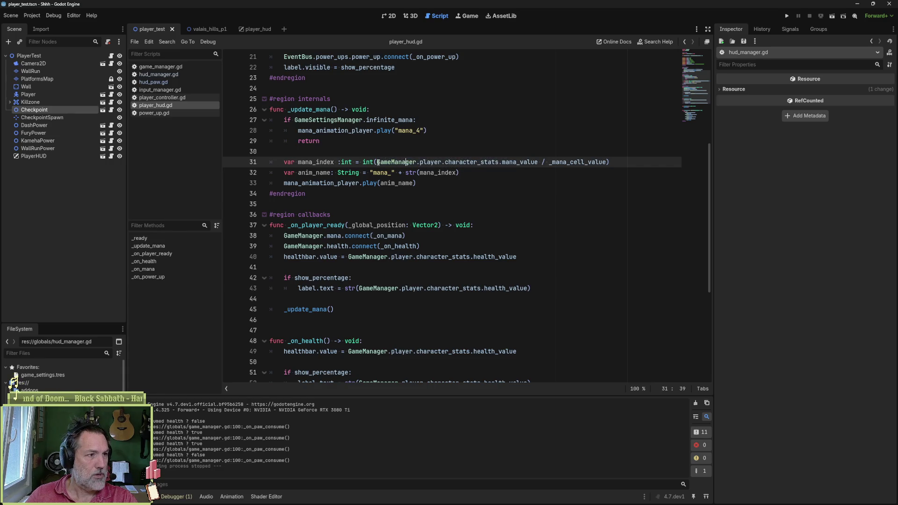
pyautogui.click(160, 68)
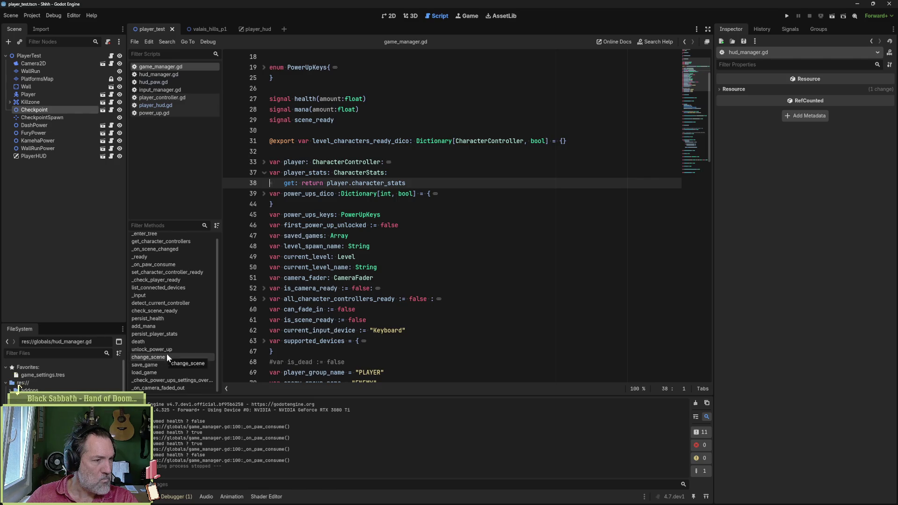
# Step: Follow _ready's paw_consume connection to the _on_paw_consume handler and its debug print on line 100
pyautogui.scroll(1, 168, 289)
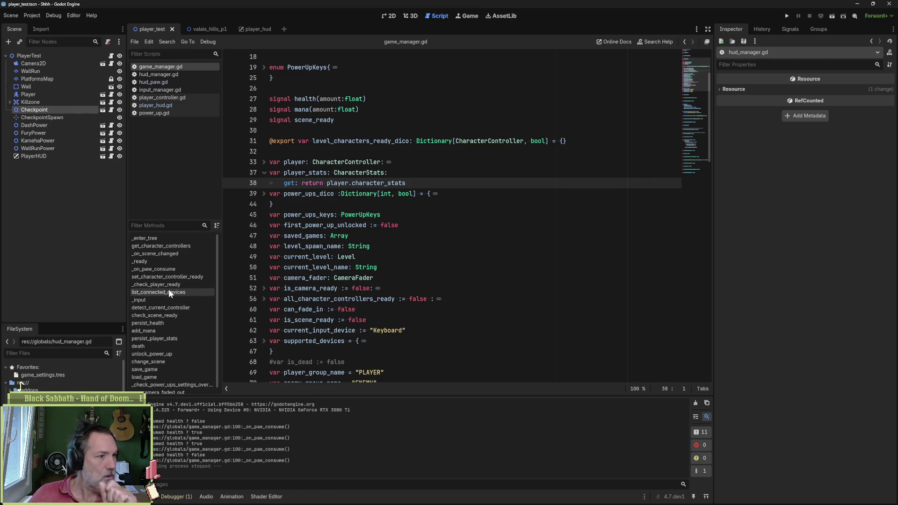
pyautogui.click(169, 262)
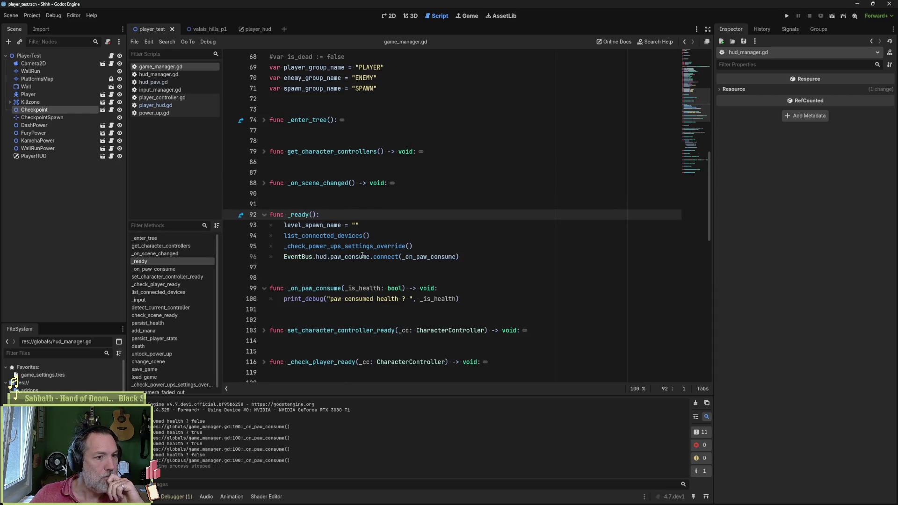
pyautogui.moveTo(284, 257); pyautogui.dragTo(461, 256)
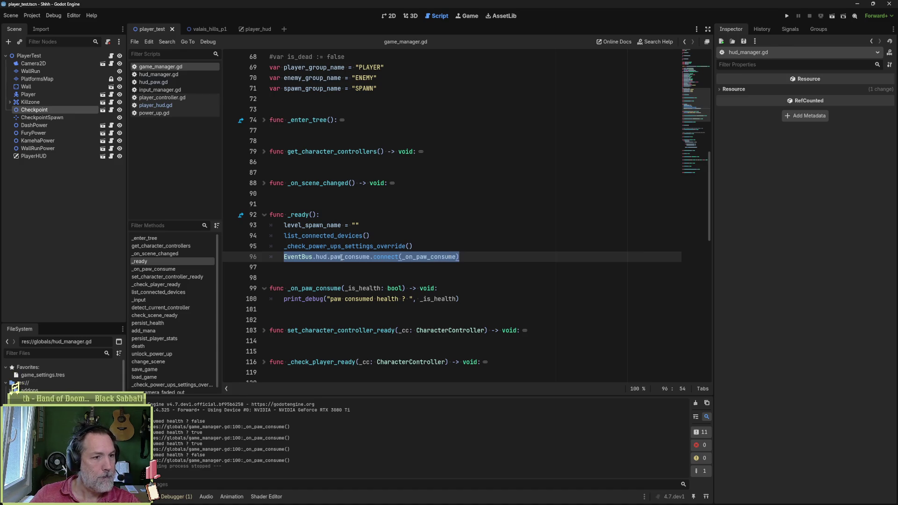
pyautogui.keyDown('ctrl'); pyautogui.click(431, 257); pyautogui.keyUp('ctrl')
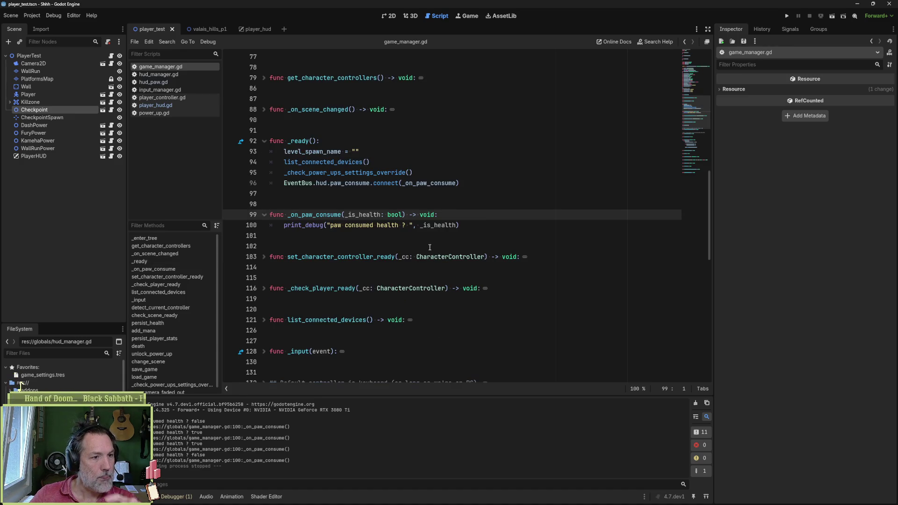
pyautogui.moveTo(330, 225); pyautogui.dragTo(449, 225)
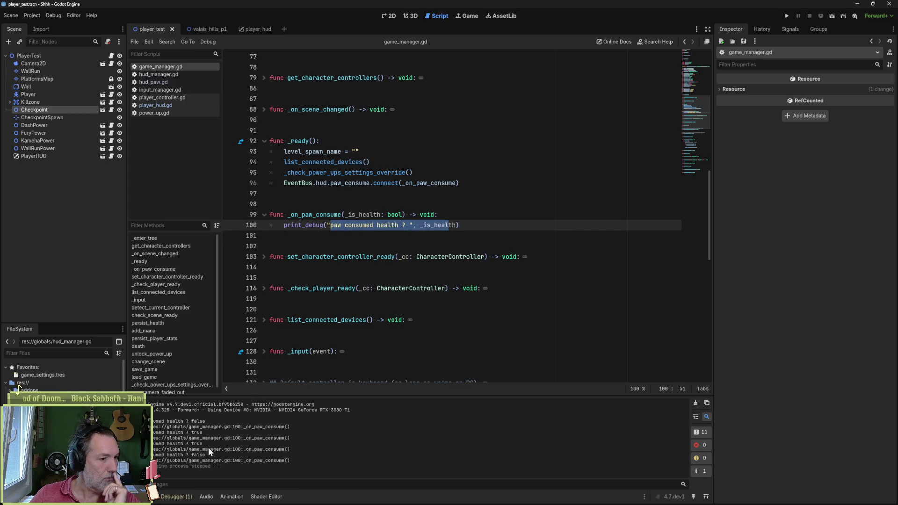
pyautogui.click(482, 222)
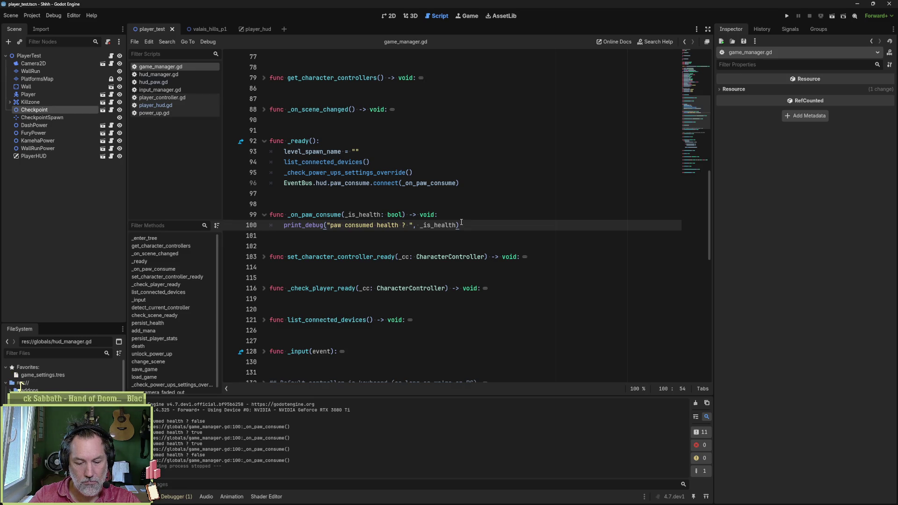
# Step: Add a line in _on_paw_consume referencing GameManager.player.character_stats
pyautogui.press('Return')
pyautogui.write('Game')
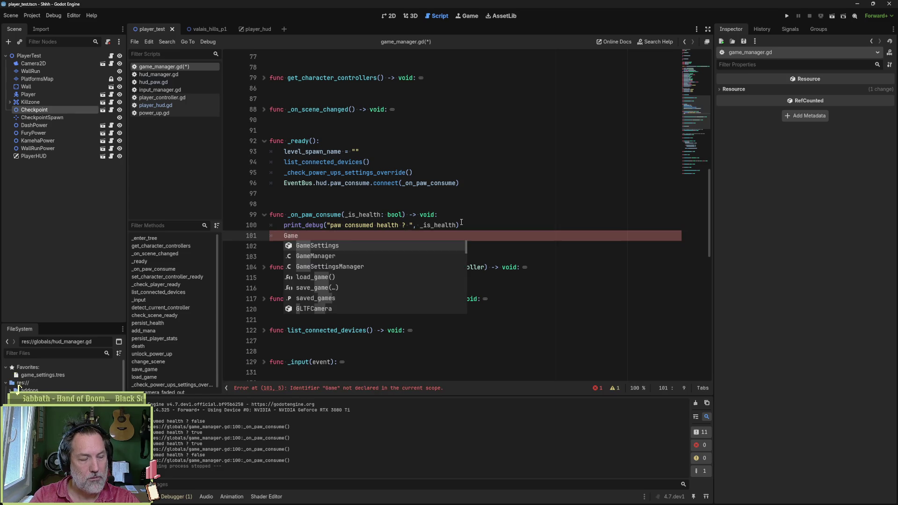
pyautogui.press('Down')
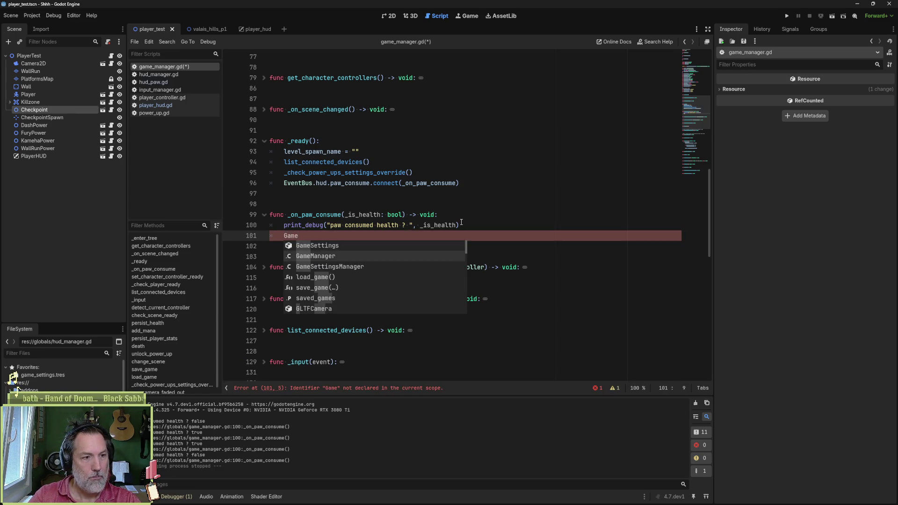
pyautogui.press('Return')
pyautogui.write('.pla')
pyautogui.press('Return')
pyautogui.write('.stats')
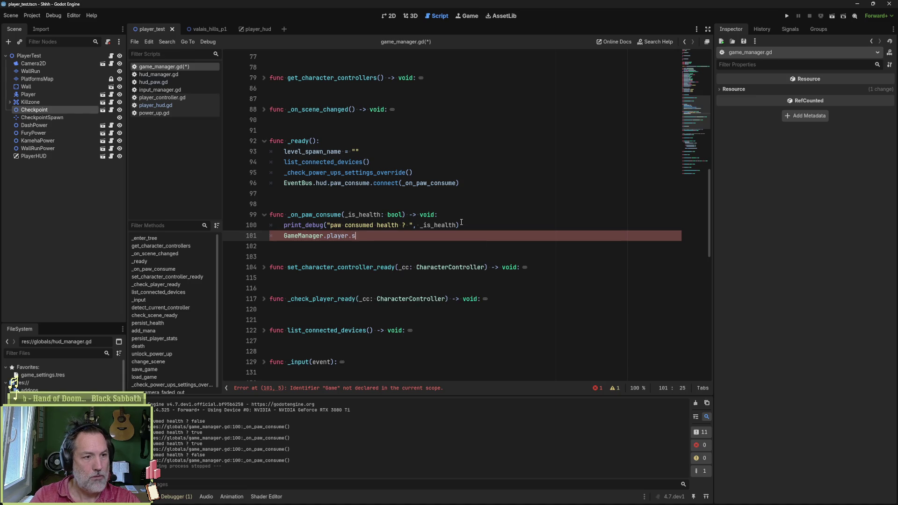
pyautogui.press('Down')
pyautogui.press('Return')
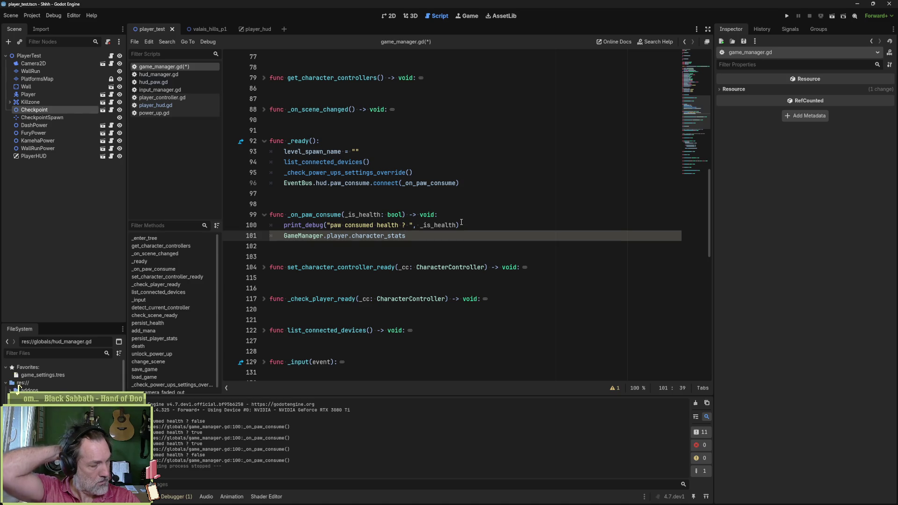
# Step: Insert an 'if _is_health:' branch above that line with a TODO comment
pyautogui.press('Home')
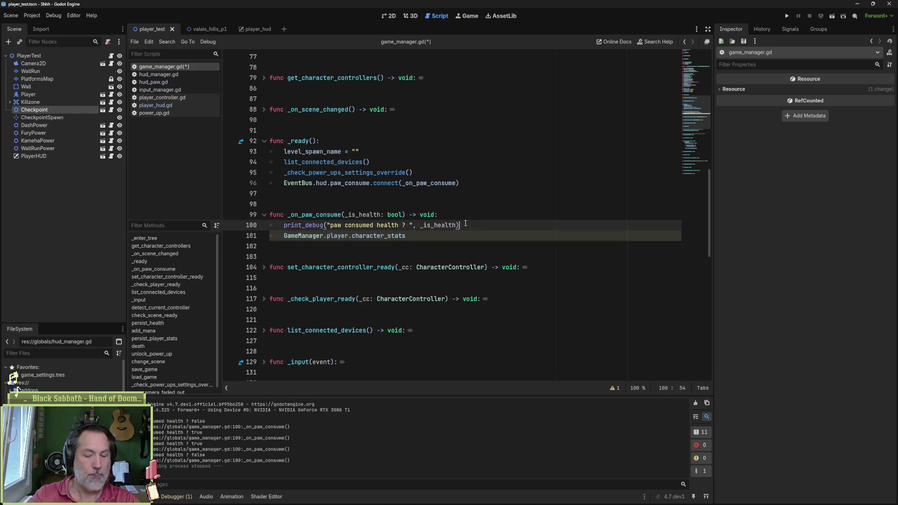
pyautogui.press('Return')
pyautogui.press('Up')
pyautogui.write('if _is_health:')
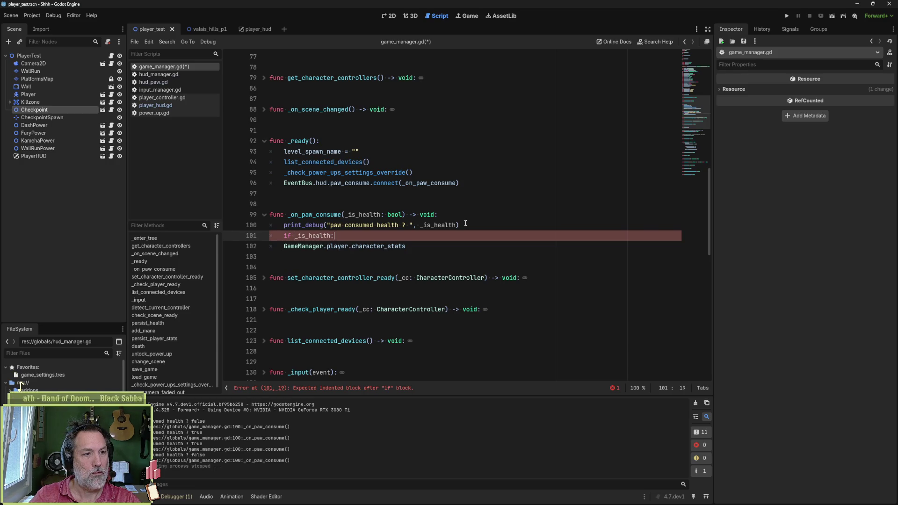
pyautogui.write(' #TODO add li')
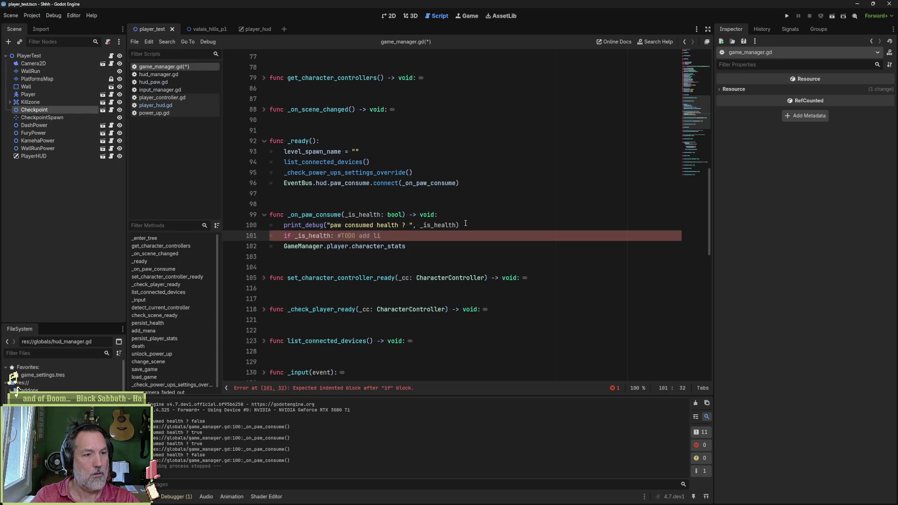
pyautogui.press('BackSpace')
pyautogui.press('BackSpace')
pyautogui.write('health')
# Step: Indent the character_stats line under the if and add an else branch containing pass
pyautogui.press('Down')
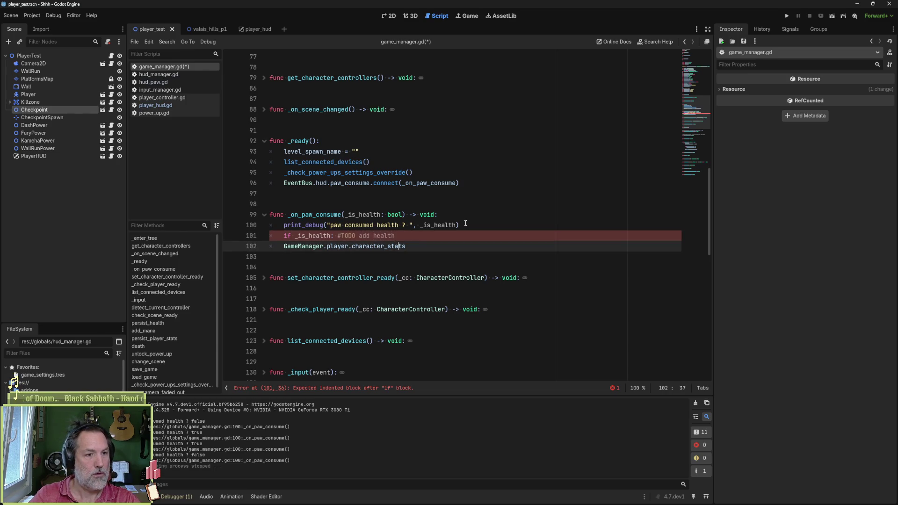
pyautogui.press('Home')
pyautogui.press('Tab')
pyautogui.press('End')
pyautogui.press('Return')
pyautogui.press('BackSpace')
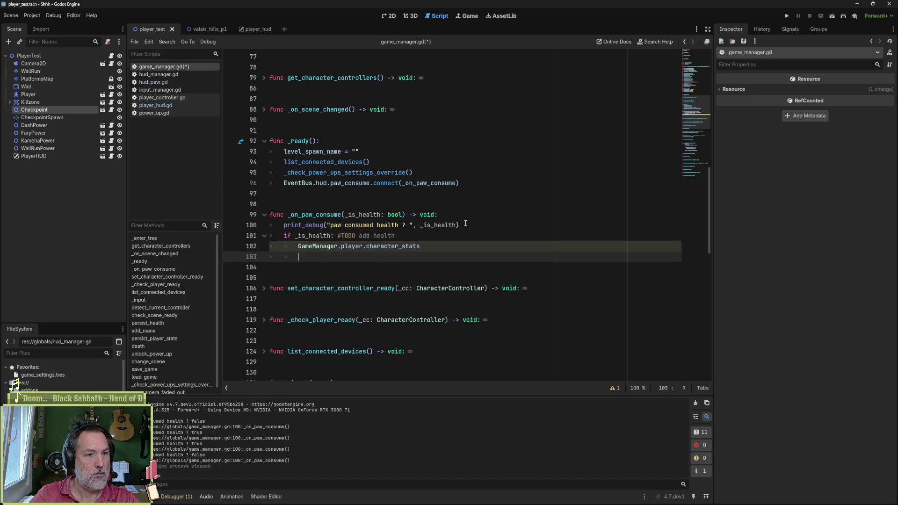
pyautogui.write('else:')
pyautogui.press('Return')
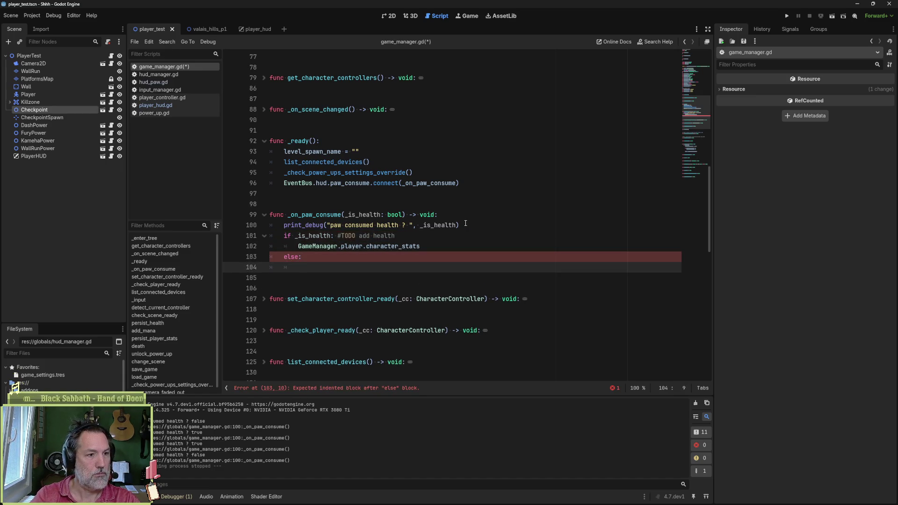
pyautogui.write('pass')
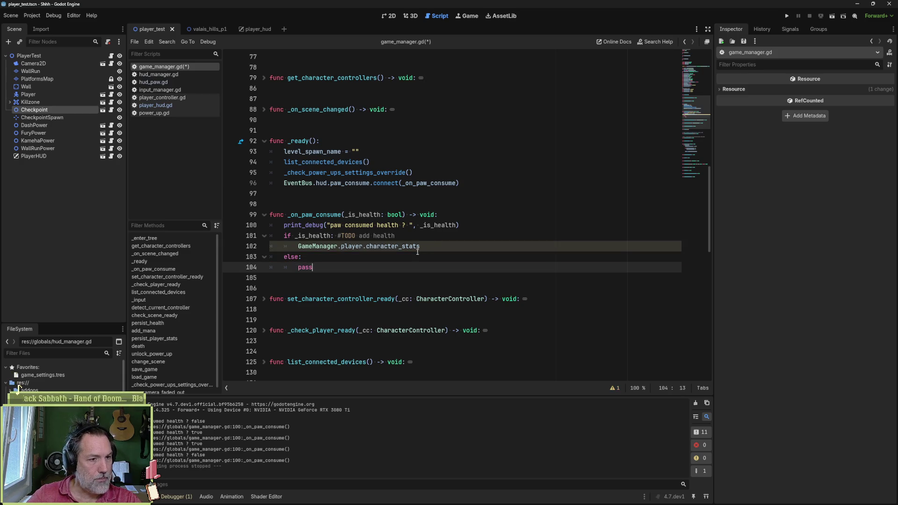
# Step: Comment the branches 'convert mana to health' and 'convert health to mana', add a blank line, and save
pyautogui.click(384, 260)
pyautogui.write('#')
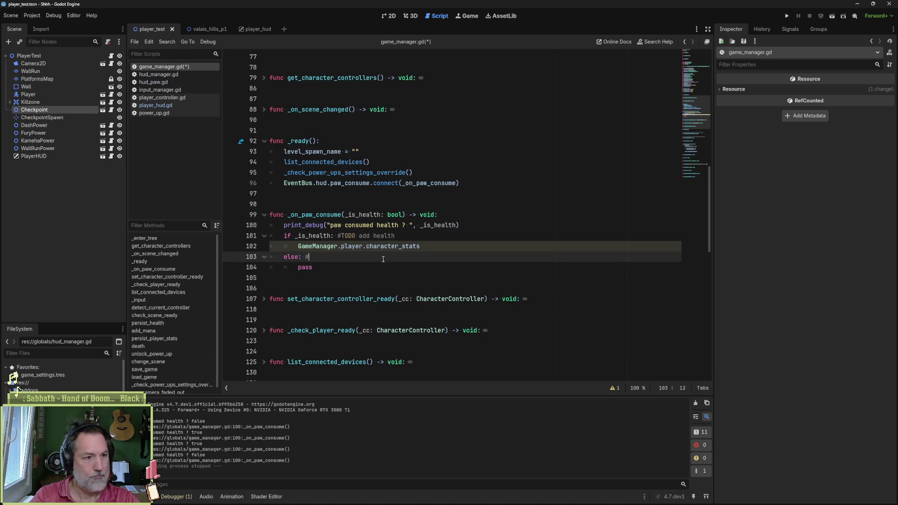
pyautogui.write(' add mana')
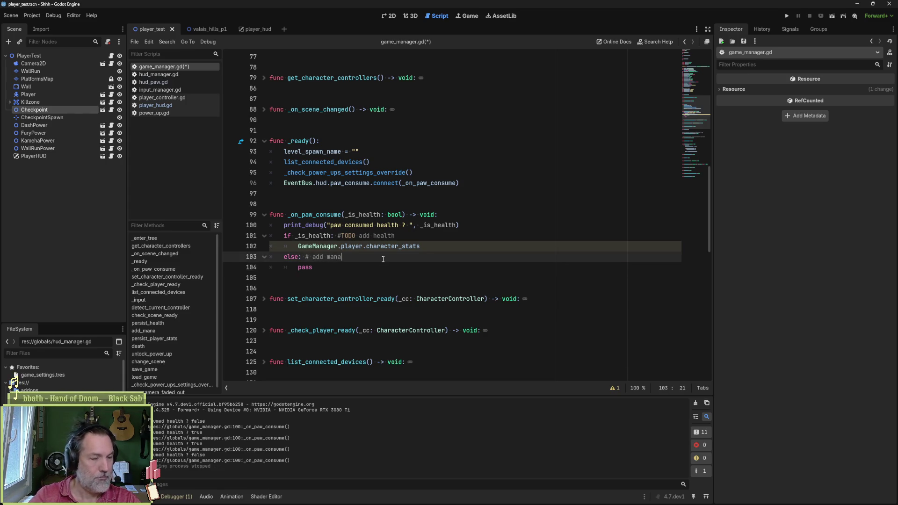
pyautogui.hotkey('ctrl', 'BackSpace')
pyautogui.hotkey('ctrl', 'BackSpace')
pyautogui.write('convert health to mana')
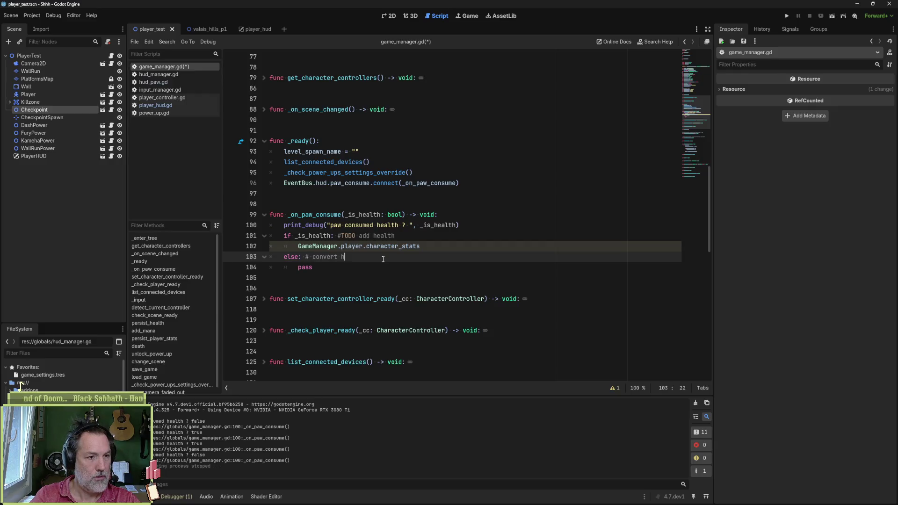
pyautogui.press('Up')
pyautogui.press('Up')
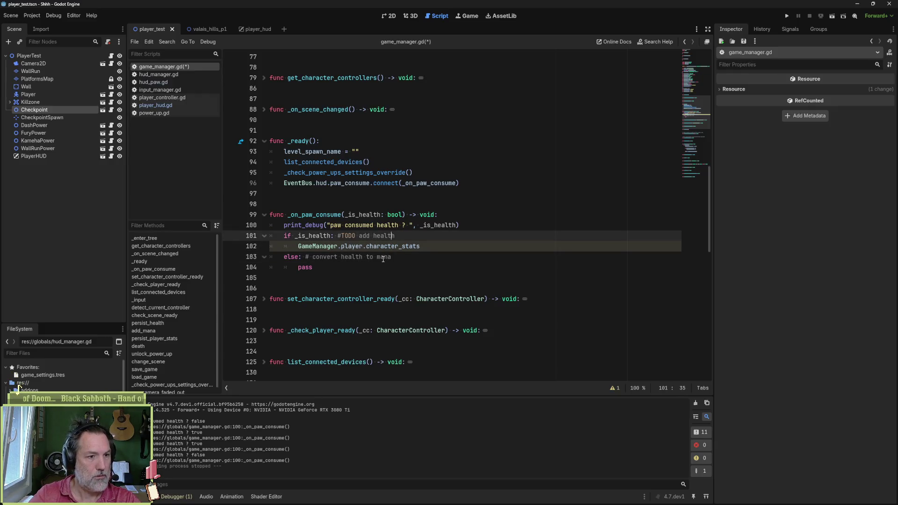
pyautogui.hotkey('ctrl', 'Left')
pyautogui.hotkey('shift', 'End')
pyautogui.write('conv')
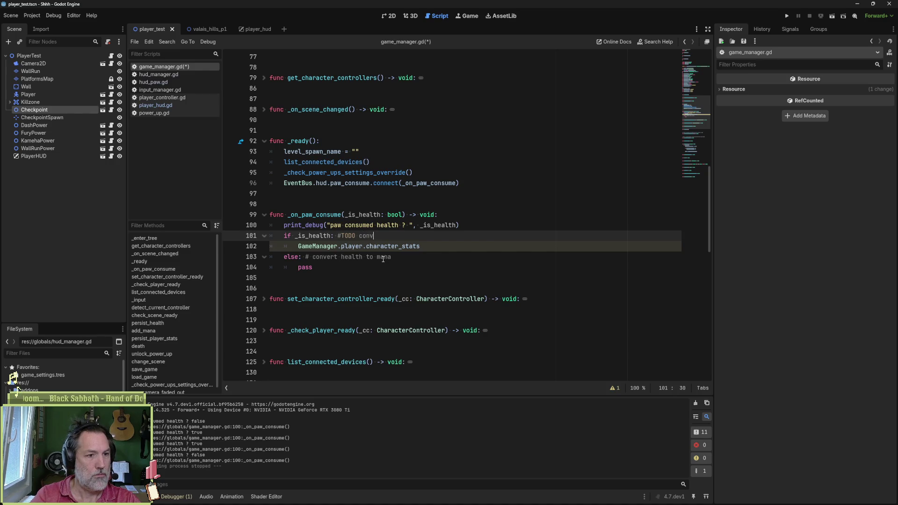
pyautogui.write('ert mana to health')
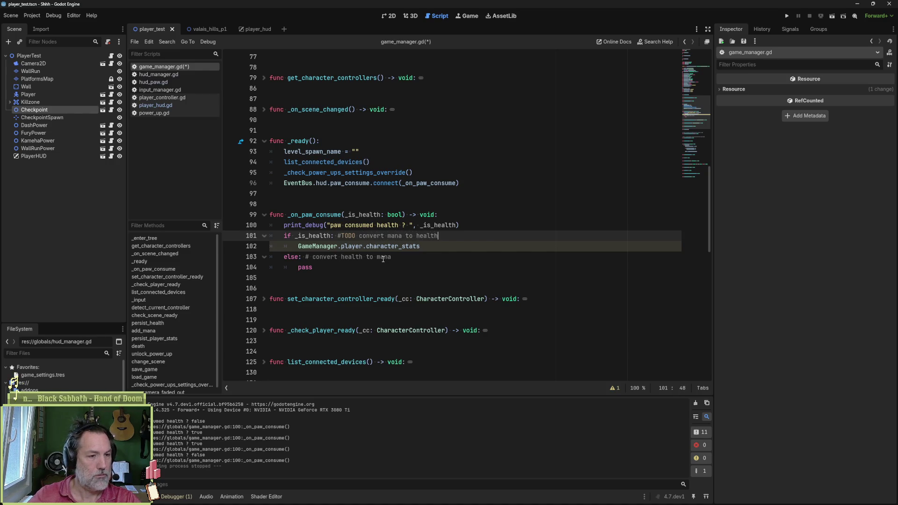
pyautogui.hotkey('ctrl', 'shift', 'Return')
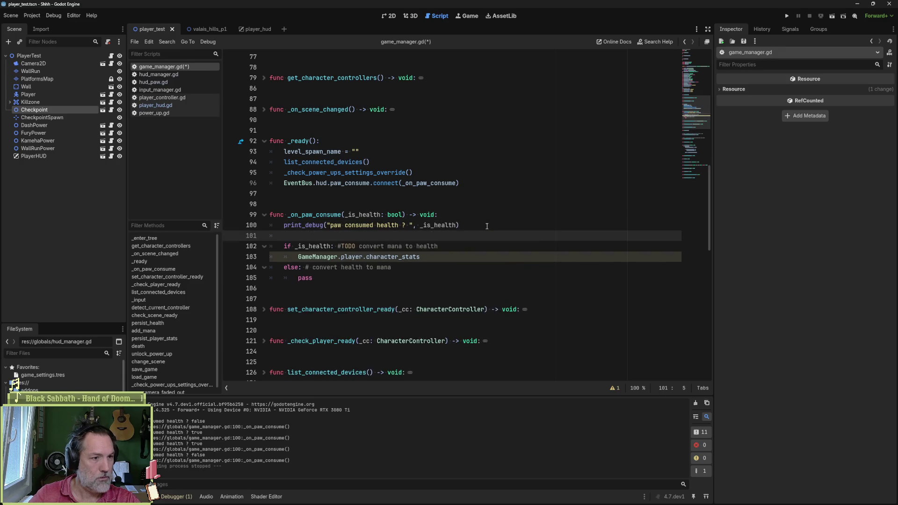
pyautogui.hotkey('ctrl', 's')
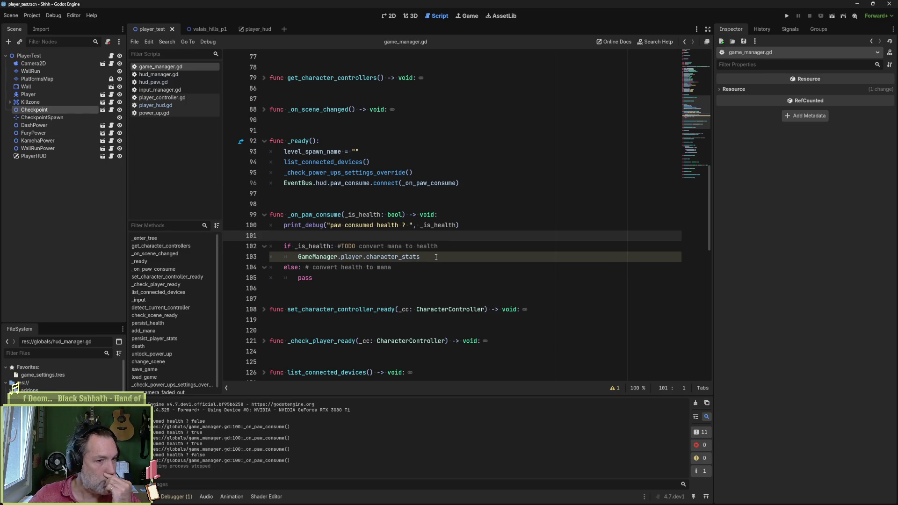
# Step: In the if branch, subtract 50 from mana_value and add 50 to health_value, then save
pyautogui.click(436, 257)
pyautogui.write('.mana_value ')
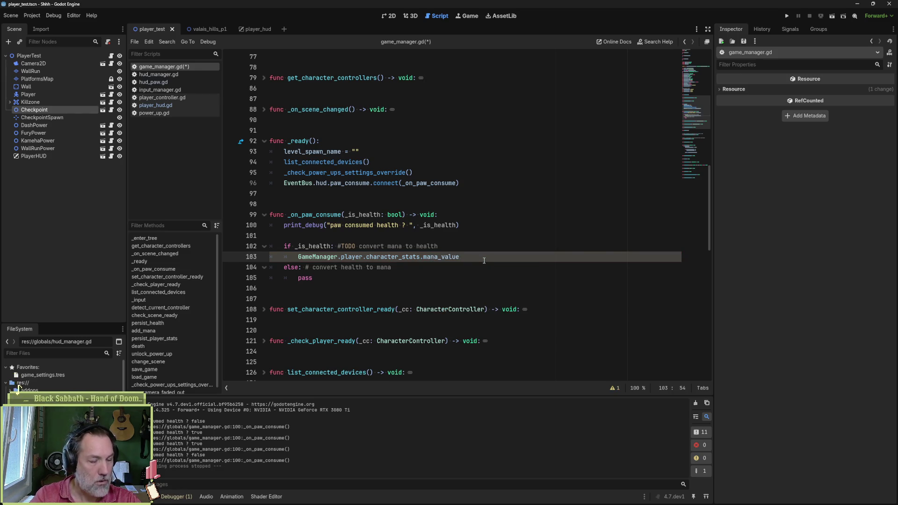
pyautogui.write('-')
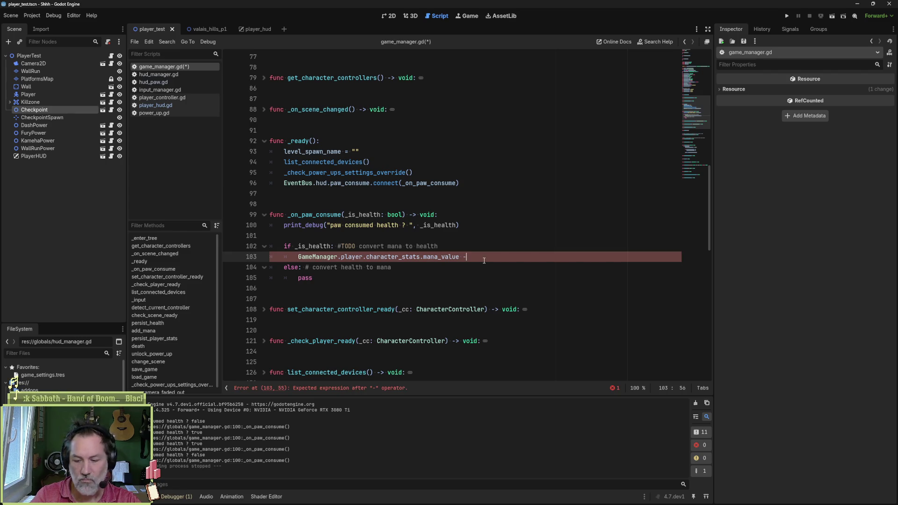
pyautogui.write('=')
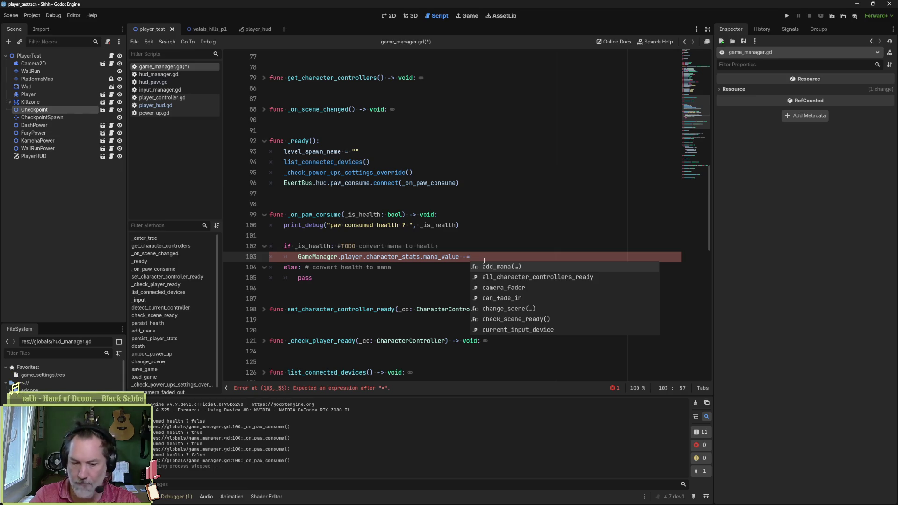
pyautogui.write(' 50')
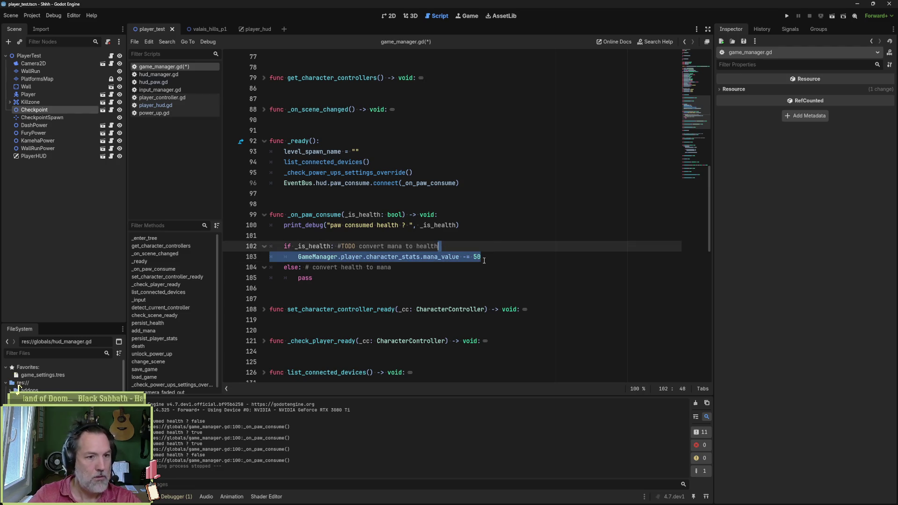
pyautogui.hotkey('ctrl', 'd')
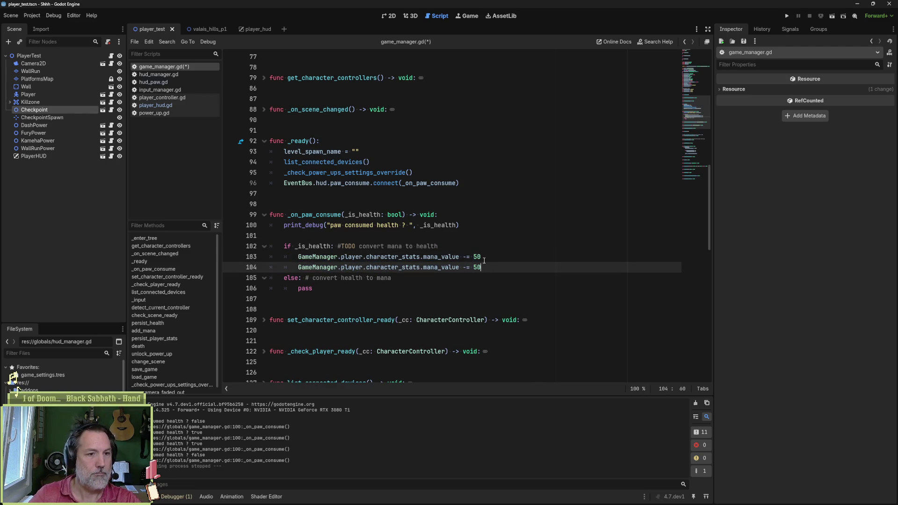
pyautogui.press('BackSpace')
pyautogui.write('=')
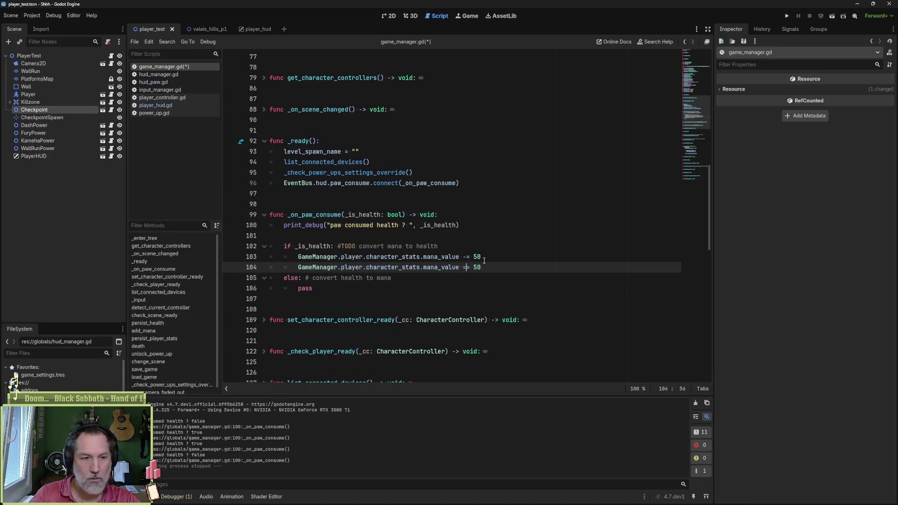
pyautogui.press('BackSpace')
pyautogui.write('+')
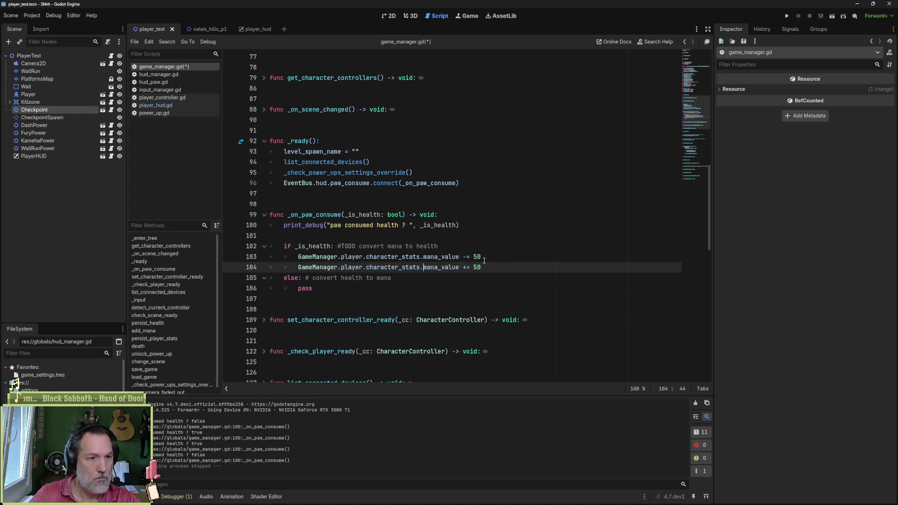
pyautogui.press('Delete')
pyautogui.press('Delete')
pyautogui.press('Delete')
pyautogui.write('he')
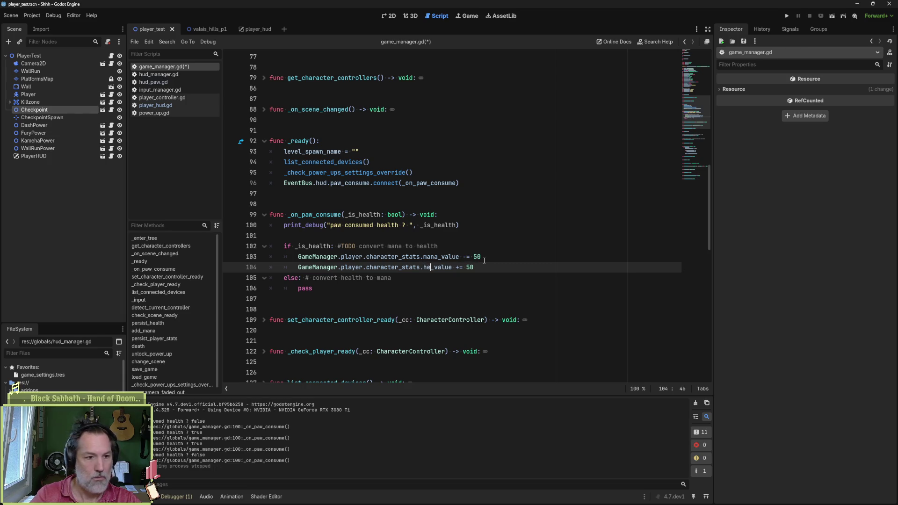
pyautogui.press('Down')
pyautogui.press('Return')
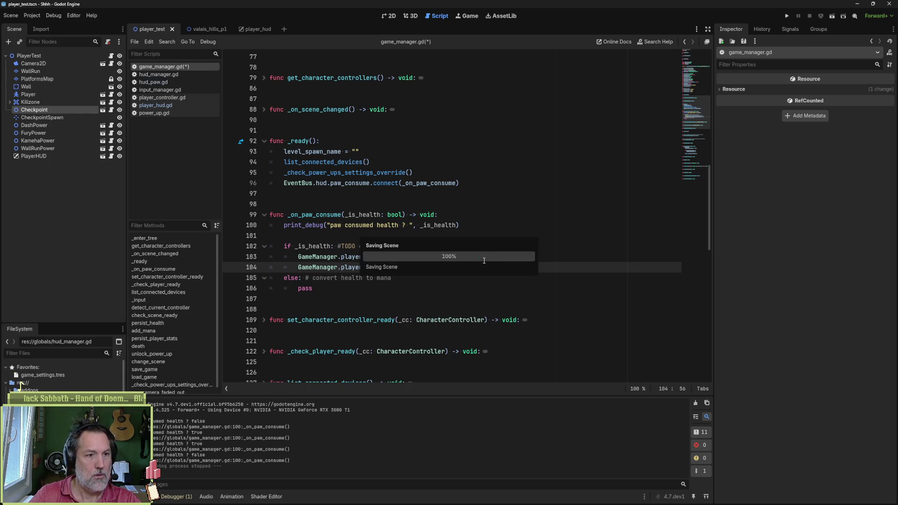
pyautogui.hotkey('ctrl', 's')
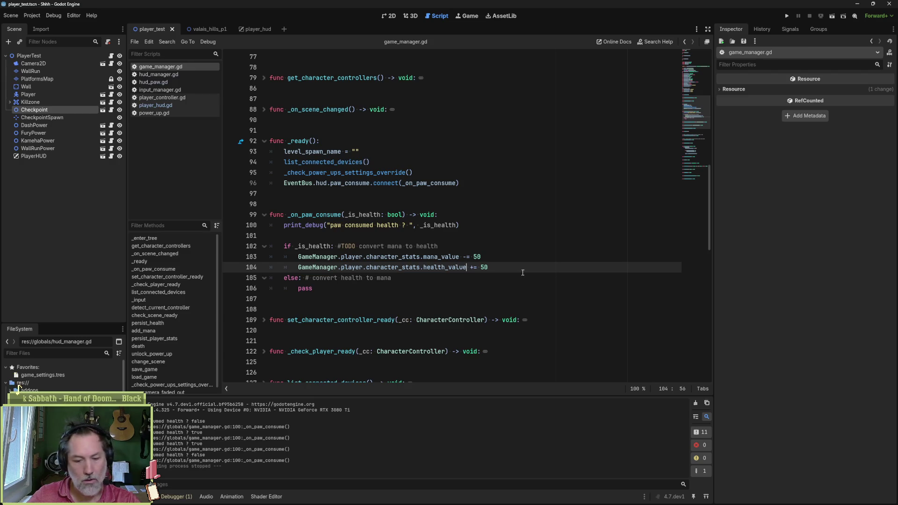
# Step: Fill the else branch with the flipped trade: add 50 mana, subtract 50 health, and save
pyautogui.click(509, 261)
pyautogui.moveTo(511, 268); pyautogui.dragTo(509, 252)
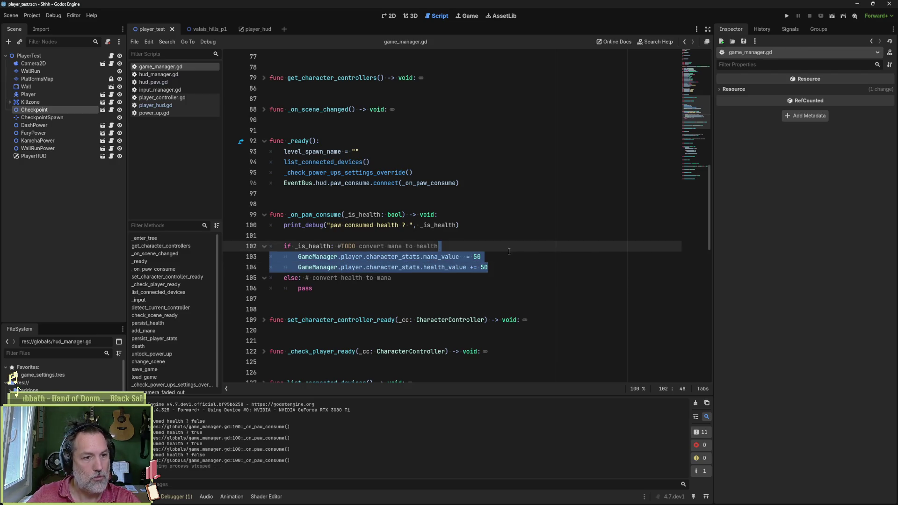
pyautogui.moveTo(454, 285); pyautogui.dragTo(445, 279)
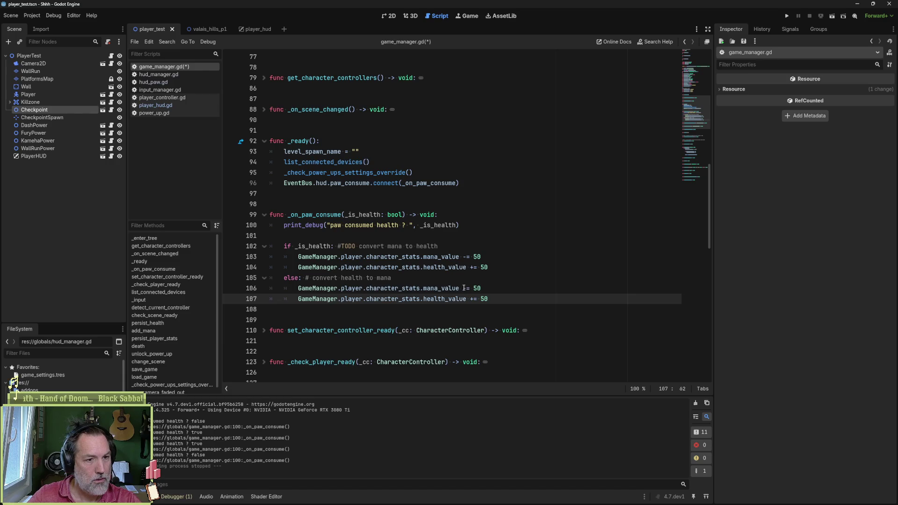
pyautogui.click(466, 288)
pyautogui.press('BackSpace')
pyautogui.write('+')
pyautogui.click(470, 299)
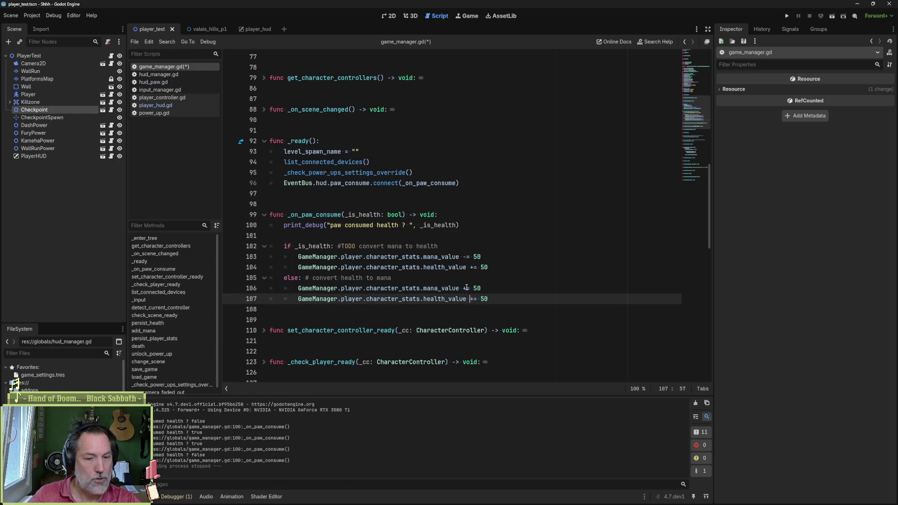
pyautogui.press('BackSpace')
pyautogui.write('-')
pyautogui.hotkey('ctrl', 's')
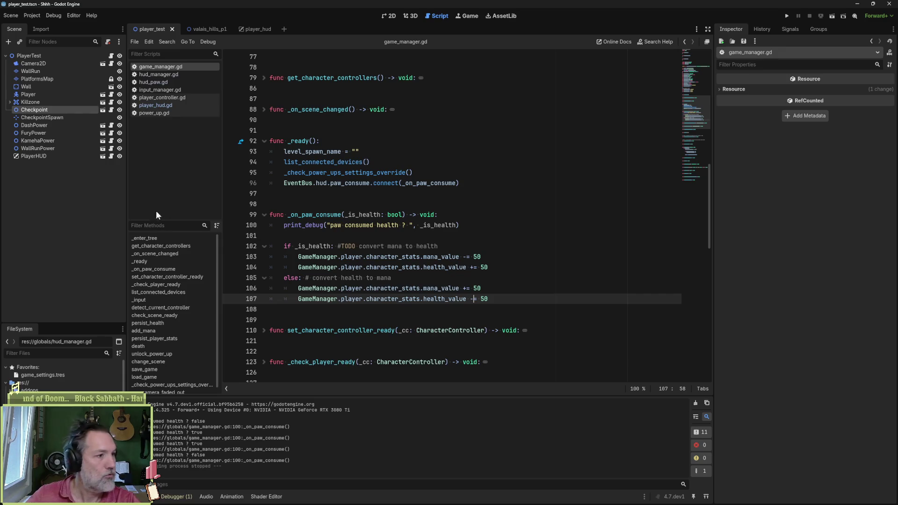
# Step: Run the current scene with F6 to test consuming the paw
pyautogui.click(61, 375)
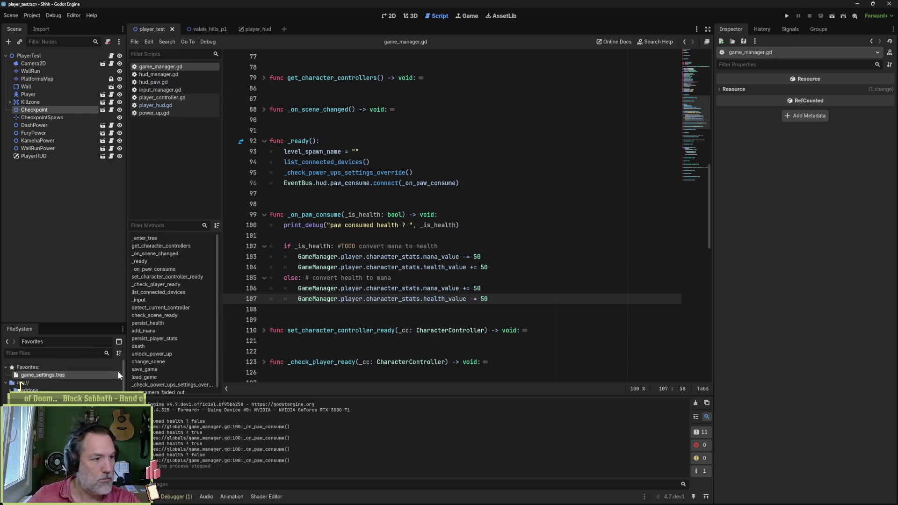
pyautogui.click(510, 244)
pyautogui.press('F6')
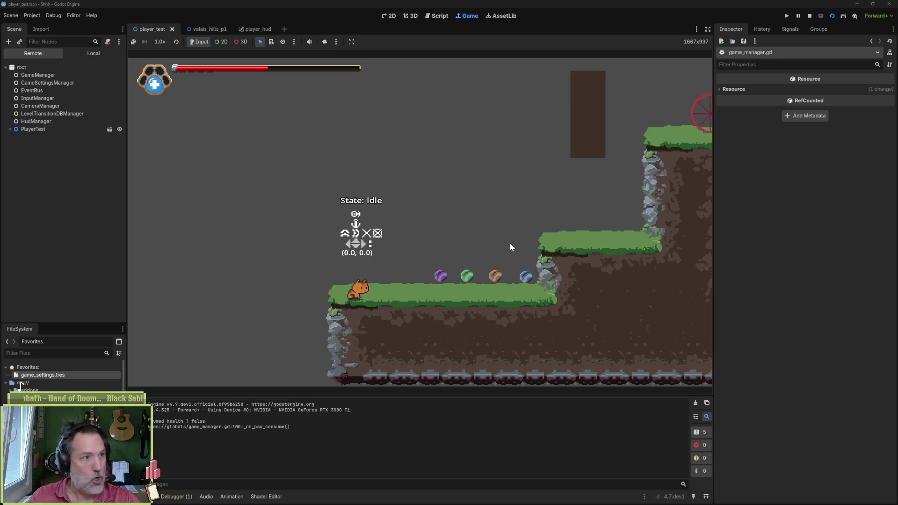
pyautogui.press('F8')
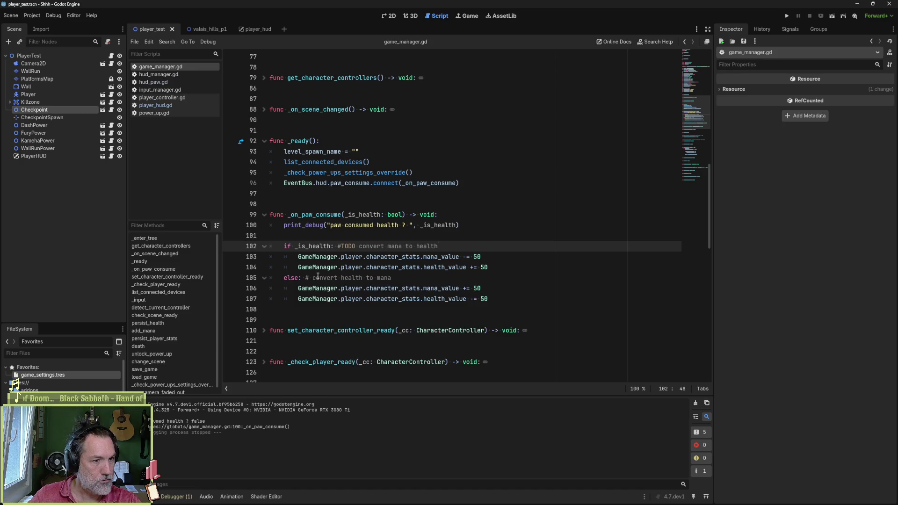
# Step: Check mana_value's declaration in character_stats.gd, return to game_manager.gd, and open the player_hud scene
pyautogui.moveTo(384, 288); pyautogui.dragTo(492, 288)
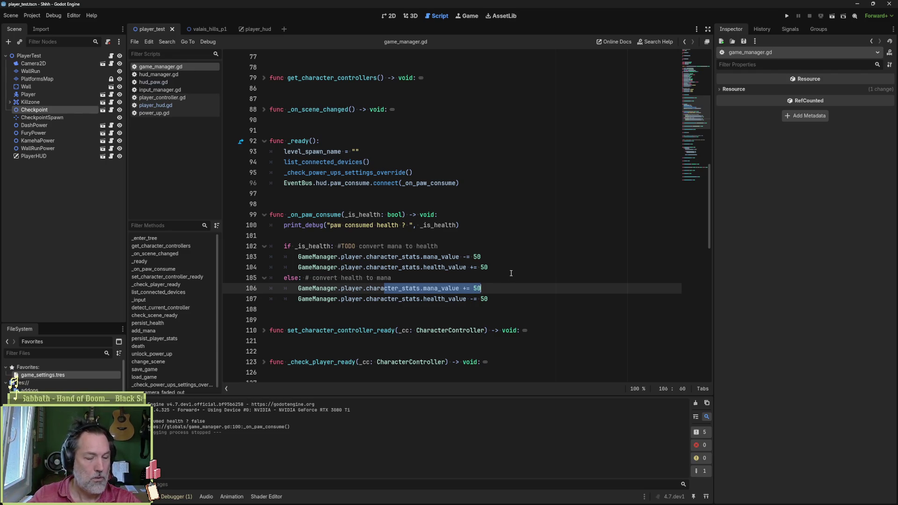
pyautogui.click(450, 288)
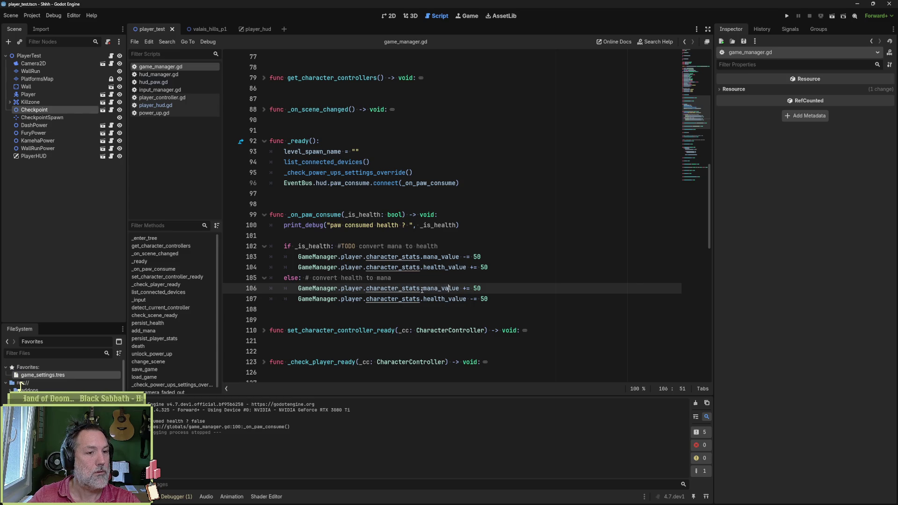
pyautogui.keyDown('ctrl'); pyautogui.click(450, 287); pyautogui.keyUp('ctrl')
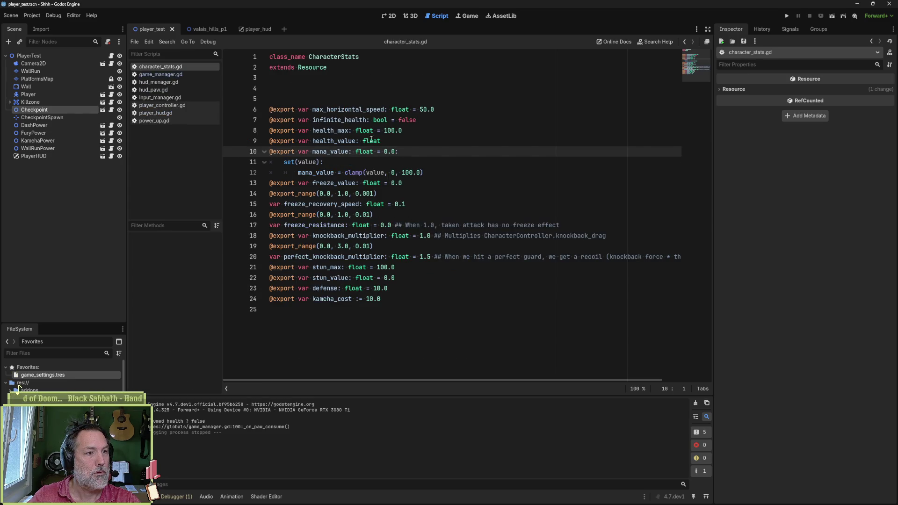
pyautogui.hotkey('alt', 'Left')
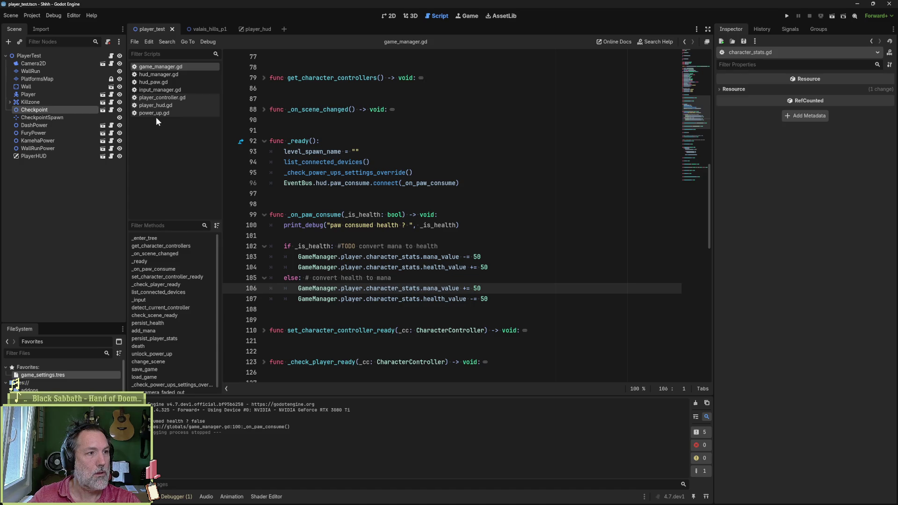
pyautogui.click(253, 29)
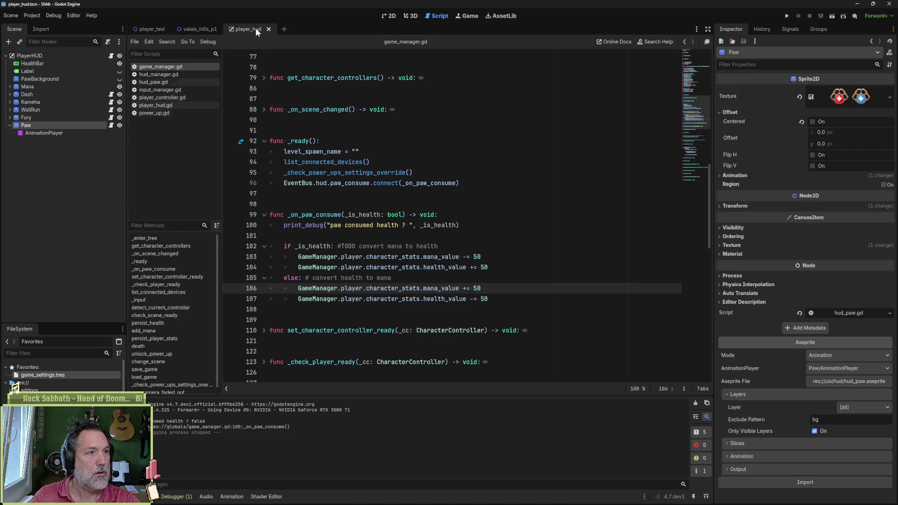
# Step: Open player_hud.gd and review the mana and health signal connections in _on_player_ready
pyautogui.click(111, 57)
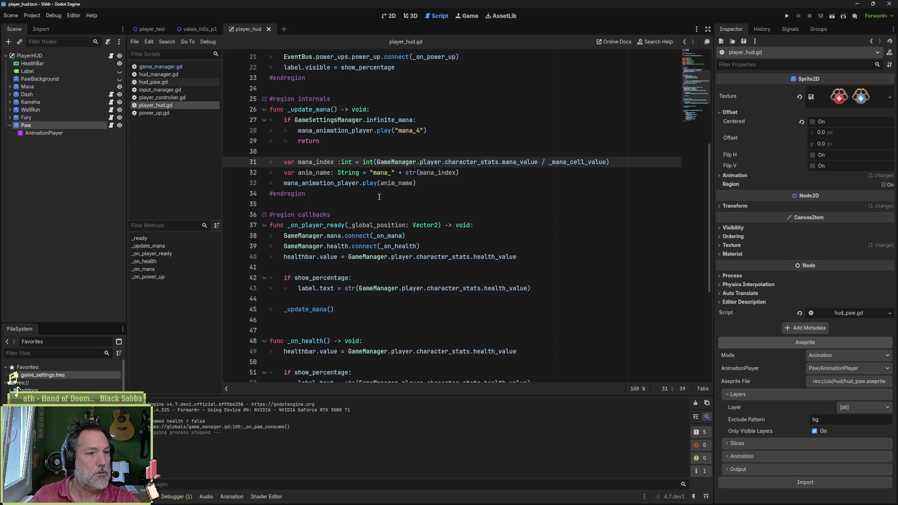
pyautogui.moveTo(349, 313); pyautogui.dragTo(352, 299)
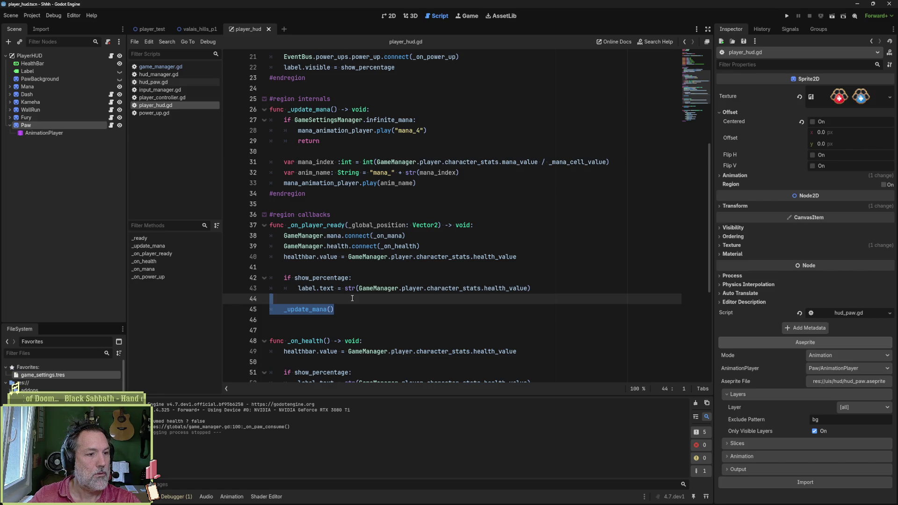
pyautogui.scroll(-3, 352, 298)
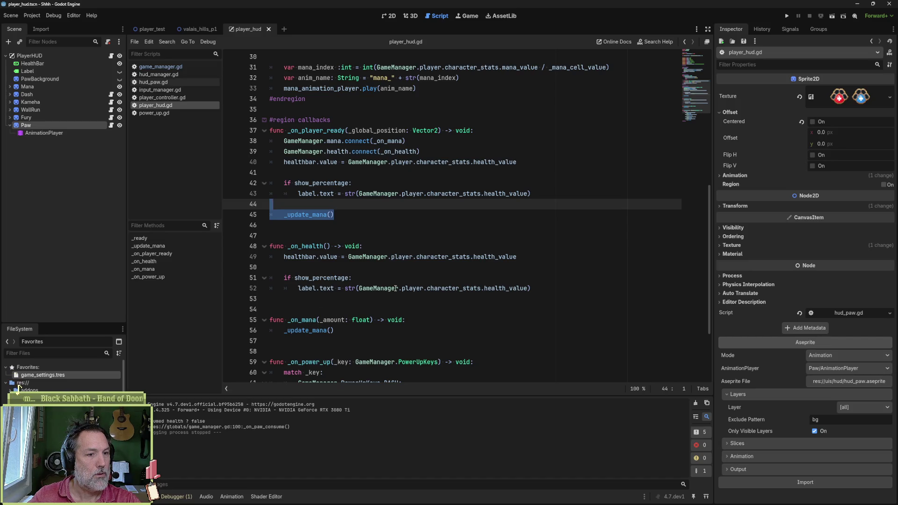
pyautogui.doubleClick(307, 247)
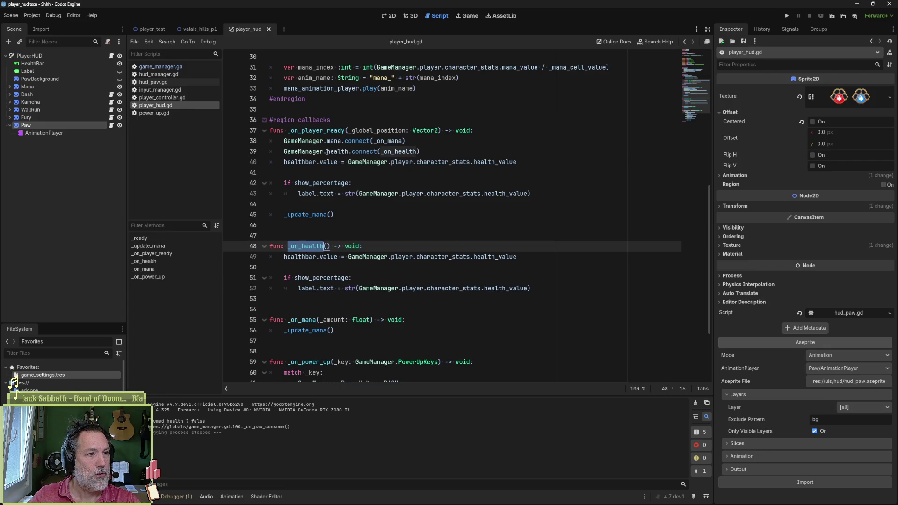
pyautogui.moveTo(327, 152); pyautogui.dragTo(418, 152)
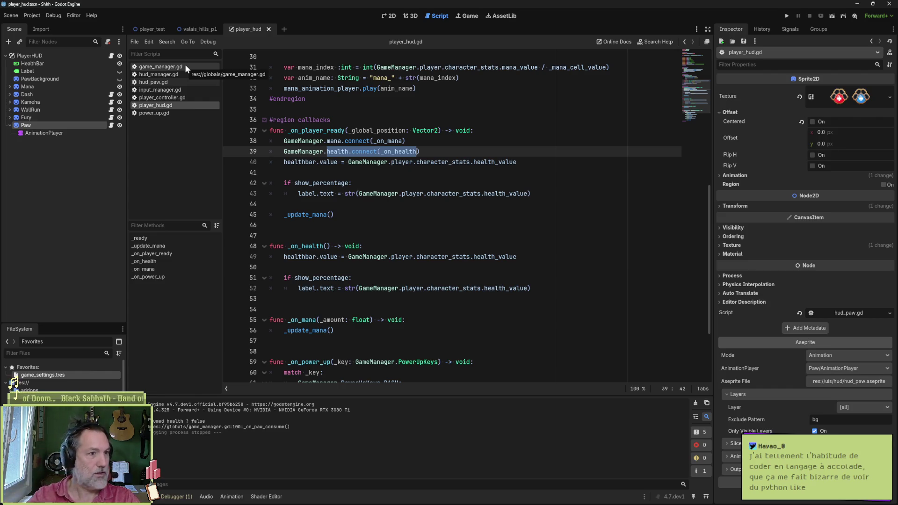
pyautogui.click(313, 141)
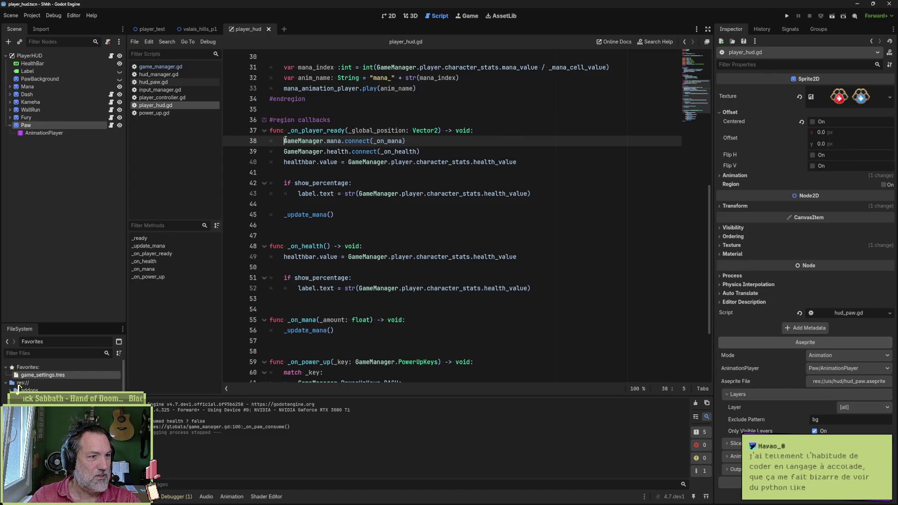
pyautogui.moveTo(284, 141); pyautogui.dragTo(285, 160)
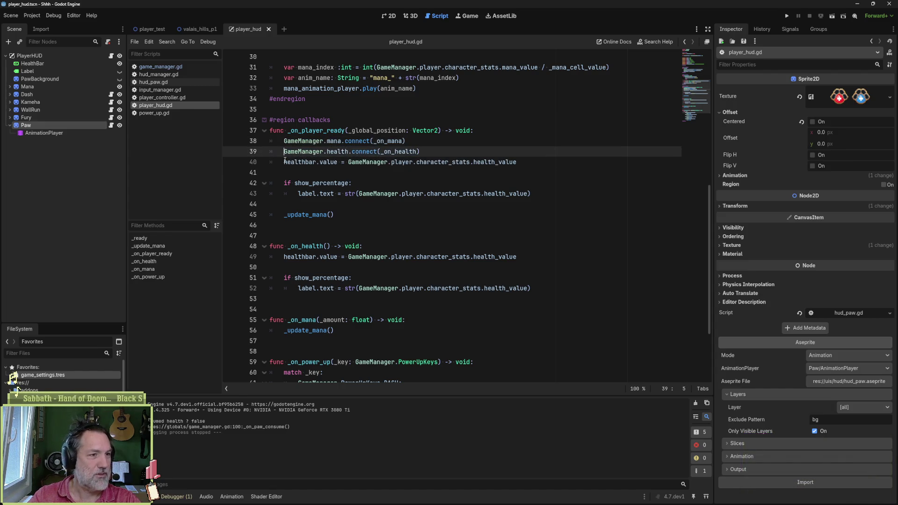
pyautogui.click(286, 157)
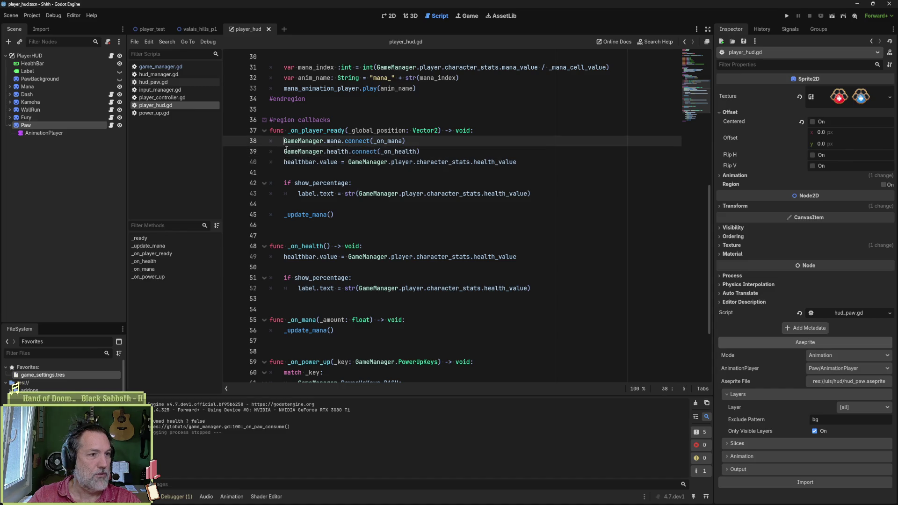
pyautogui.press('Up')
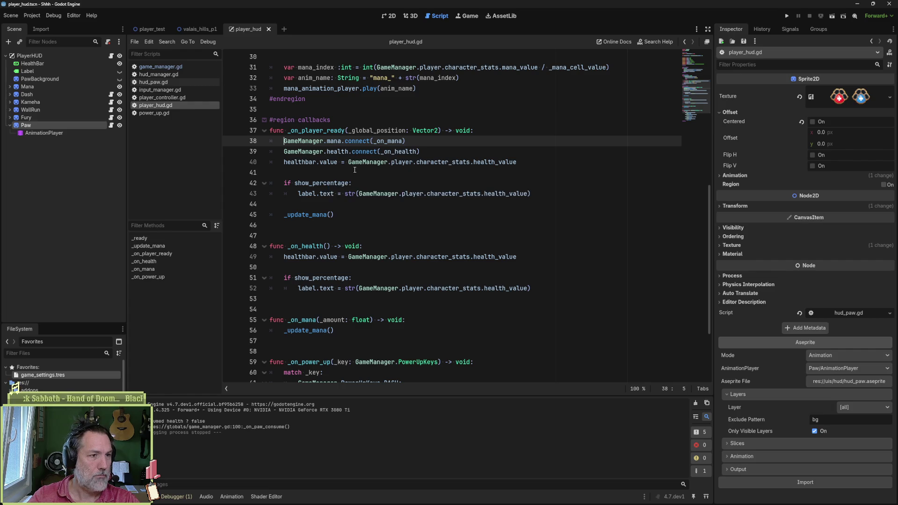
# Step: Collapse every code region in player_hud.gd with Ctrl+Alt+F
pyautogui.click(300, 223)
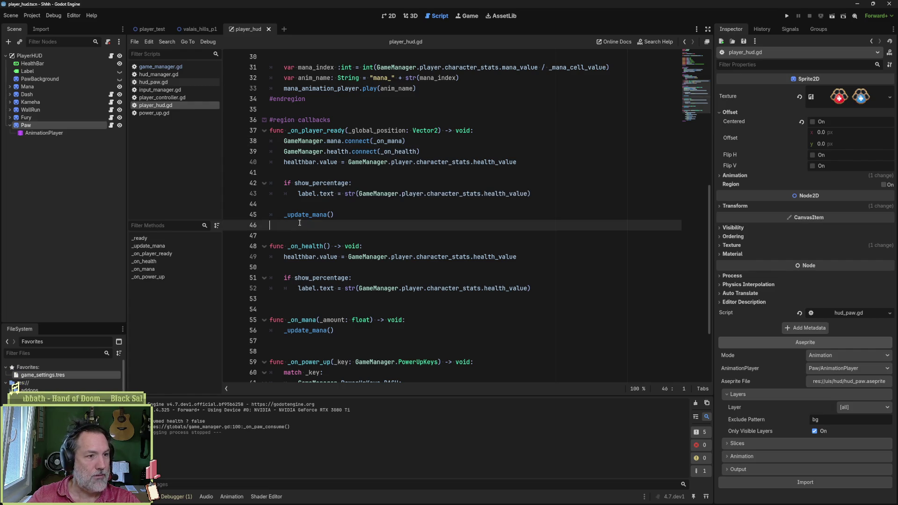
pyautogui.click(280, 238)
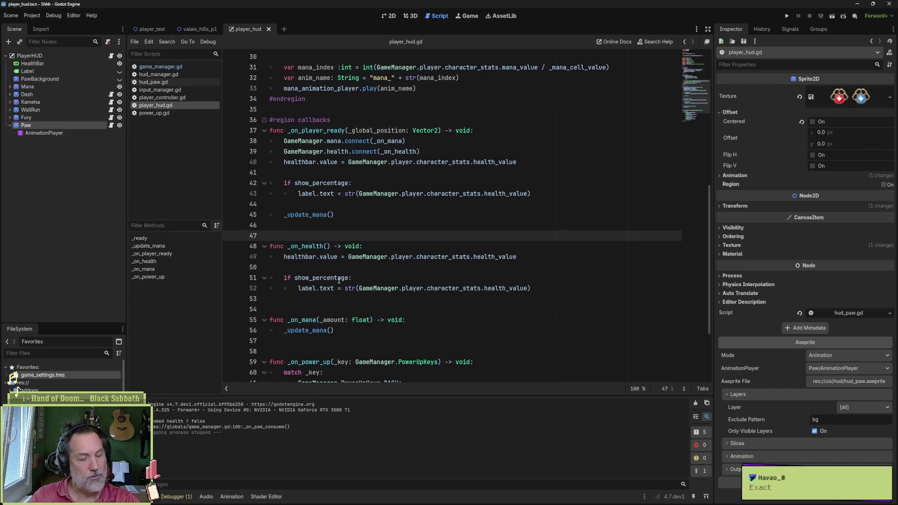
pyautogui.hotkey('ctrl', 'alt', 'f')
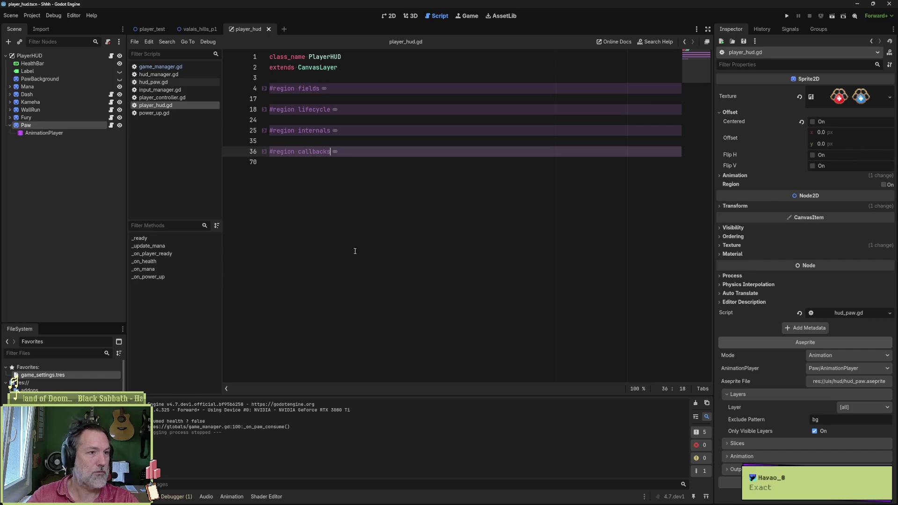
# Step: Unfold the callbacks region and review the _on_player_ready body, lines 37 to 45
pyautogui.click(264, 152)
pyautogui.click(406, 235)
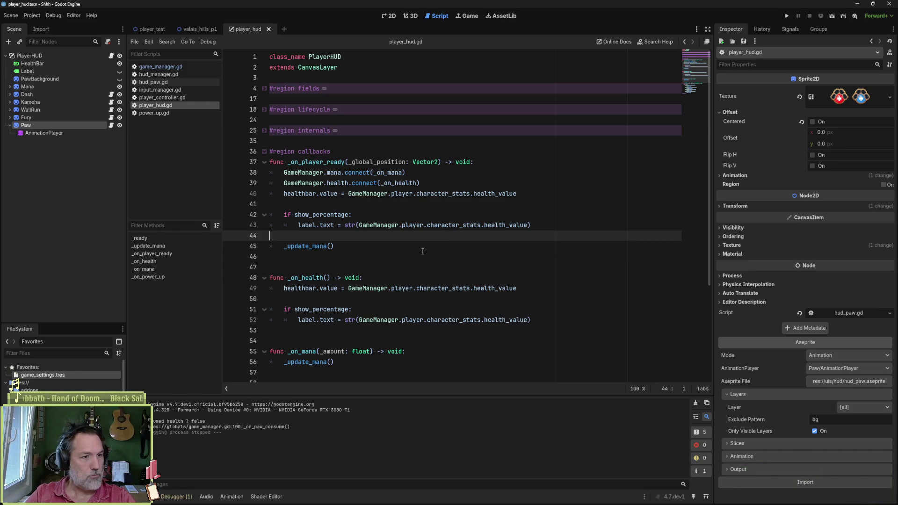
pyautogui.click(370, 218)
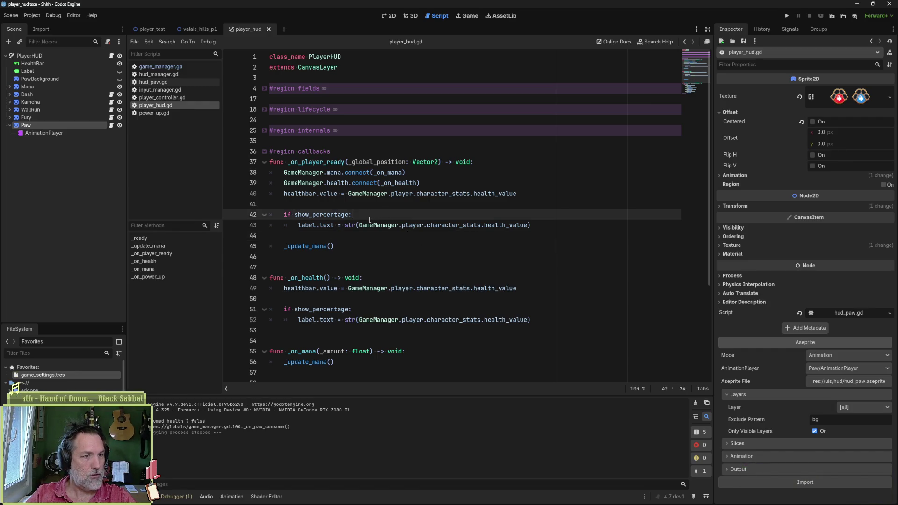
pyautogui.moveTo(477, 161)
pyautogui.mouseDown()
pyautogui.moveTo(468, 232)
pyautogui.moveTo(402, 246)
pyautogui.mouseUp()
pyautogui.click(402, 246)
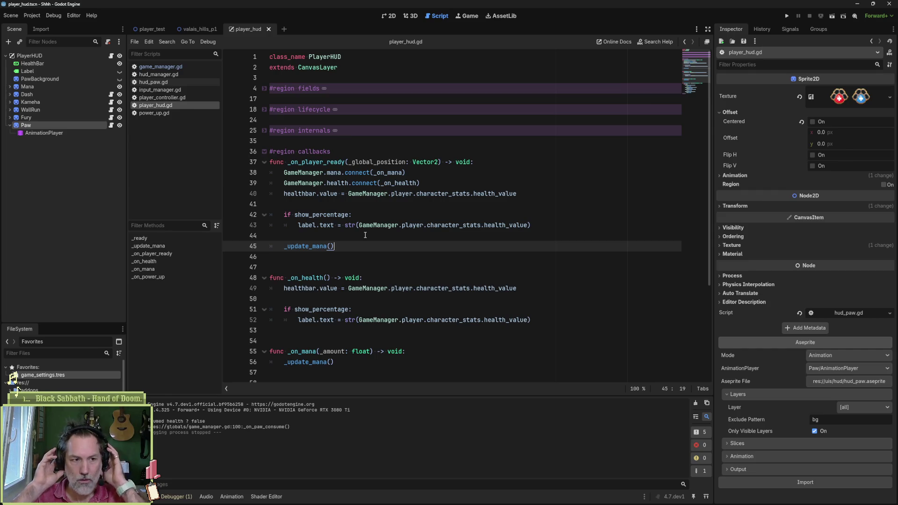
pyautogui.moveTo(332, 230)
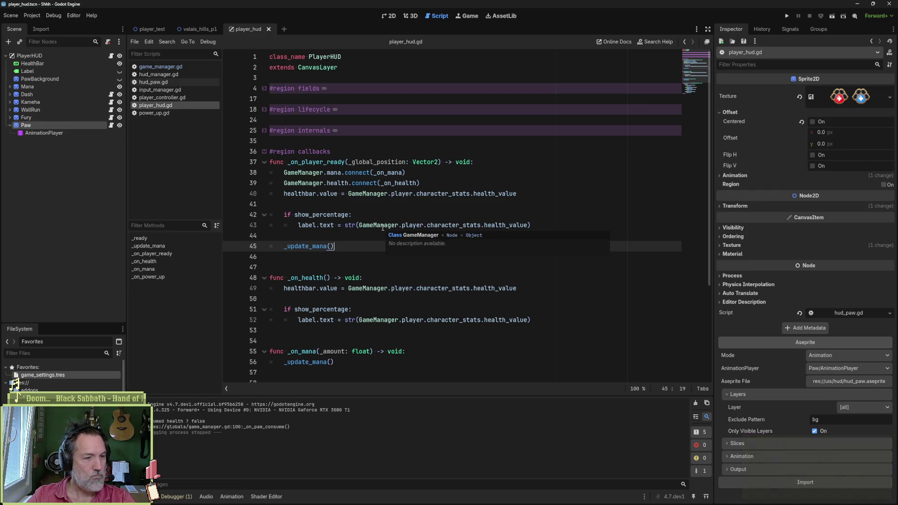
pyautogui.hotkey('shift', 'Up')
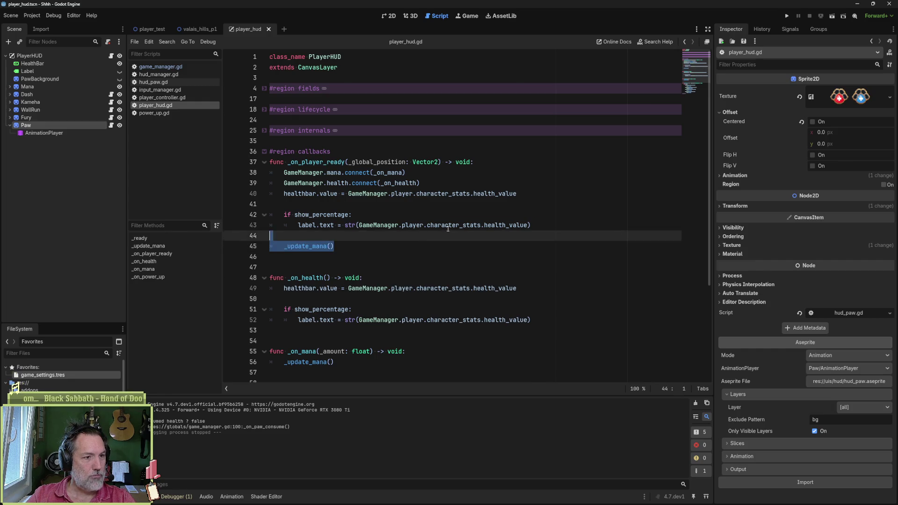
pyautogui.hotkey('shift', 'Down')
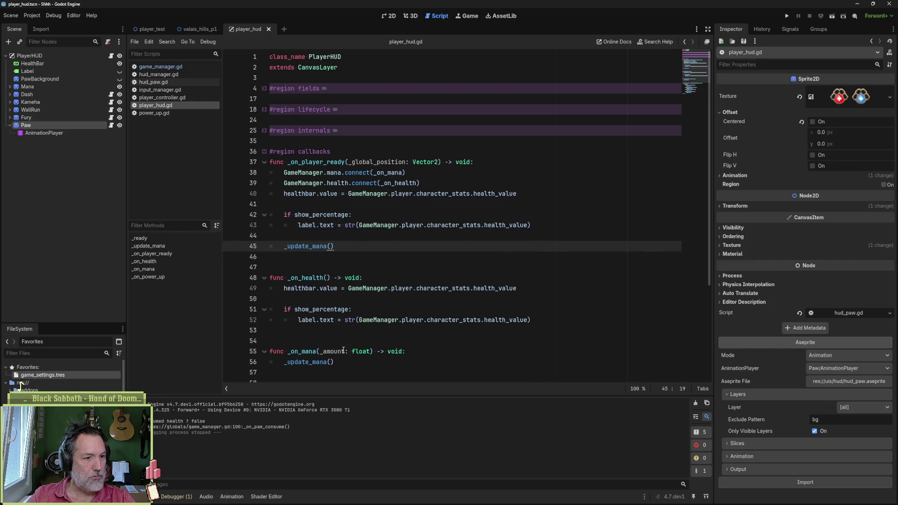
# Step: Look over _on_health and the mana and health connect calls, then switch to game_manager.gd
pyautogui.doubleClick(317, 277)
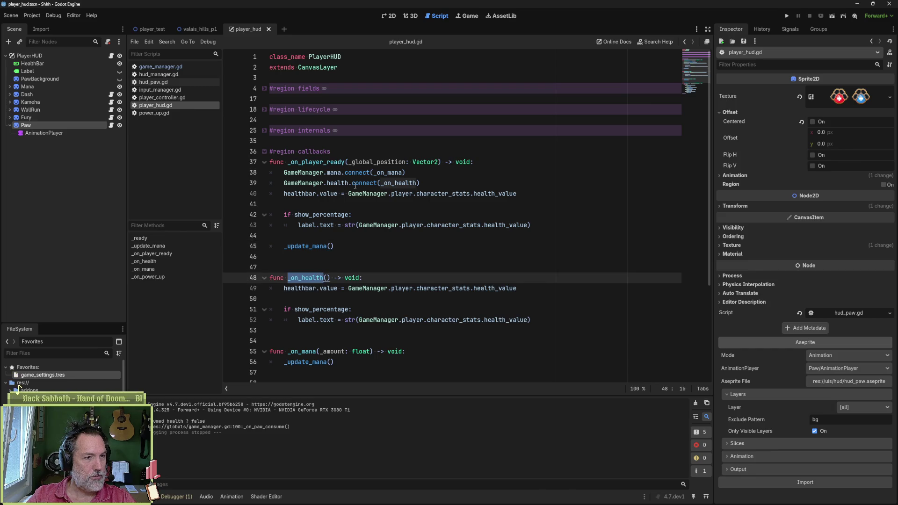
pyautogui.moveTo(396, 173); pyautogui.dragTo(396, 186)
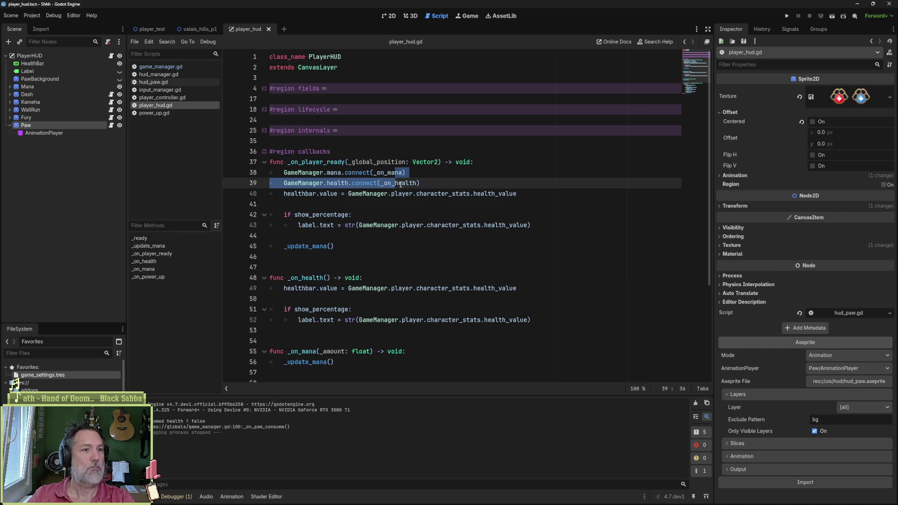
pyautogui.click(170, 68)
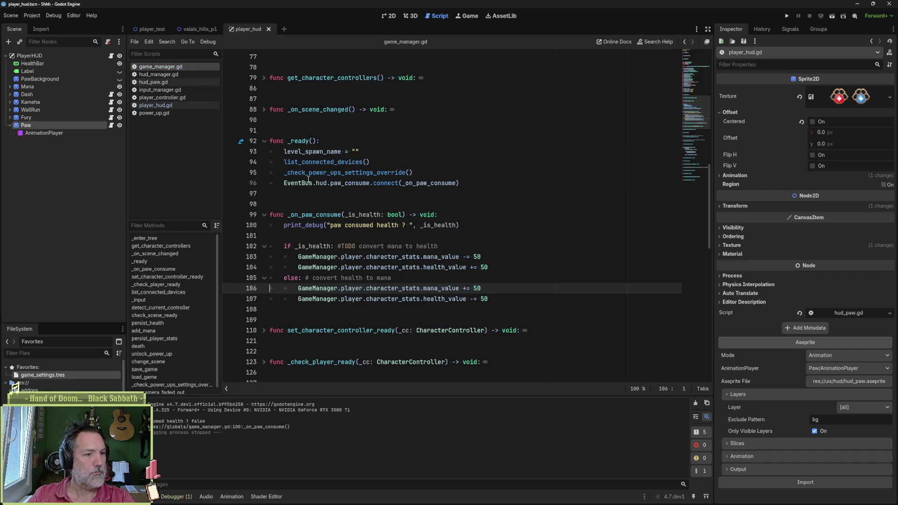
pyautogui.click(528, 271)
pyautogui.press('Return')
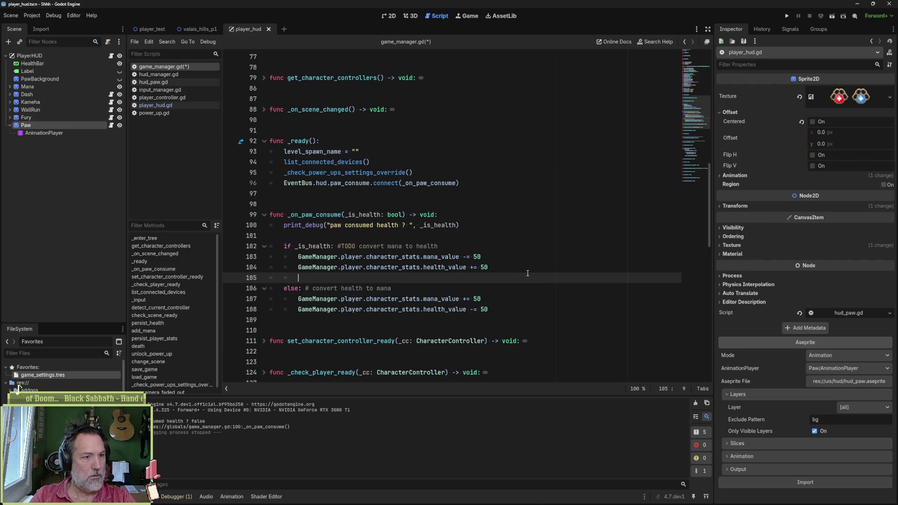
pyautogui.write('heal')
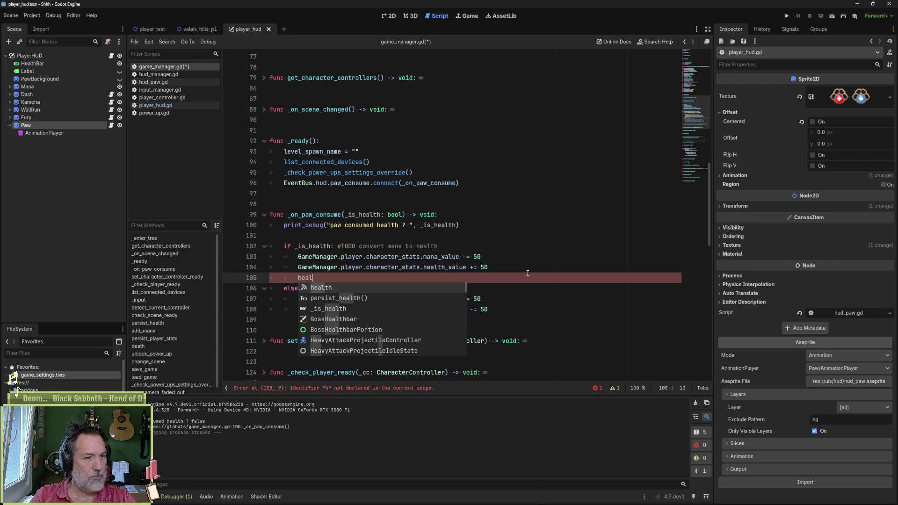
pyautogui.write('th.emit(')
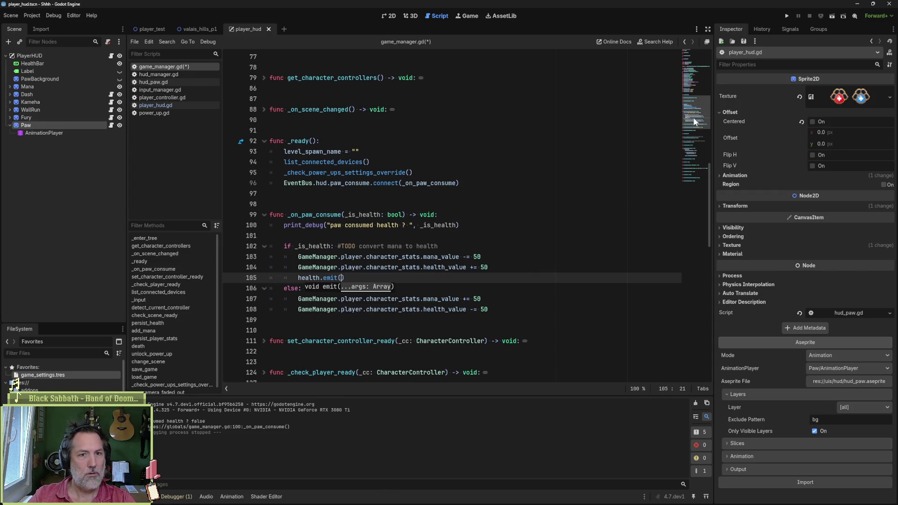
pyautogui.moveTo(693, 117)
pyautogui.mouseDown()
pyautogui.moveTo(693, 64)
pyautogui.moveTo(691, 127)
pyautogui.mouseUp()
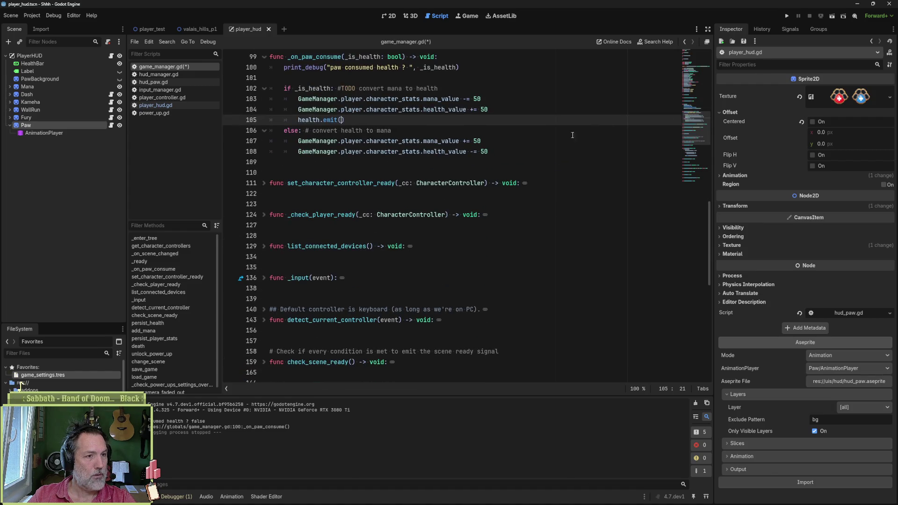
pyautogui.scroll(2, 468, 173)
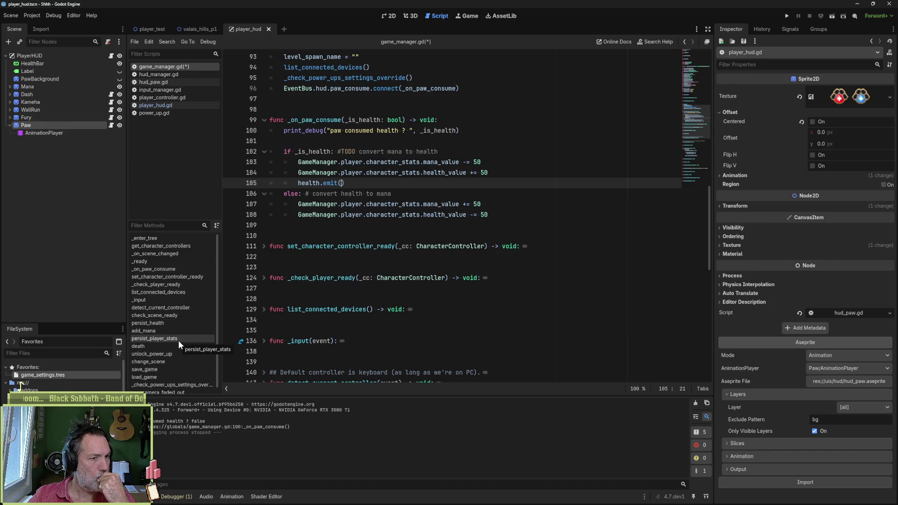
pyautogui.moveTo(502, 182); pyautogui.dragTo(491, 172)
pyautogui.press('BackSpace')
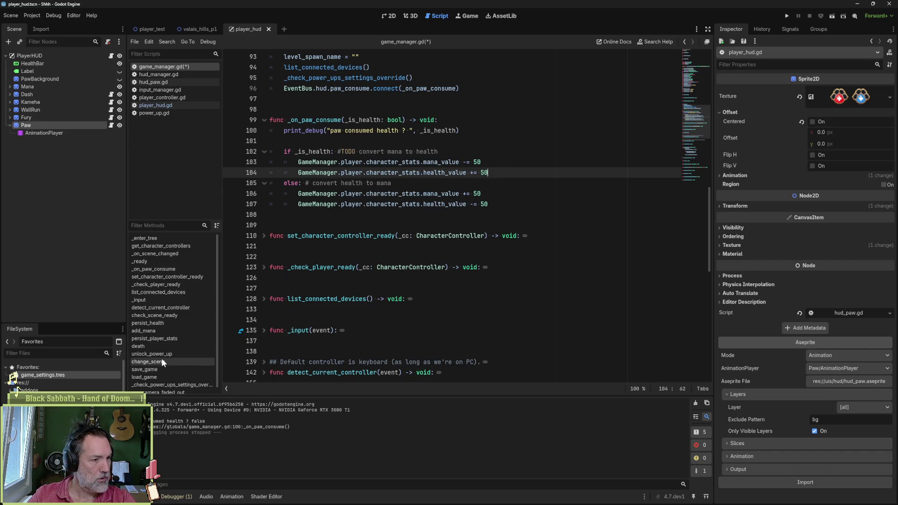
pyautogui.click(159, 339)
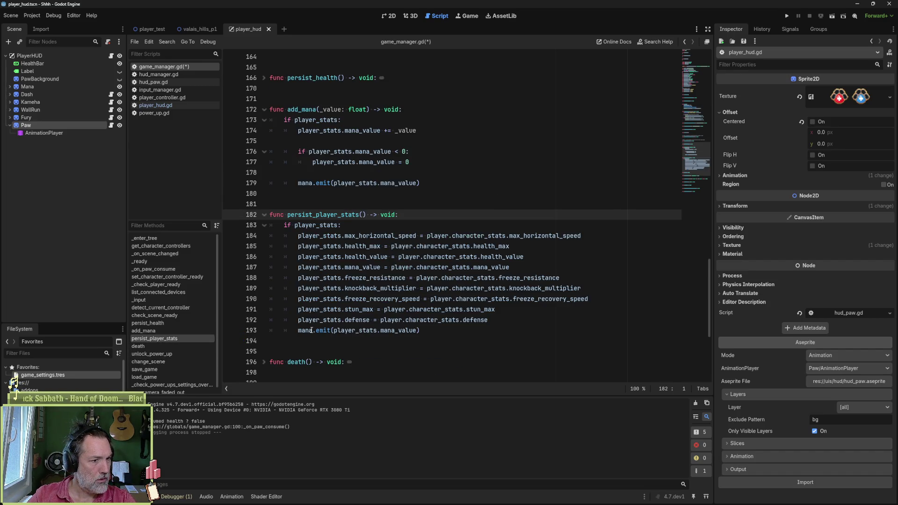
# Step: Review the stat assignments and the mana signal emit in persist_player_stats
pyautogui.moveTo(310, 332)
pyautogui.moveTo(344, 236); pyautogui.dragTo(349, 331)
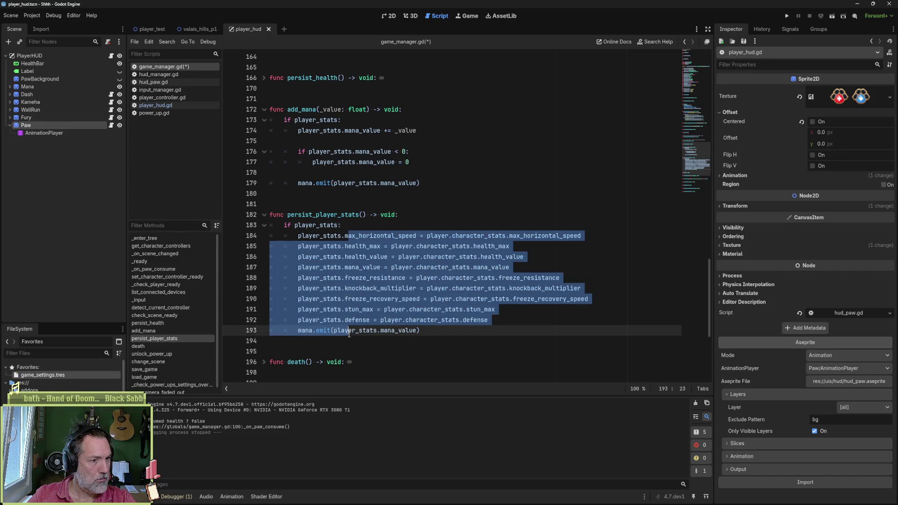
pyautogui.click(299, 331)
pyautogui.moveTo(298, 331); pyautogui.dragTo(419, 330)
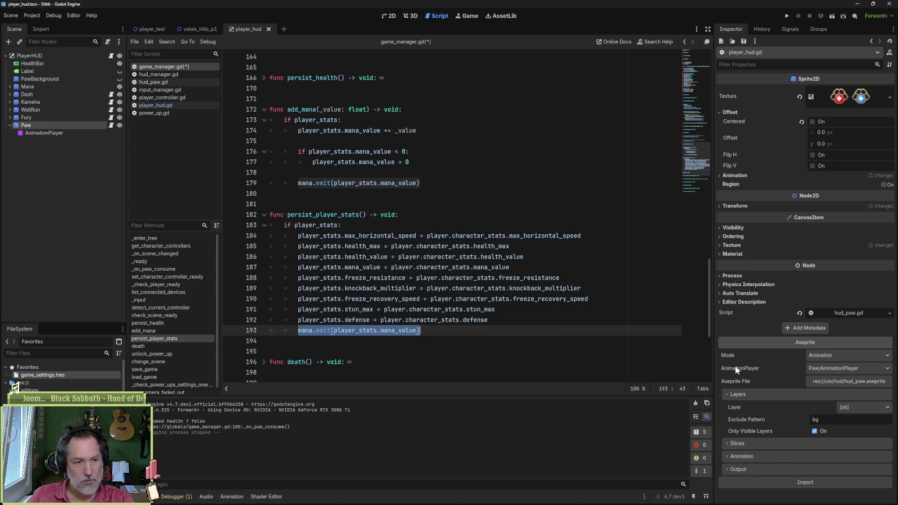
pyautogui.click(363, 214)
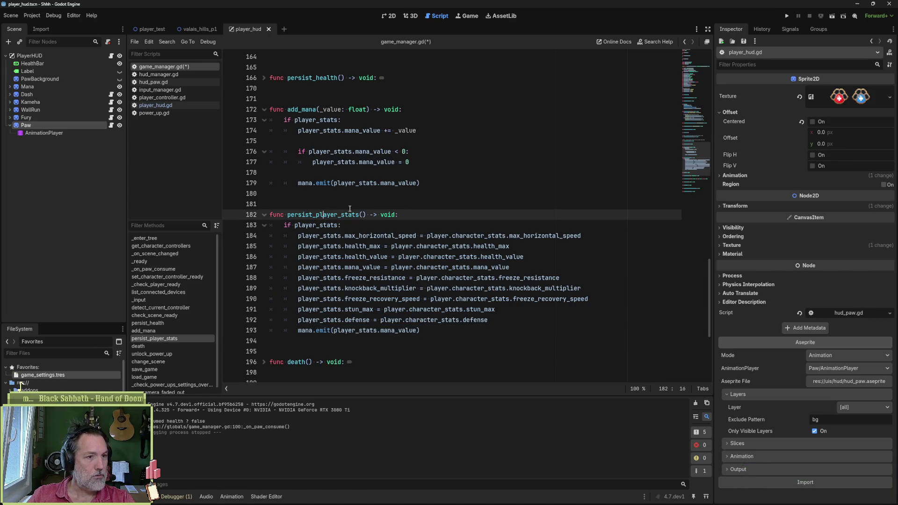
pyautogui.moveTo(366, 215); pyautogui.dragTo(288, 215)
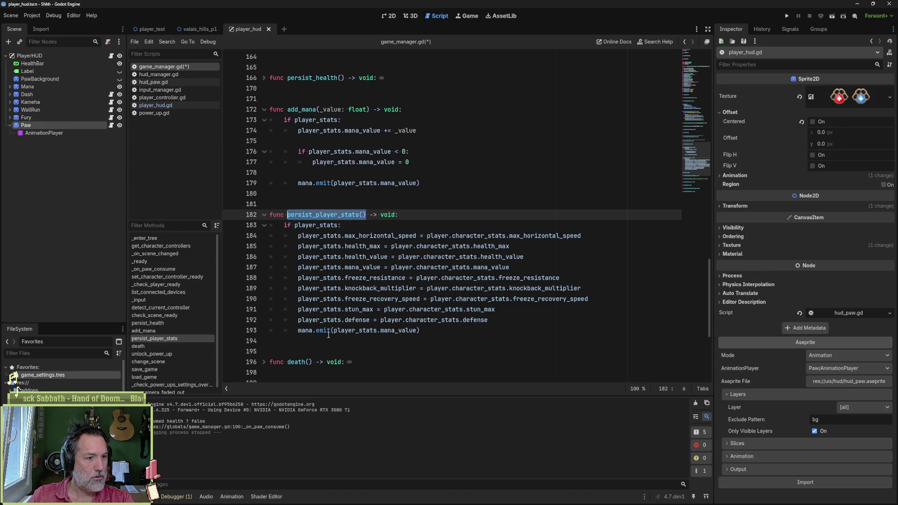
# Step: Unfold persist_health and search all project files for persist_health
pyautogui.moveTo(333, 326)
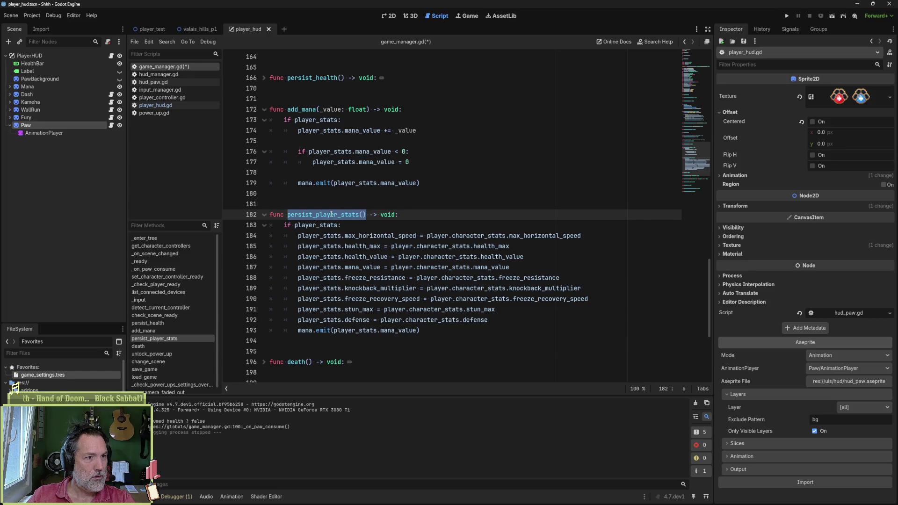
pyautogui.click(264, 78)
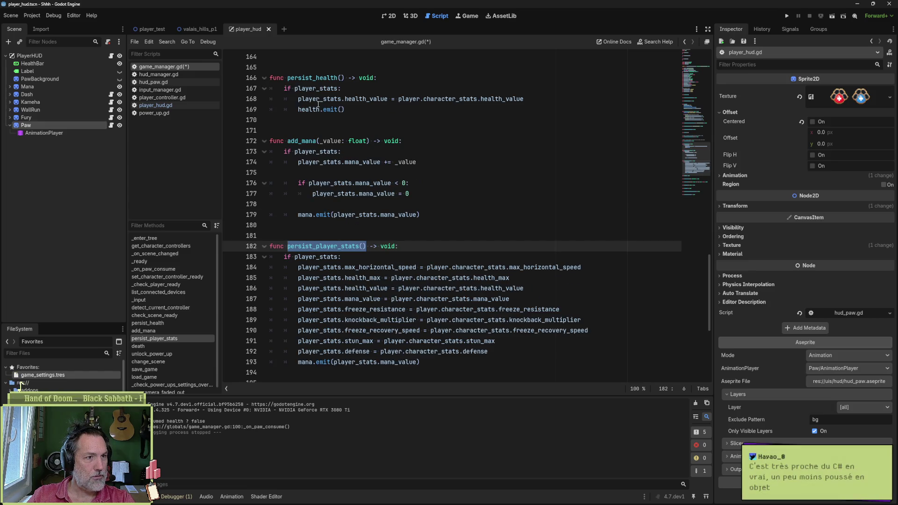
pyautogui.doubleClick(320, 79)
pyautogui.hotkey('ctrl', 'shift', 'f')
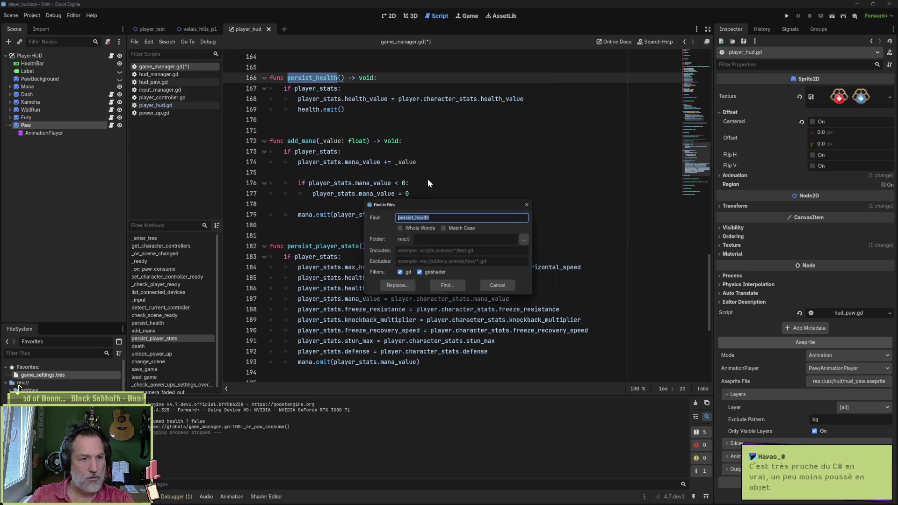
pyautogui.click(444, 285)
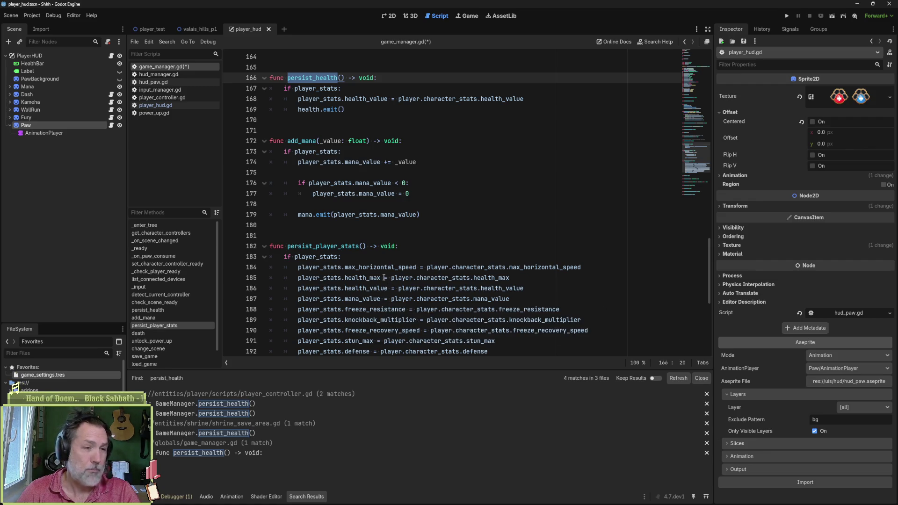
pyautogui.click(419, 267)
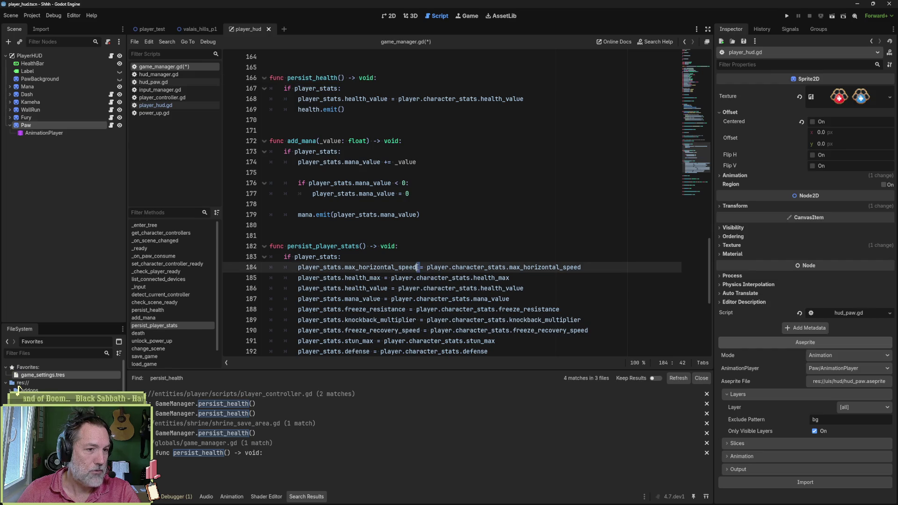
pyautogui.click(424, 268)
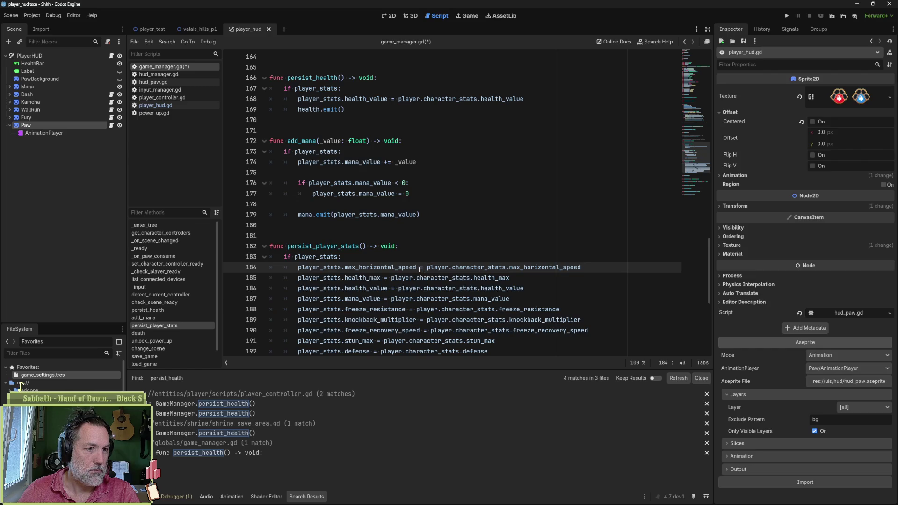
pyautogui.hotkey('shift', 'Left')
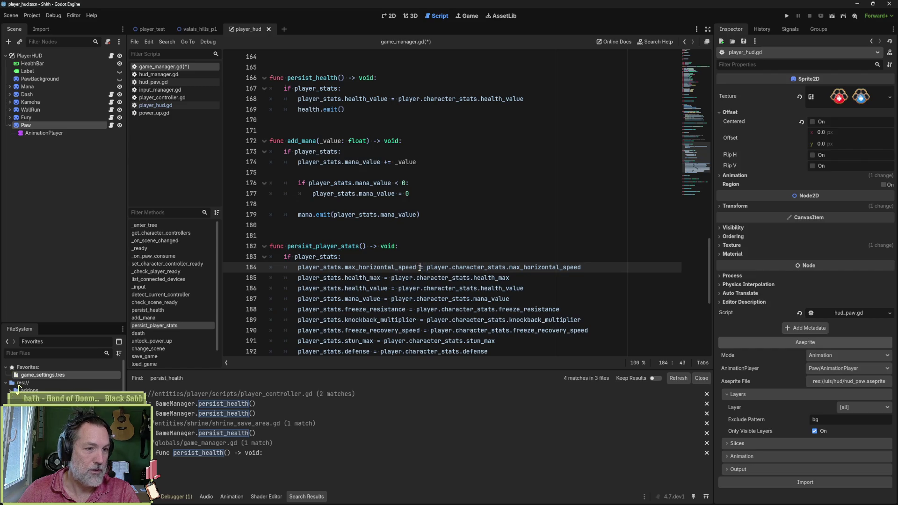
pyautogui.press('Right')
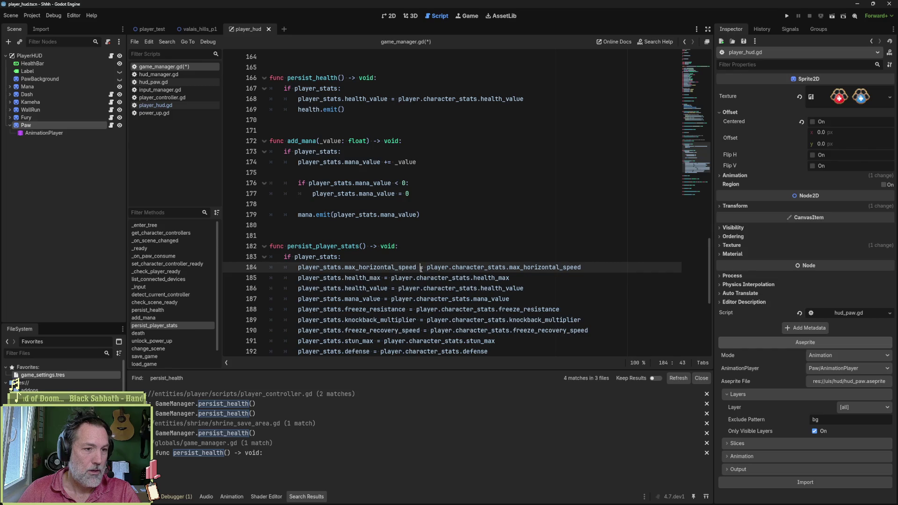
pyautogui.press('Right')
pyautogui.press('Right')
pyautogui.press('Right')
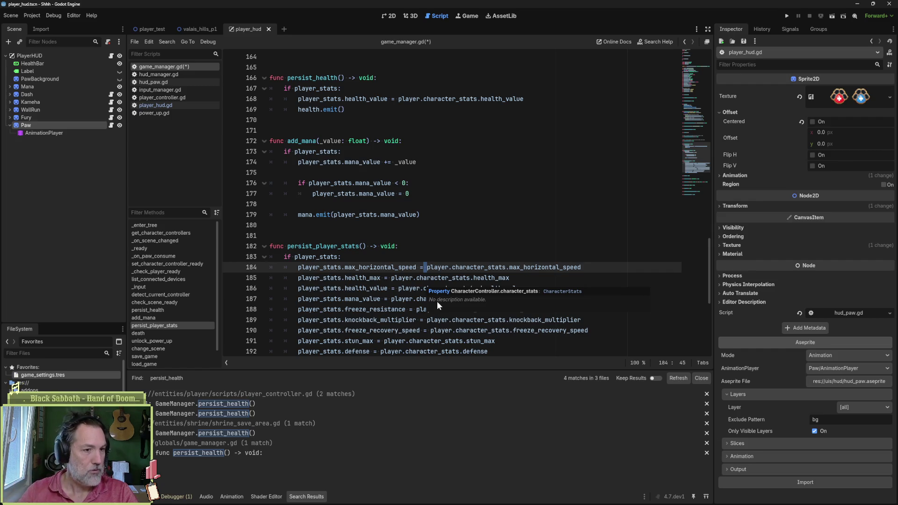
pyautogui.click(352, 278)
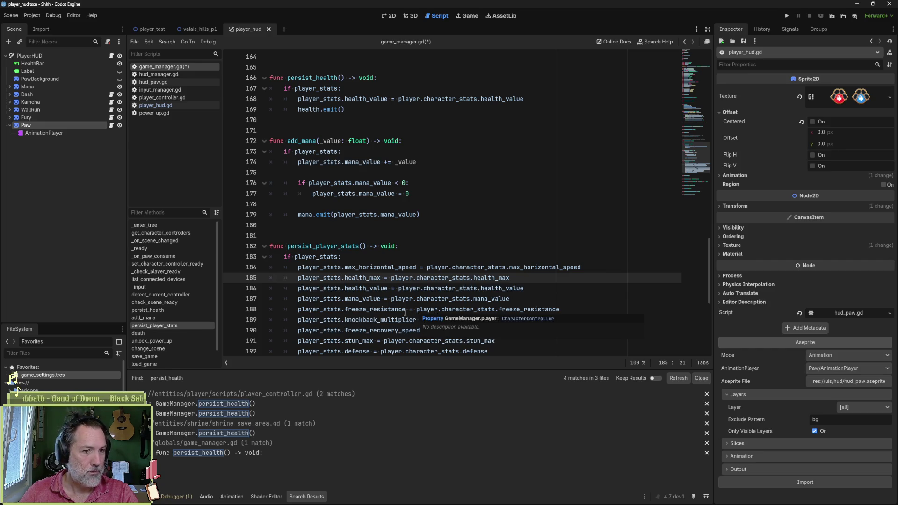
pyautogui.scroll(-2, 543, 310)
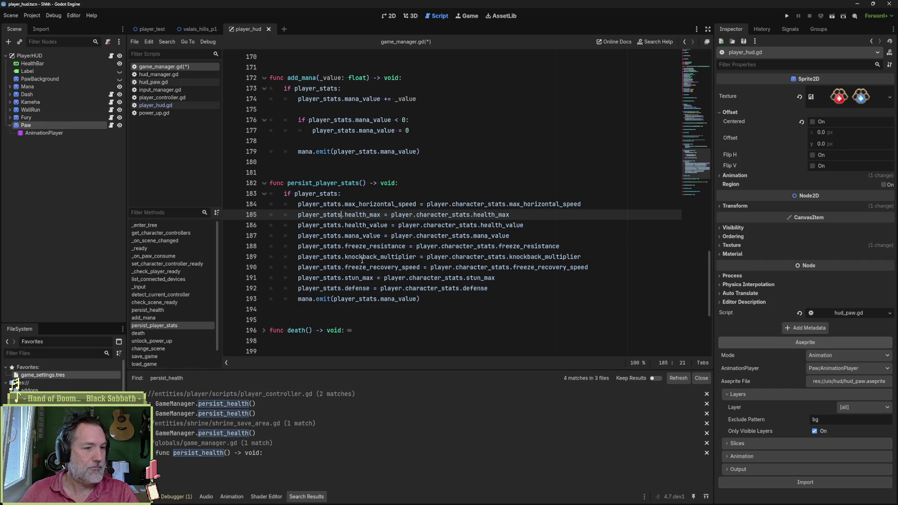
pyautogui.doubleClick(328, 183)
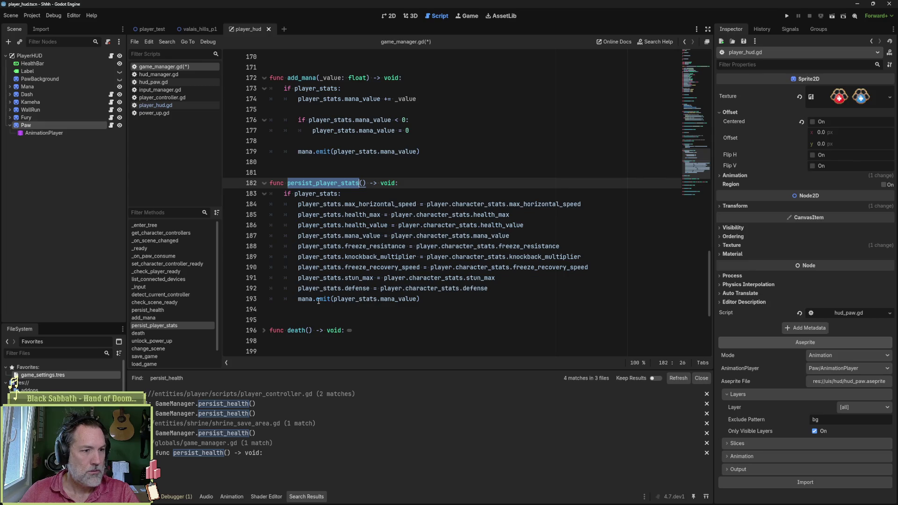
# Step: Duplicate the mana emit line as health.emit(player_stats.health_value) in persist_player_stats
pyautogui.click(449, 299)
pyautogui.moveTo(448, 298); pyautogui.dragTo(512, 293)
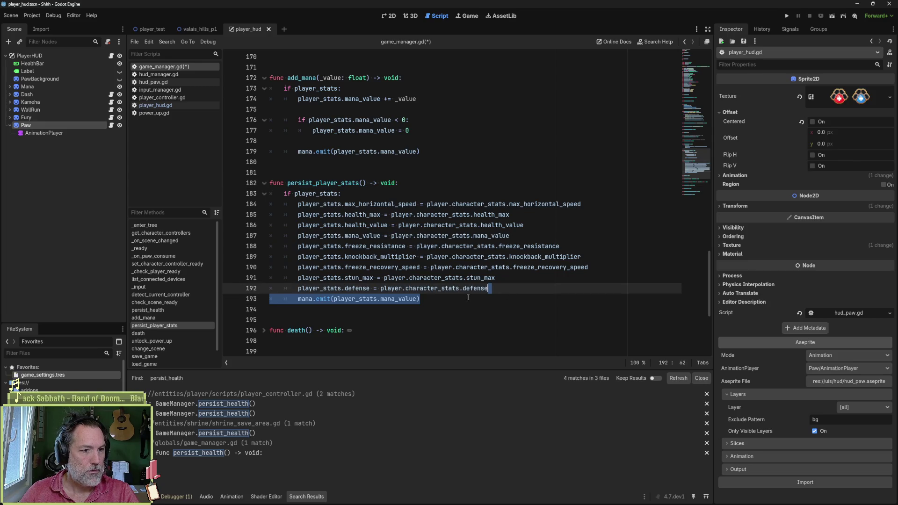
pyautogui.hotkey('ctrl', 'shift', 'd')
pyautogui.doubleClick(304, 309)
pyautogui.write('hu')
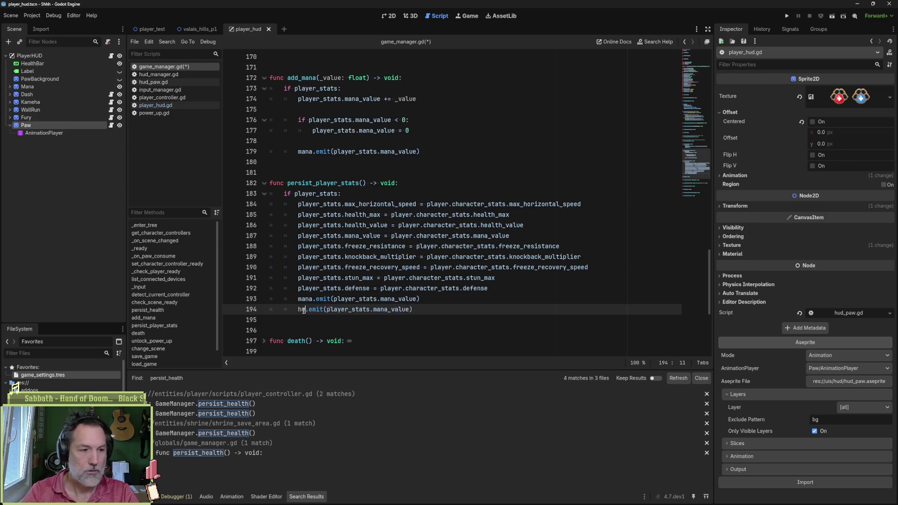
pyautogui.write('ealth')
pyautogui.doubleClick(397, 309)
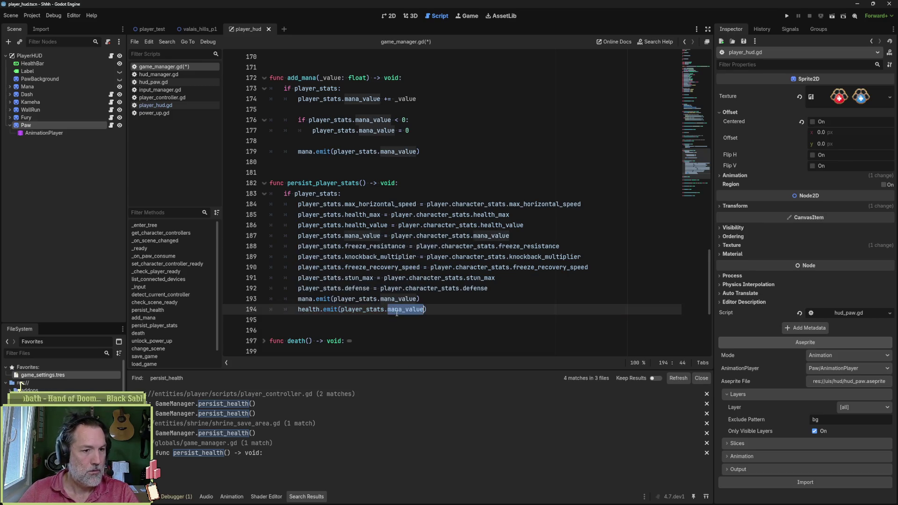
pyautogui.write('heal')
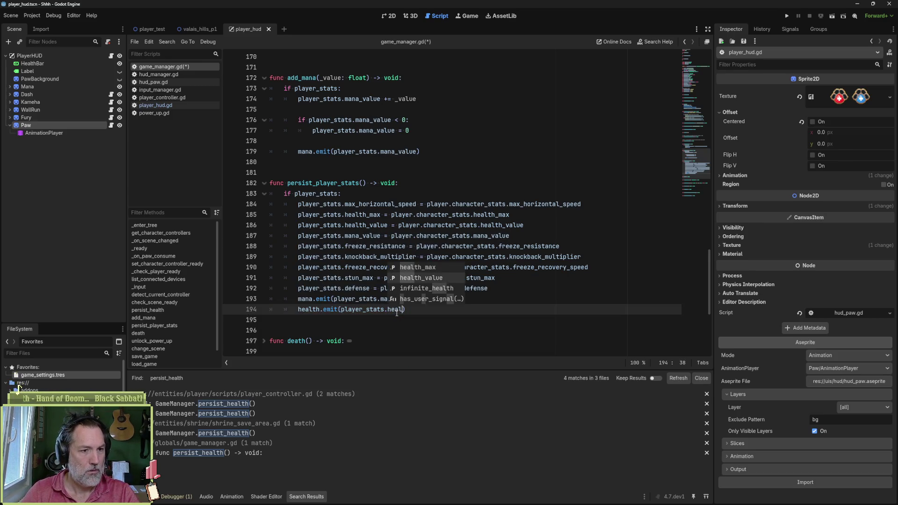
pyautogui.press('Return')
# Step: Save game_manager.gd and open the first persist_health result in player_controller.gd
pyautogui.hotkey('ctrl', 's')
pyautogui.doubleClick(354, 183)
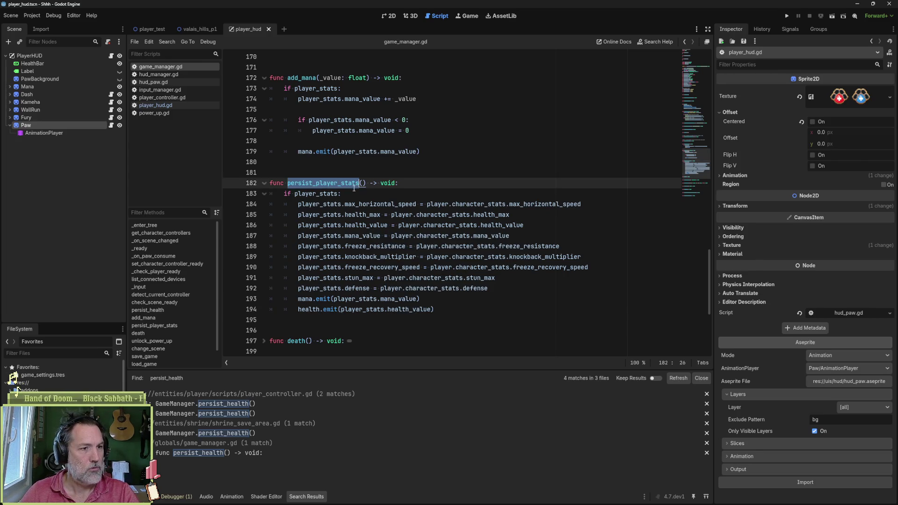
pyautogui.click(255, 405)
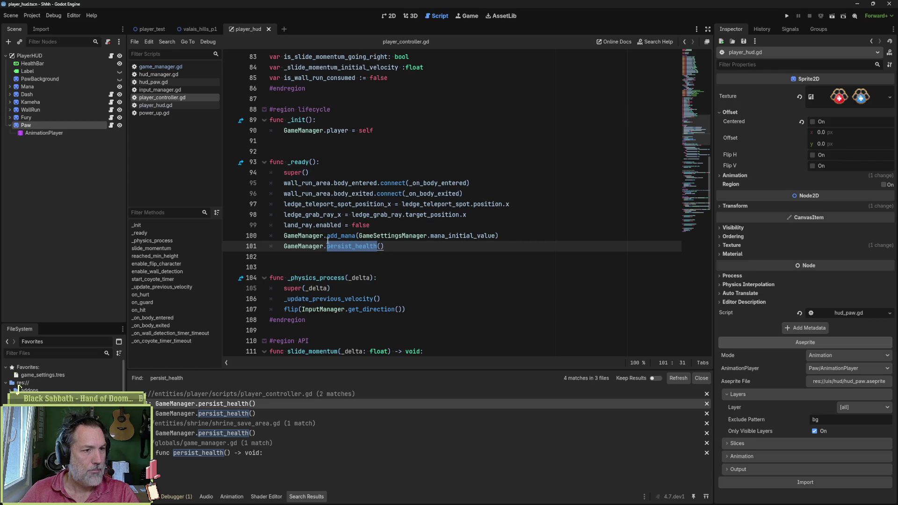
# Step: Undo the accidental edit and view the persist_health call in player_controller.gd's on_hurt
pyautogui.write('p')
pyautogui.hotkey('ctrl', 'z')
pyautogui.click(264, 412)
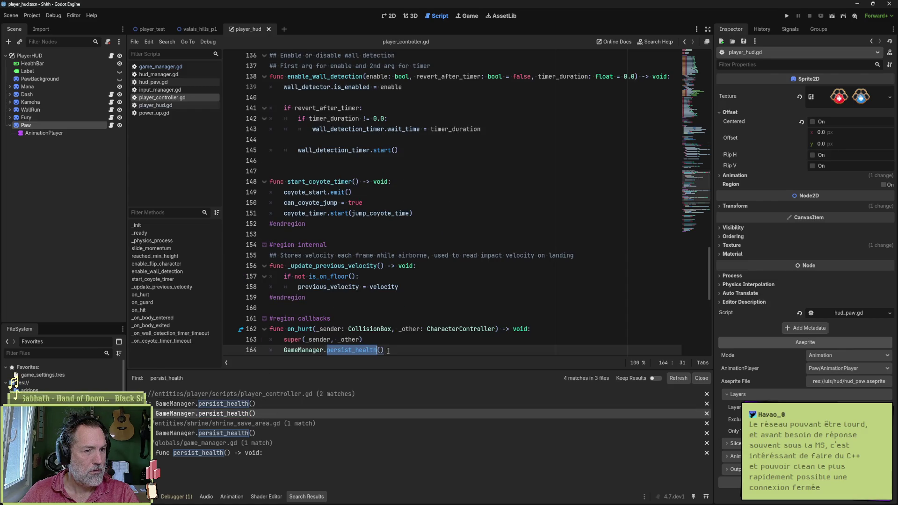
pyautogui.scroll(-1, 384, 342)
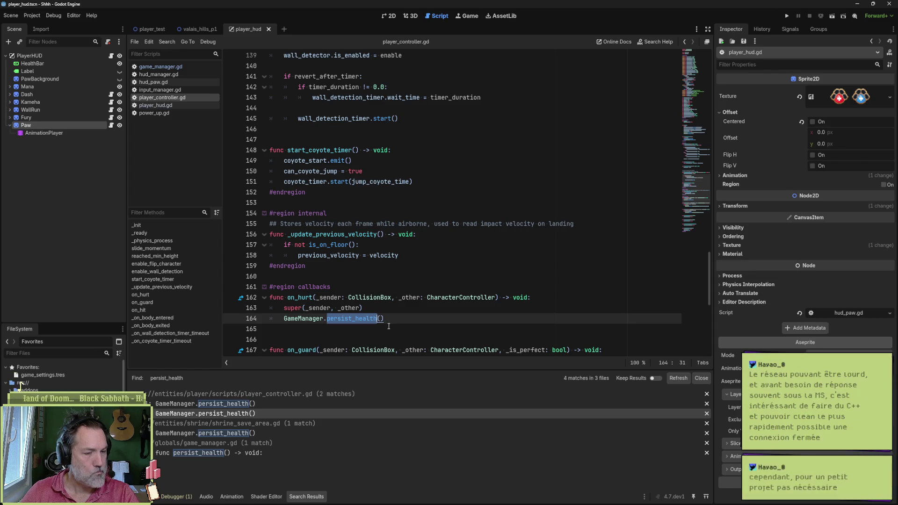
# Step: Check the persist_health definition and its shrine_save_area.gd call, then return to game_manager.gd
pyautogui.keyDown('ctrl'); pyautogui.click(356, 319); pyautogui.keyUp('ctrl')
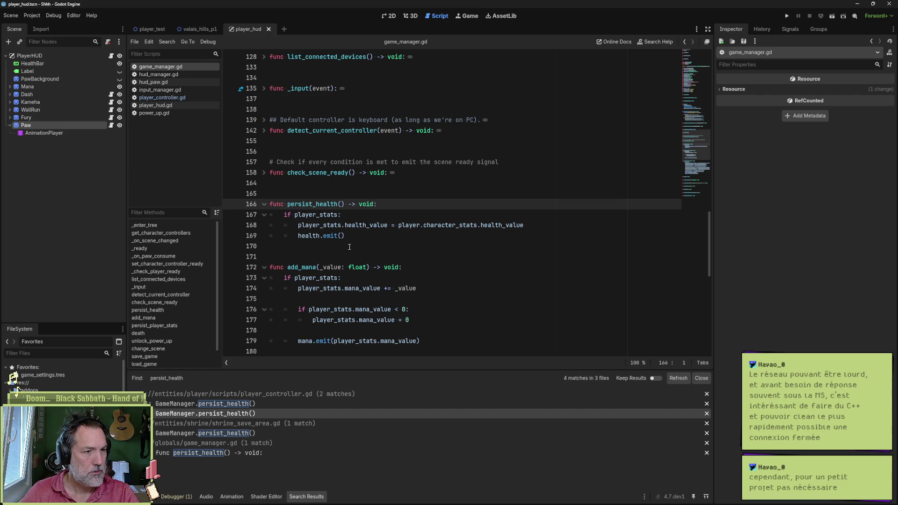
pyautogui.moveTo(349, 236); pyautogui.dragTo(373, 197)
pyautogui.press('Down')
pyautogui.scroll(-10, 333, 251)
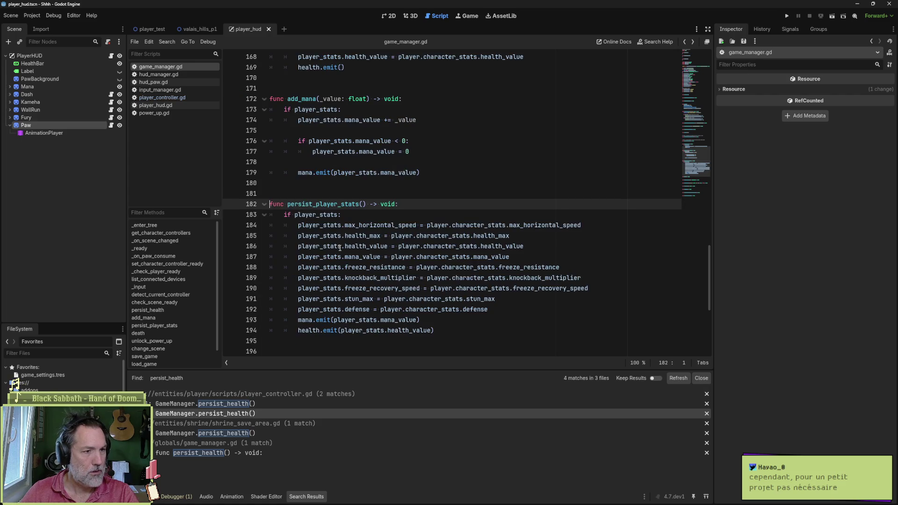
pyautogui.click(234, 432)
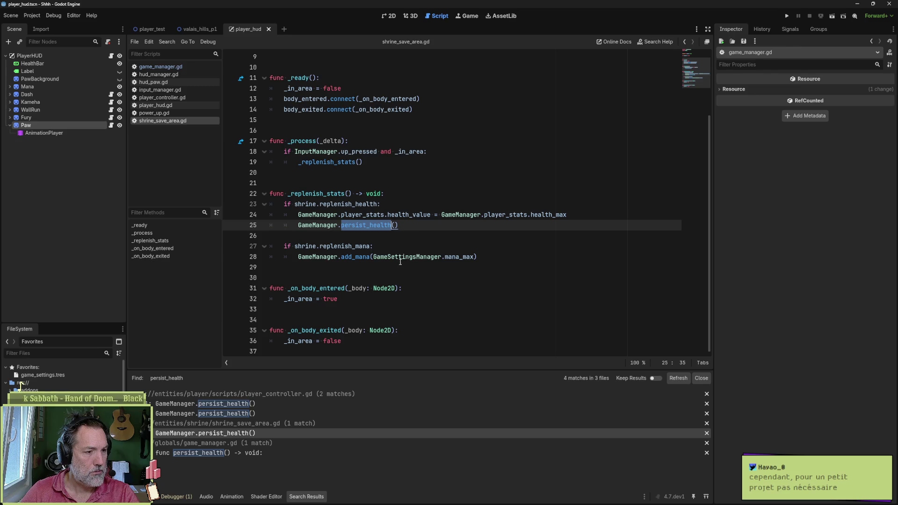
pyautogui.moveTo(401, 262)
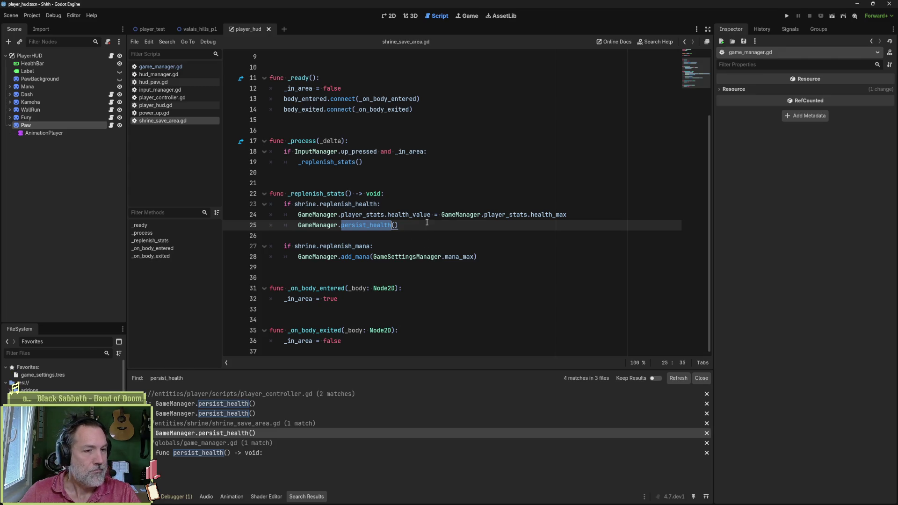
pyautogui.click(166, 67)
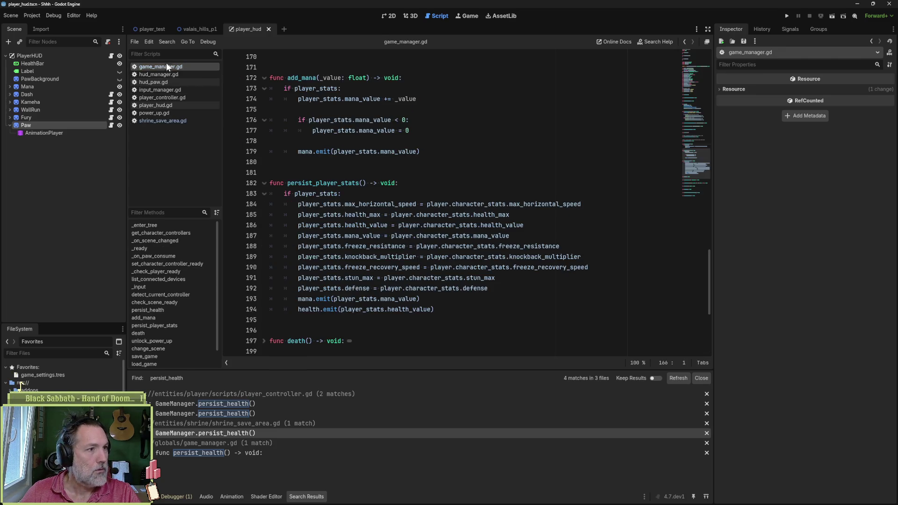
# Step: Review the persist_player_stats function in game_manager.gd alongside hud_manager.gd
pyautogui.moveTo(435, 310)
pyautogui.mouseDown()
pyautogui.moveTo(304, 309)
pyautogui.moveTo(530, 282)
pyautogui.mouseUp()
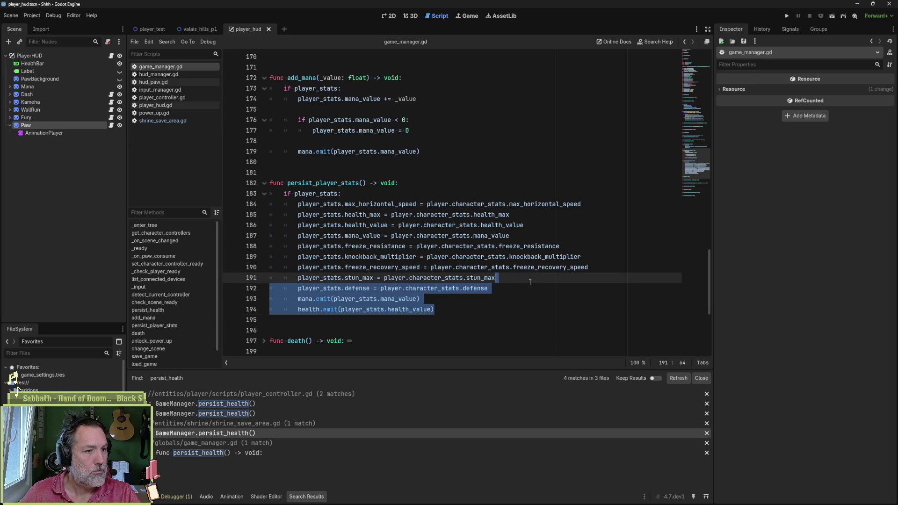
pyautogui.moveTo(366, 183); pyautogui.dragTo(288, 182)
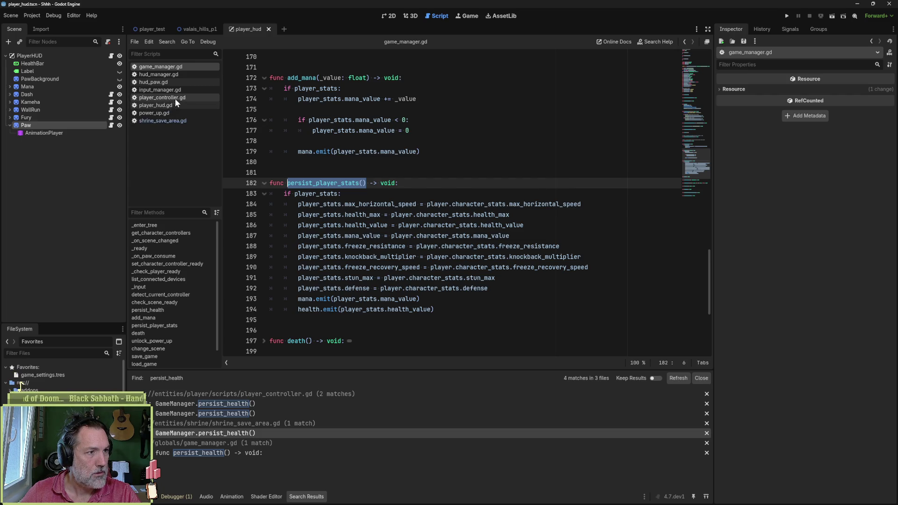
pyautogui.click(186, 74)
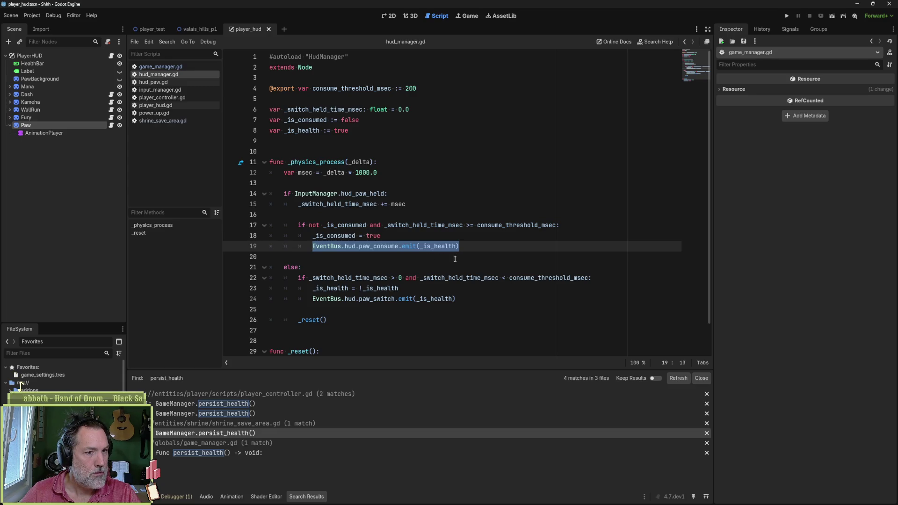
pyautogui.click(171, 67)
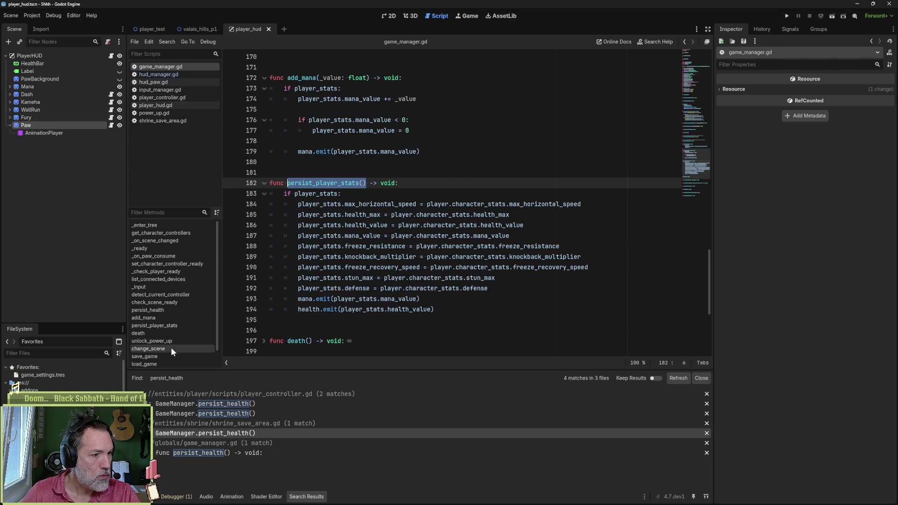
pyautogui.scroll(-1, 171, 353)
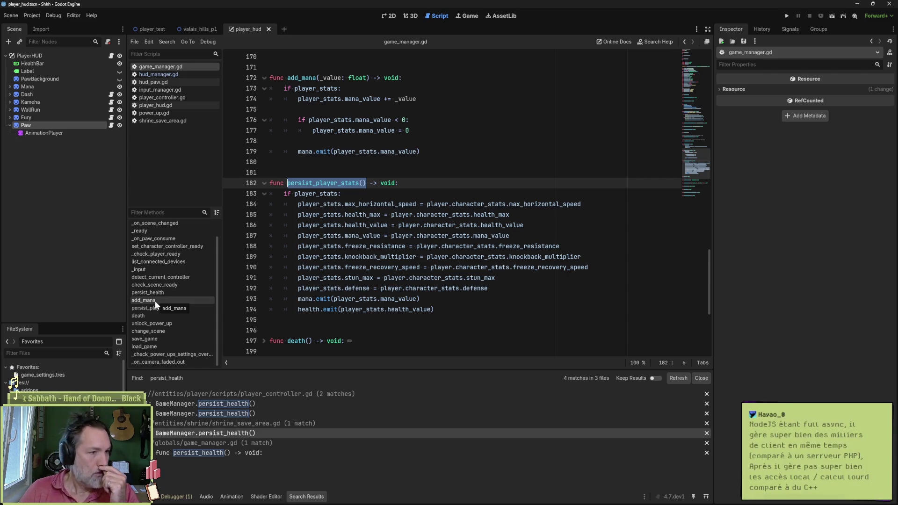
# Step: Select EventBus.hud.paw_consume.emit(_is_health) on line 19 of hud_manager.gd
pyautogui.click(178, 74)
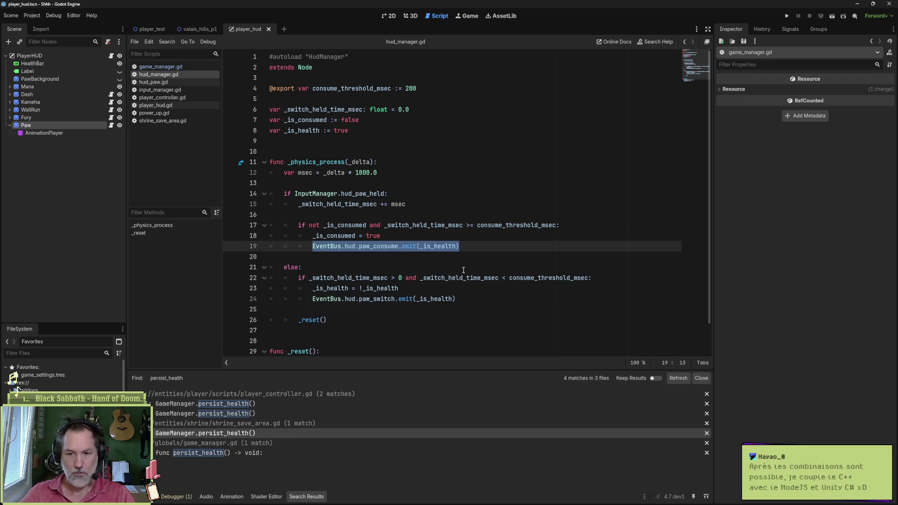
pyautogui.click(479, 240)
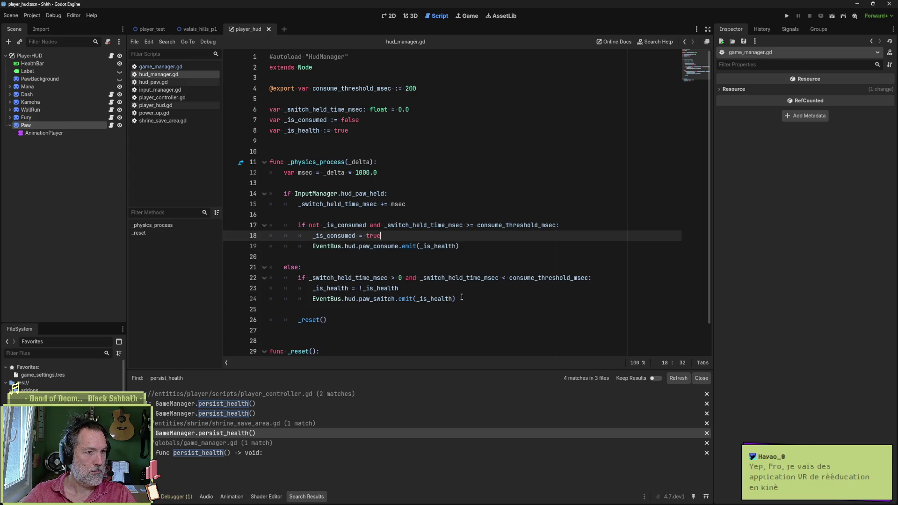
pyautogui.moveTo(461, 246); pyautogui.dragTo(314, 250)
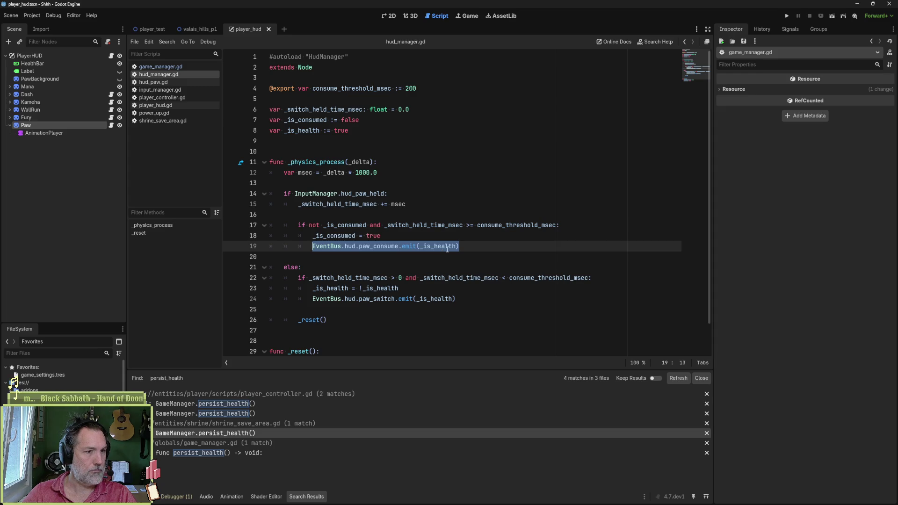
pyautogui.doubleClick(379, 247)
# Step: Search the project for paw_consume and open the _on_paw_consume handler in game_manager.gd
pyautogui.hotkey('ctrl', 'shift', 'f')
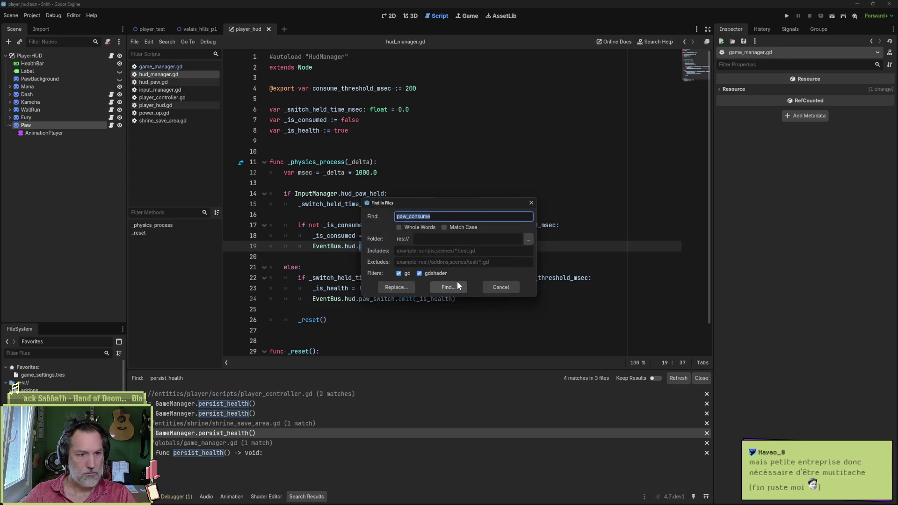
pyautogui.press('Return')
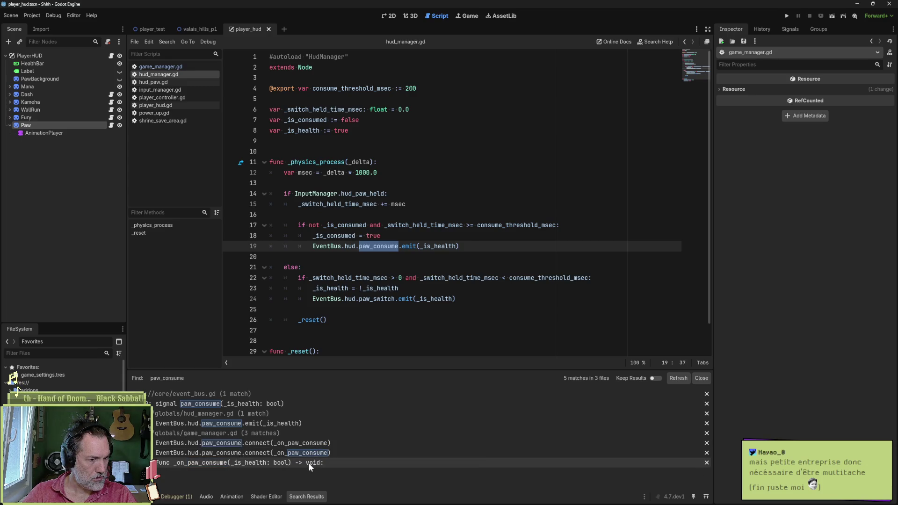
pyautogui.click(309, 462)
pyautogui.scroll(3, 434, 235)
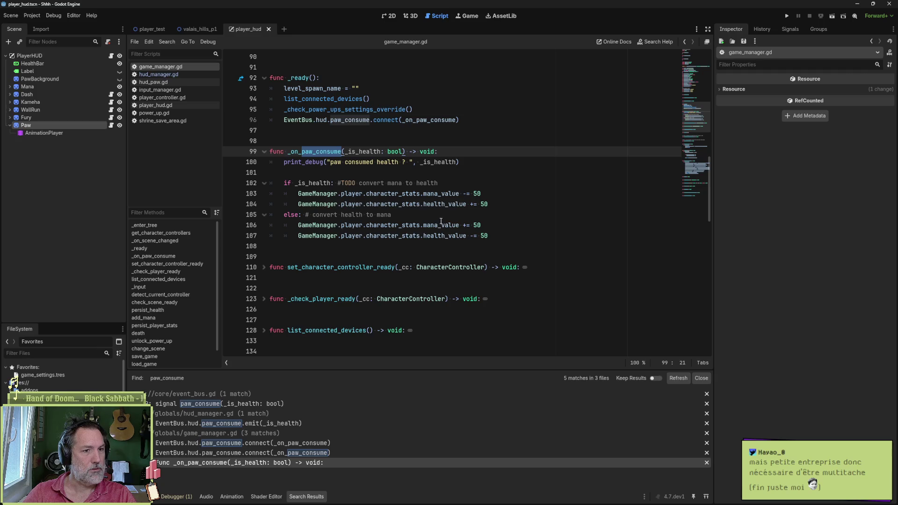
# Step: Add persist_player_stats() after line 107, save game_manager.gd, and run the player_test scene
pyautogui.click(503, 238)
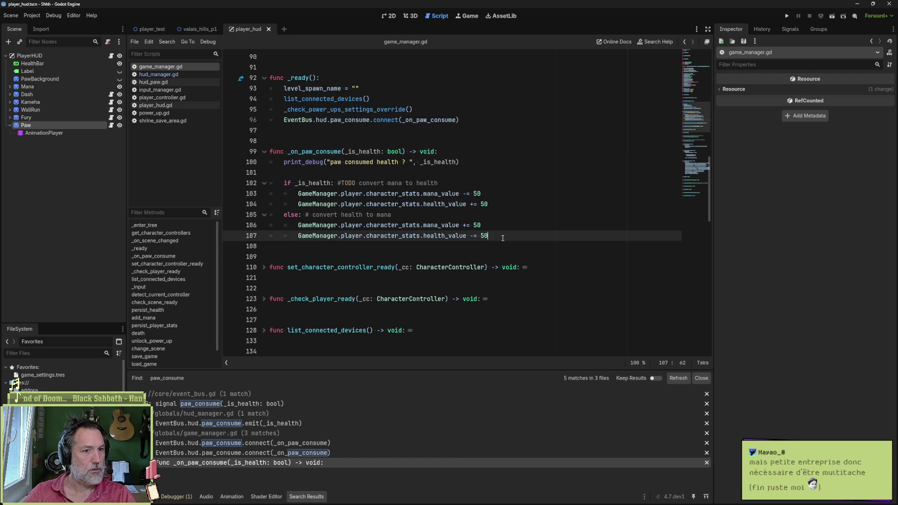
pyautogui.press('Return')
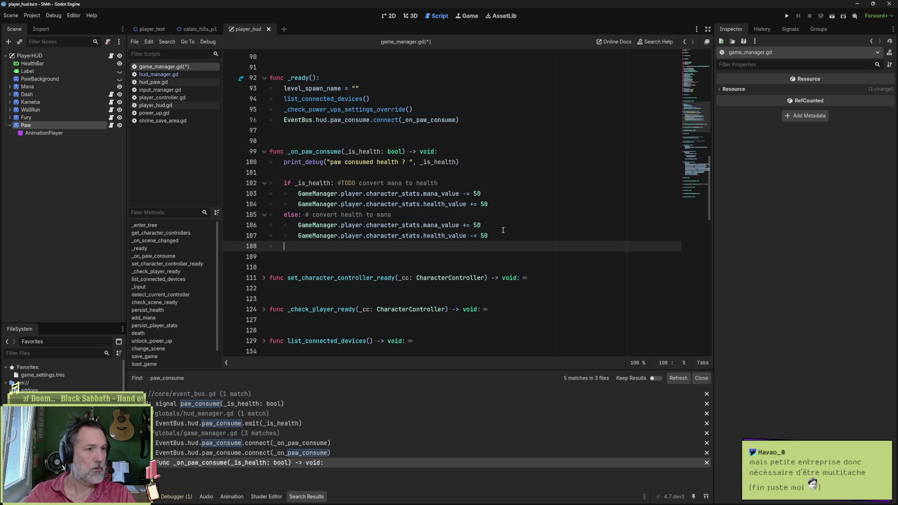
pyautogui.write('persist_player_stats()')
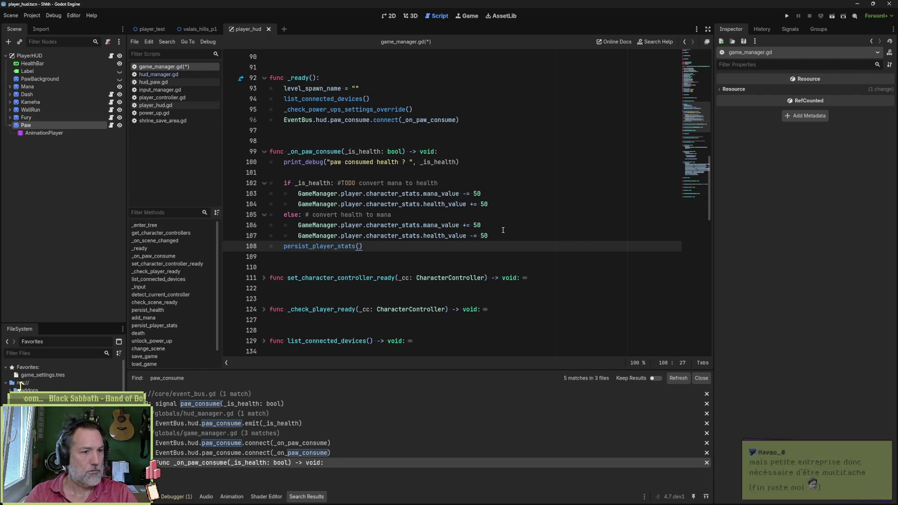
pyautogui.press('Up')
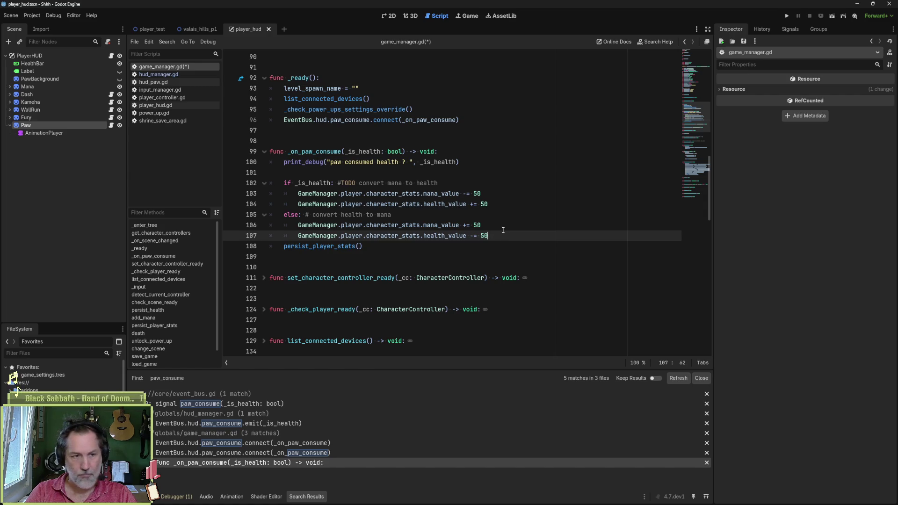
pyautogui.press('Return')
pyautogui.hotkey('ctrl', 's')
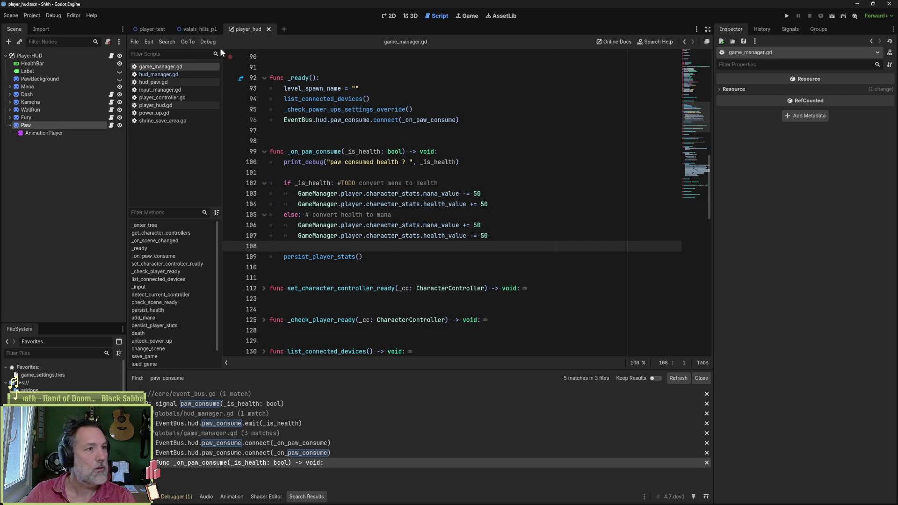
pyautogui.click(147, 29)
pyautogui.press('F6')
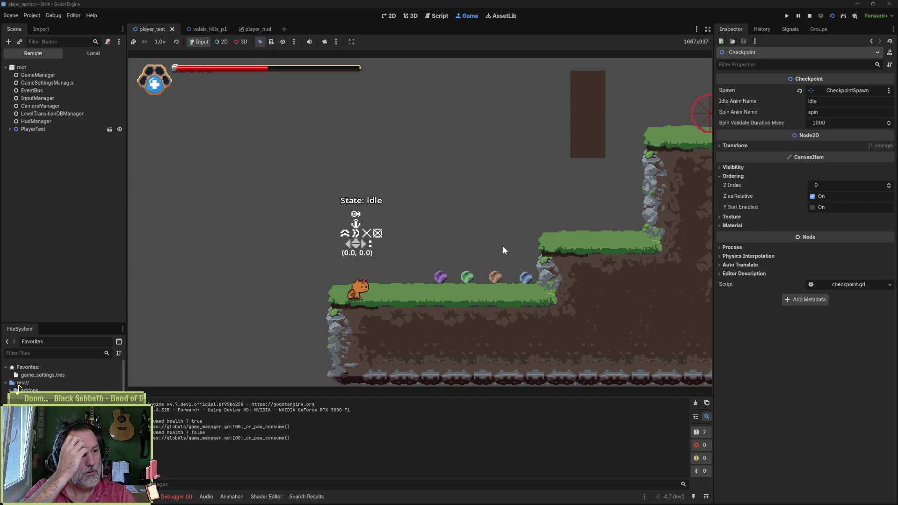
# Step: Stop the game and jump from the debugger's Errors list to the failing line
pyautogui.press('F8')
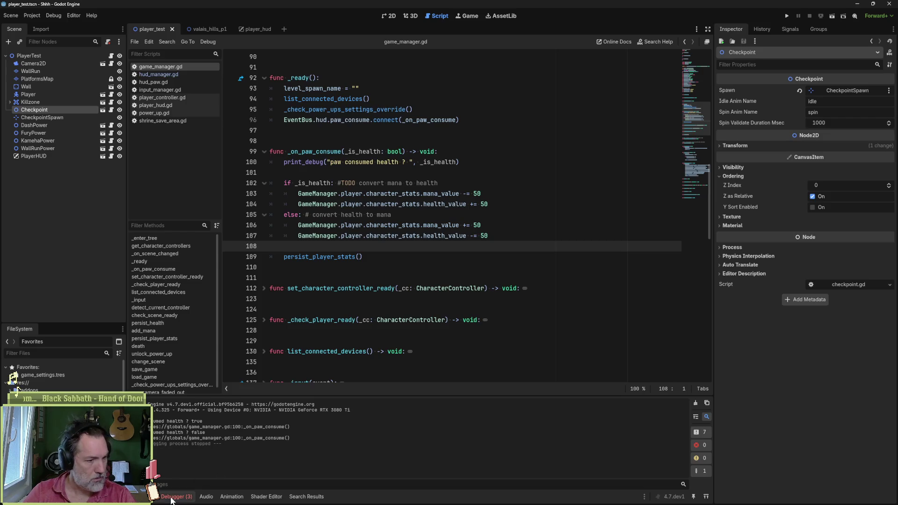
pyautogui.click(176, 496)
pyautogui.click(190, 347)
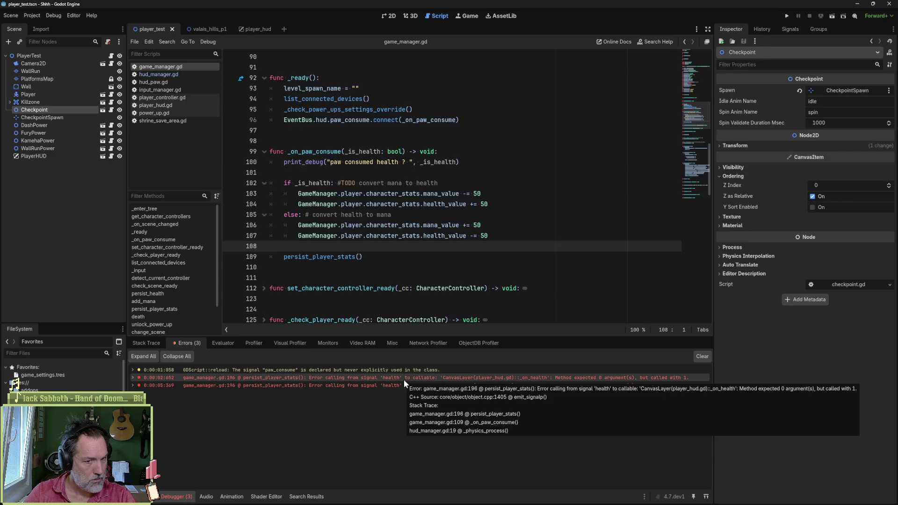
pyautogui.doubleClick(404, 380)
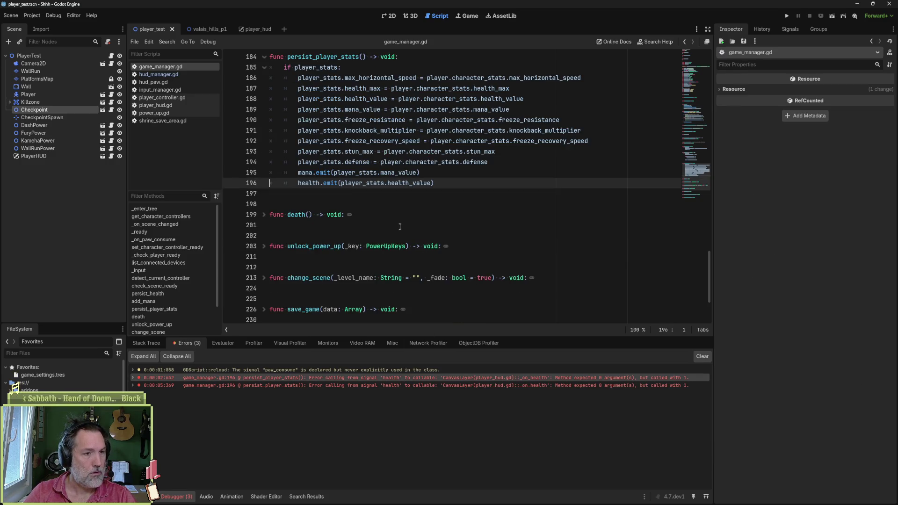
# Step: Inspect the second error's persist_player_stats stack frame, then open player_hud.gd
pyautogui.click(132, 378)
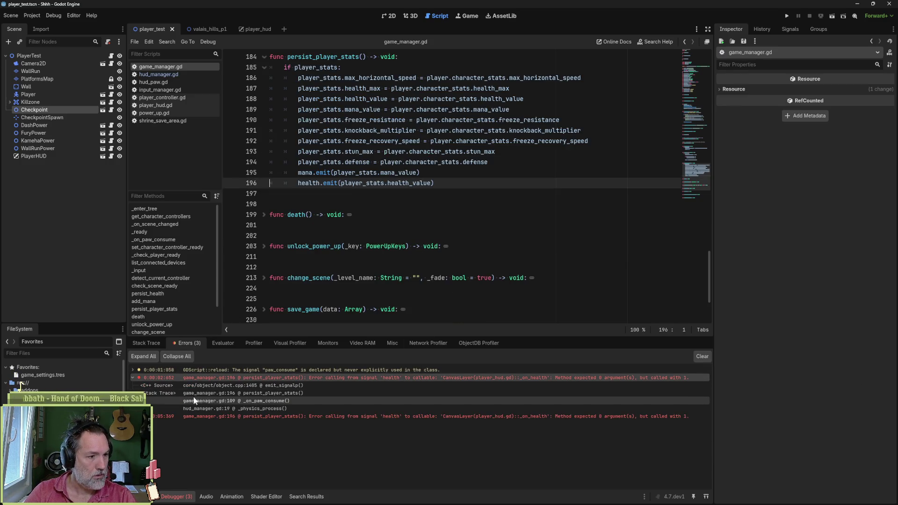
pyautogui.click(294, 393)
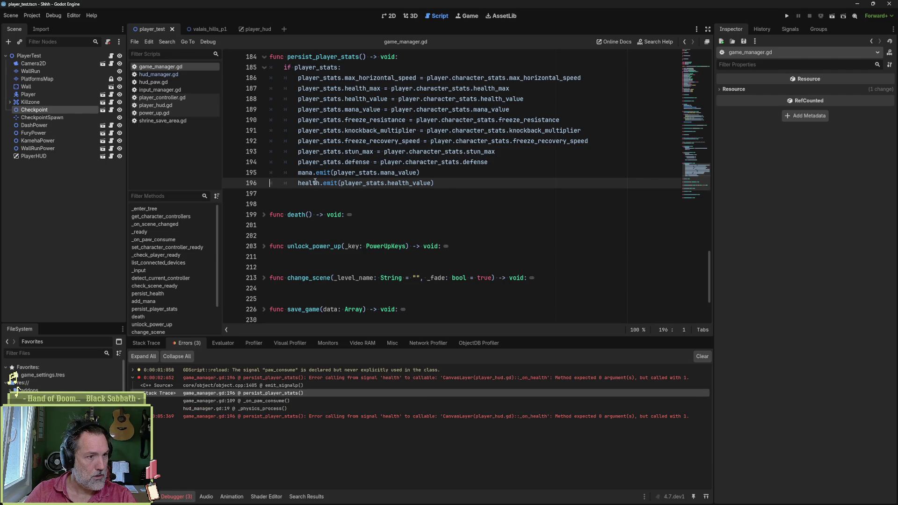
pyautogui.moveTo(315, 182)
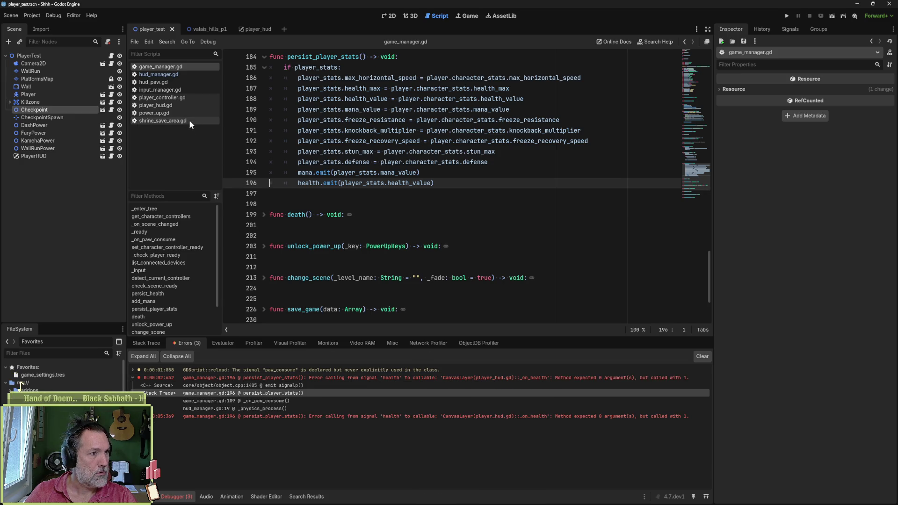
pyautogui.click(180, 105)
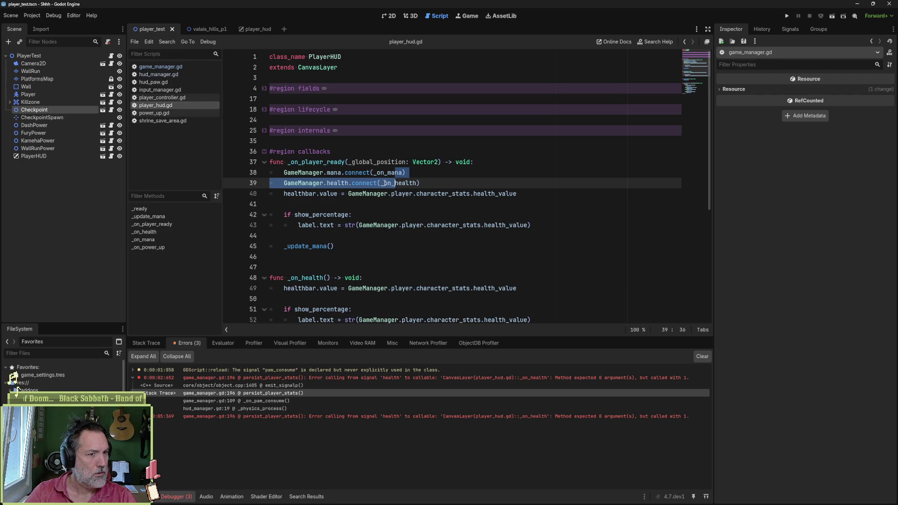
# Step: Copy '_amount: float' from _on_mana into _on_health's parameters and rerun the test scene
pyautogui.keyDown('ctrl'); pyautogui.click(394, 184); pyautogui.keyUp('ctrl')
pyautogui.click(327, 183)
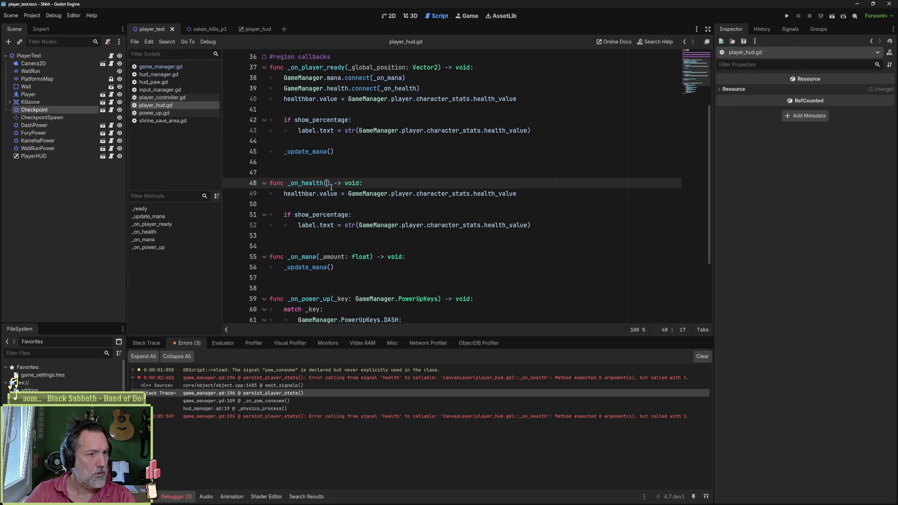
pyautogui.moveTo(320, 257); pyautogui.dragTo(370, 257)
pyautogui.hotkey('ctrl', 'c')
pyautogui.click(327, 184)
pyautogui.hotkey('ctrl', 'v')
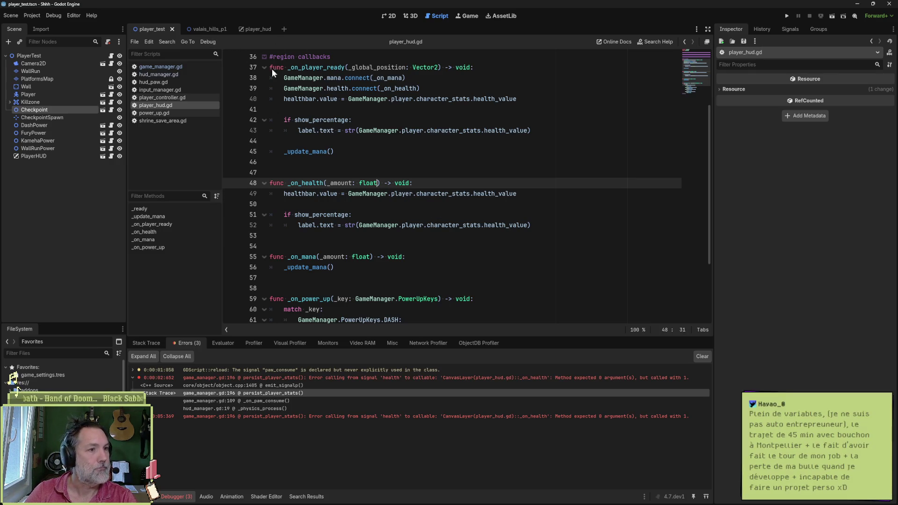
pyautogui.press('F6')
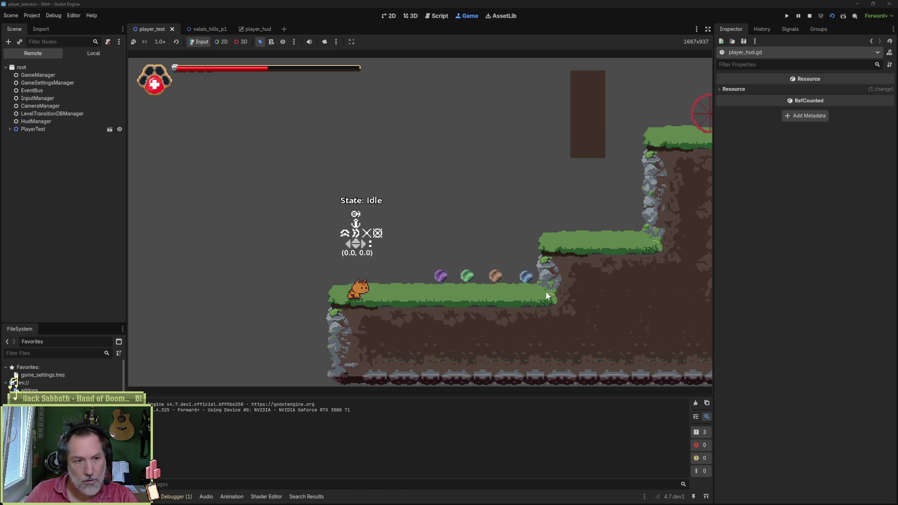
# Step: Consume the paw twice with E, refilling then halving health, and stop the game
pyautogui.press('e')
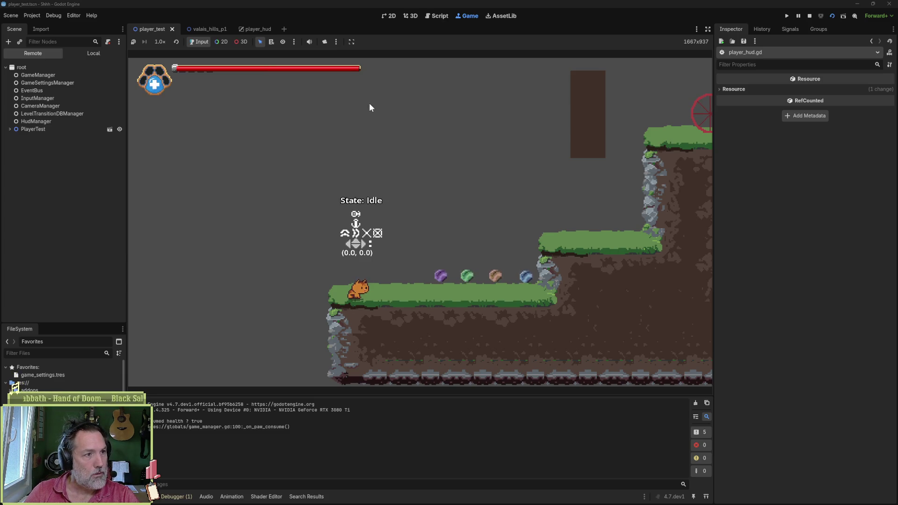
pyautogui.press('e')
pyautogui.press('F8')
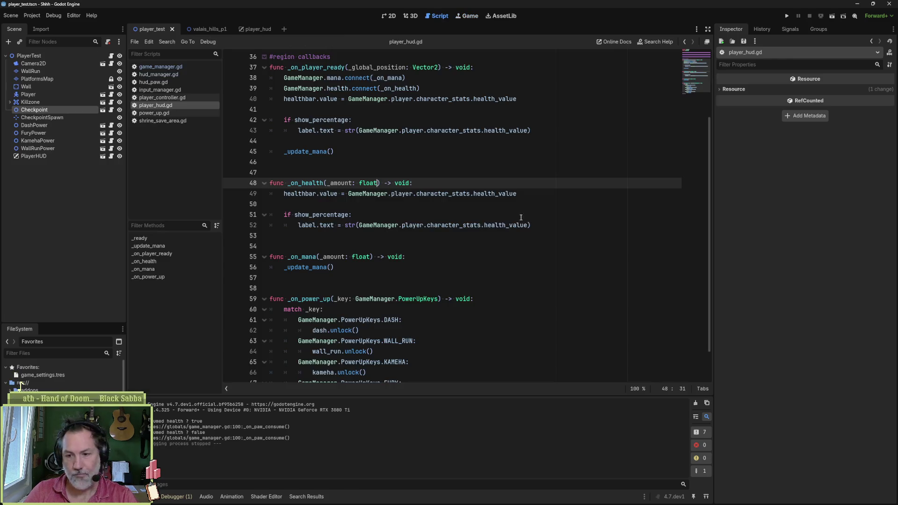
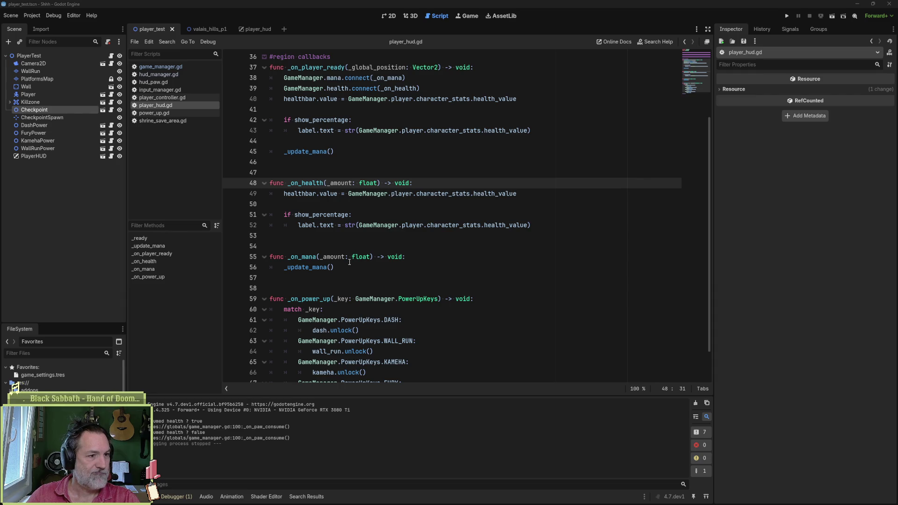
# Step: Test-run the player scene, using the paw to convert mana to health and health to mana
pyautogui.moveTo(343, 220)
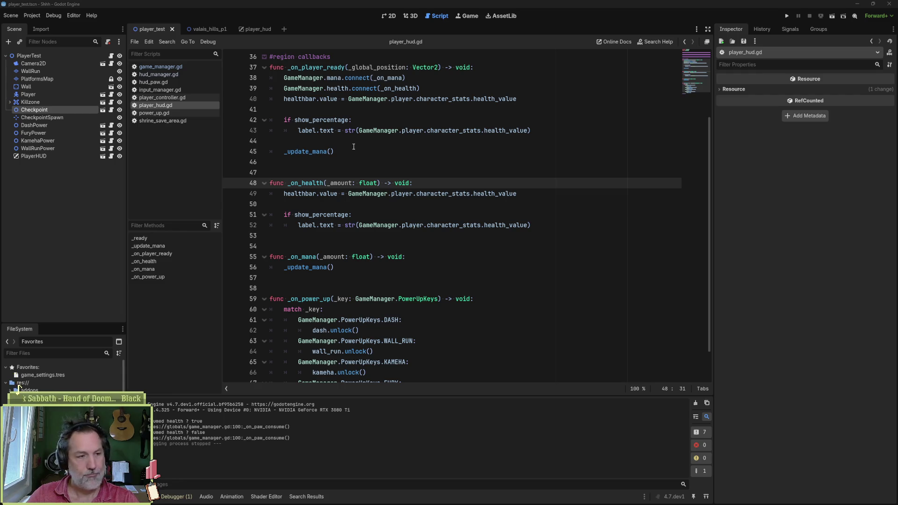
pyautogui.click(367, 151)
pyautogui.press('F6')
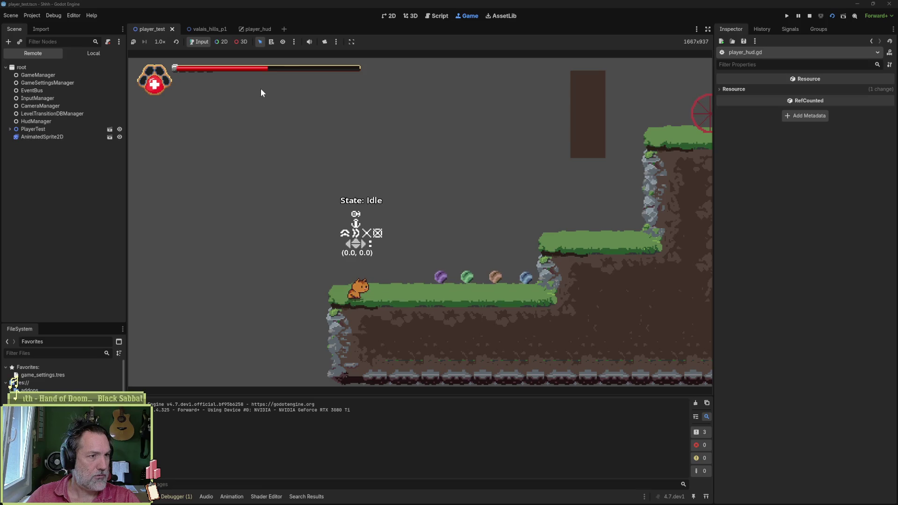
pyautogui.press('e')
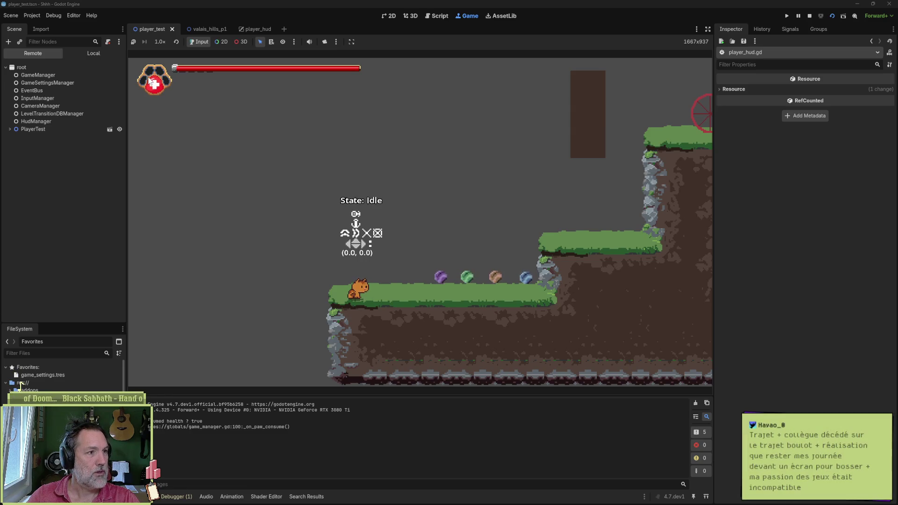
pyautogui.press('e')
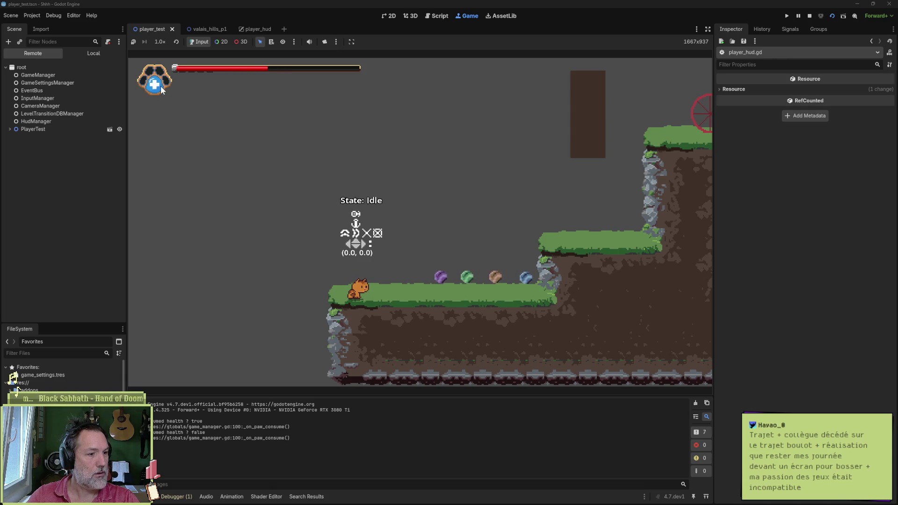
pyautogui.press('F8')
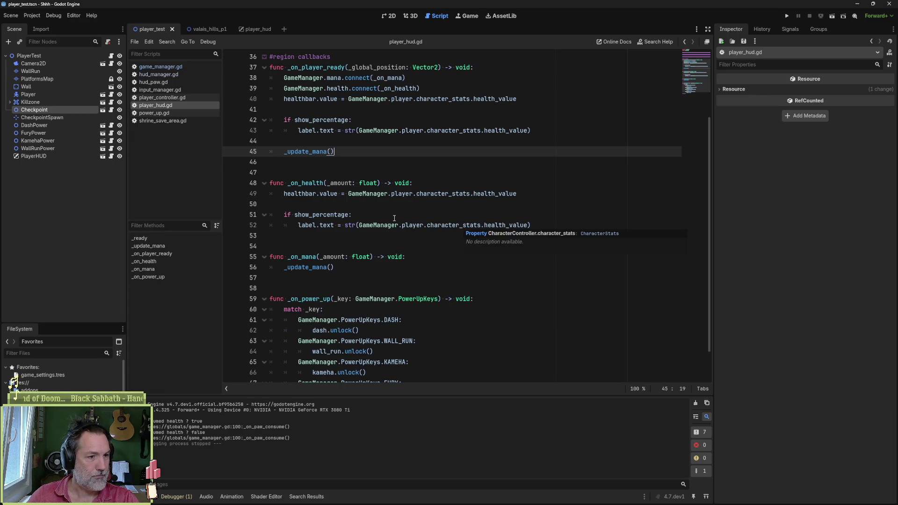
# Step: Review lines 47-51 and the _on_mana function in player_hud.gd, then switch to game_manager.gd
pyautogui.click(425, 213)
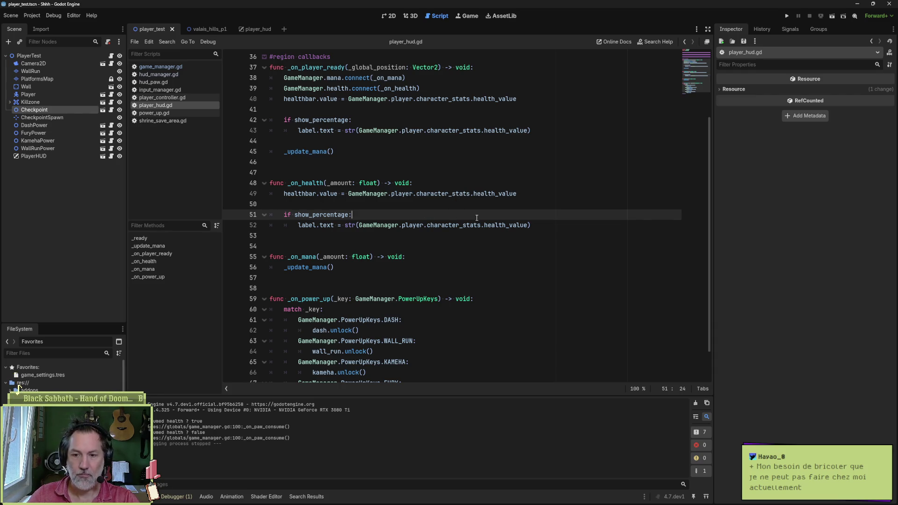
pyautogui.moveTo(447, 226)
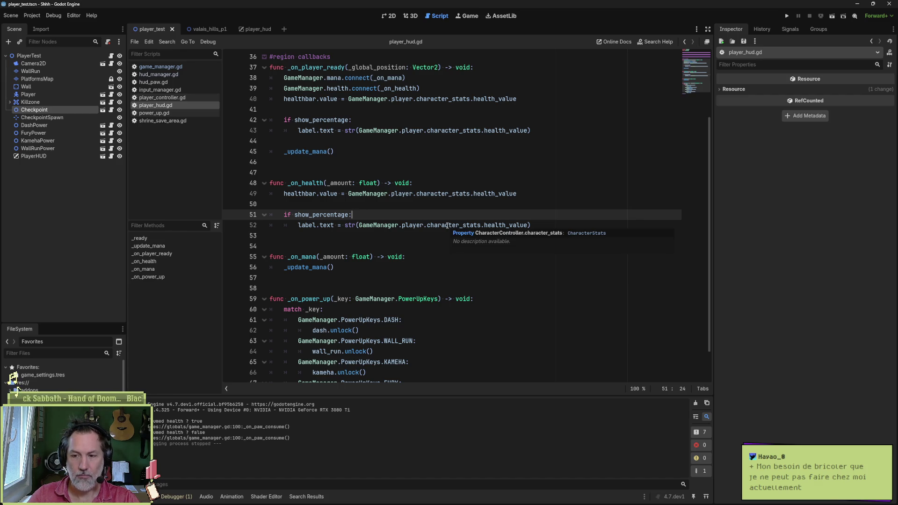
pyautogui.click(417, 207)
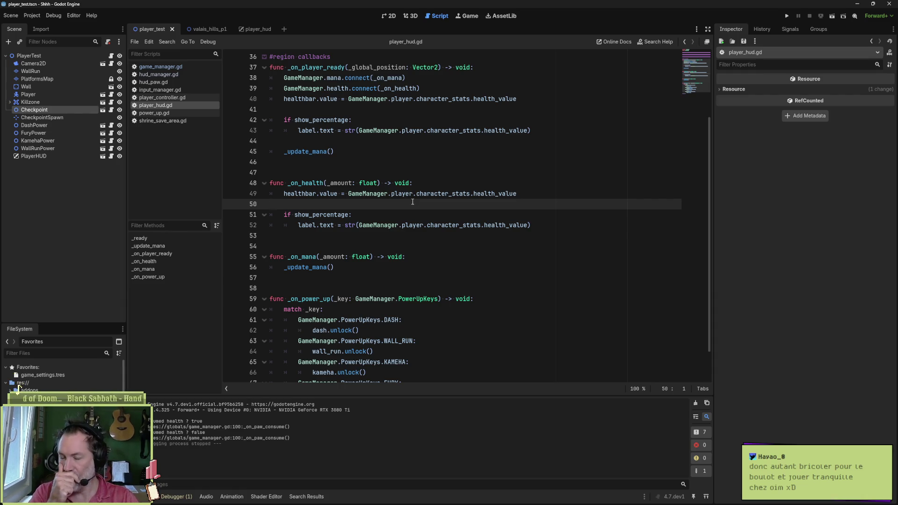
pyautogui.click(356, 173)
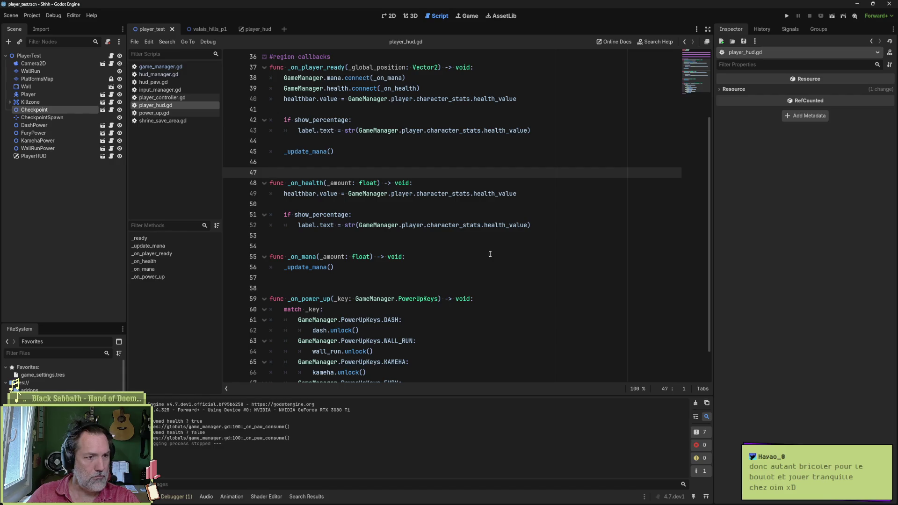
pyautogui.click(307, 267)
pyautogui.doubleClick(302, 256)
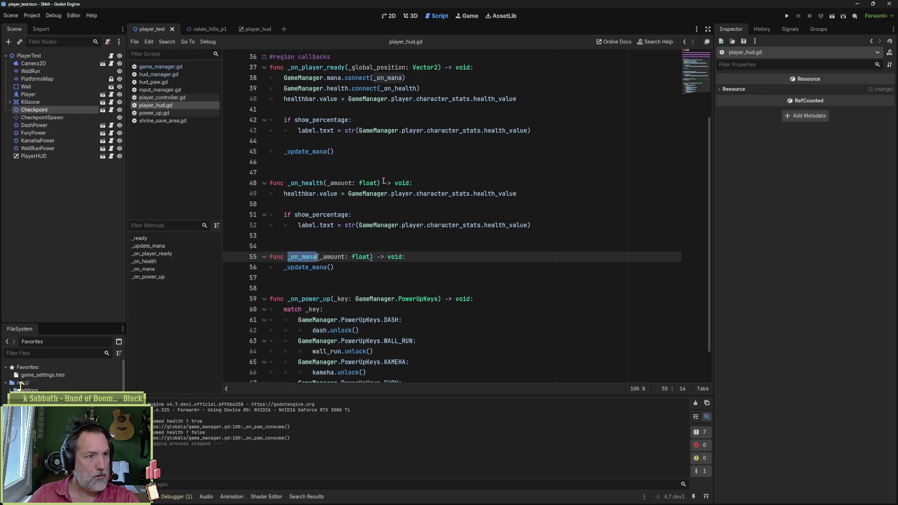
pyautogui.scroll(-2, 389, 264)
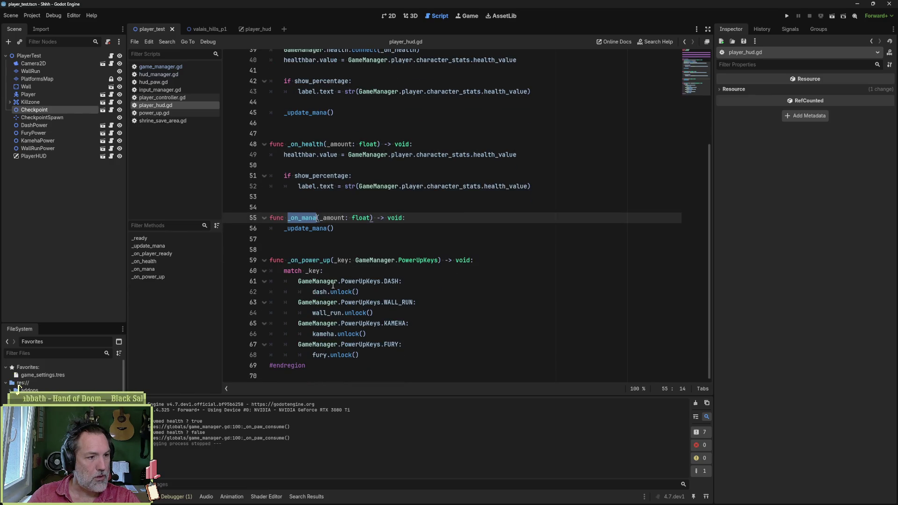
pyautogui.click(156, 67)
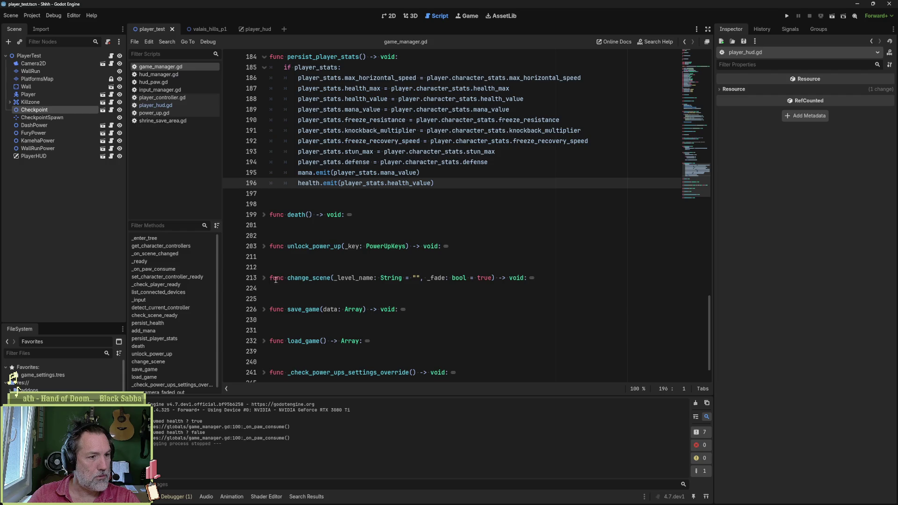
# Step: Select the stat assignments on lines 186-194 of persist_player_stats, then switch to hud_paw.gd
pyautogui.click(311, 172)
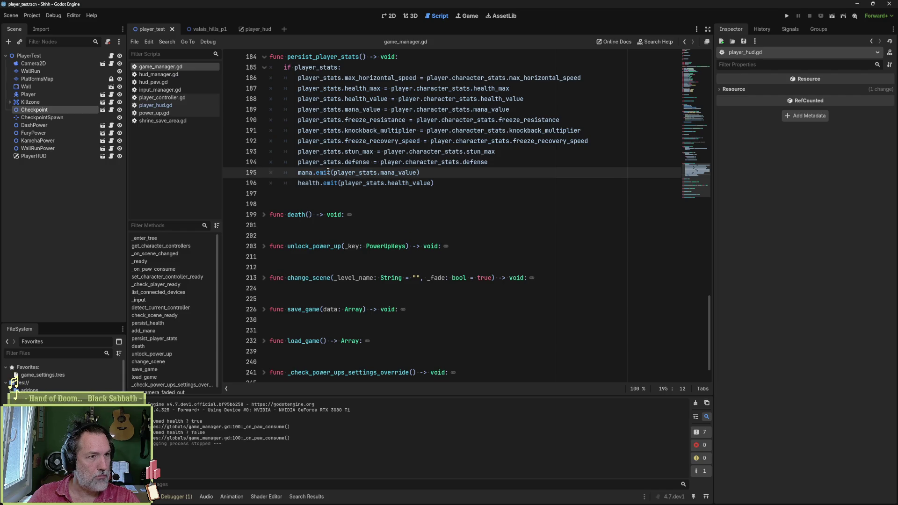
pyautogui.moveTo(328, 172)
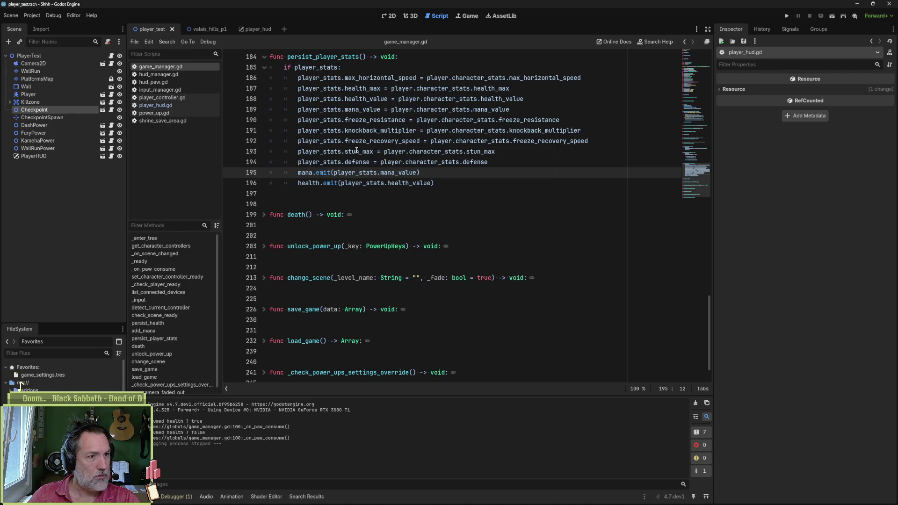
pyautogui.moveTo(352, 109); pyautogui.dragTo(528, 108)
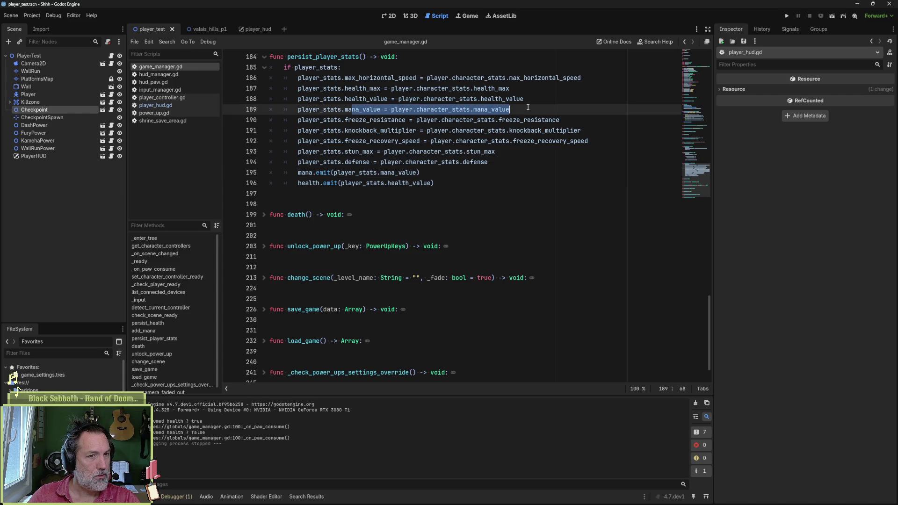
pyautogui.click(488, 109)
pyautogui.moveTo(394, 110); pyautogui.dragTo(511, 109)
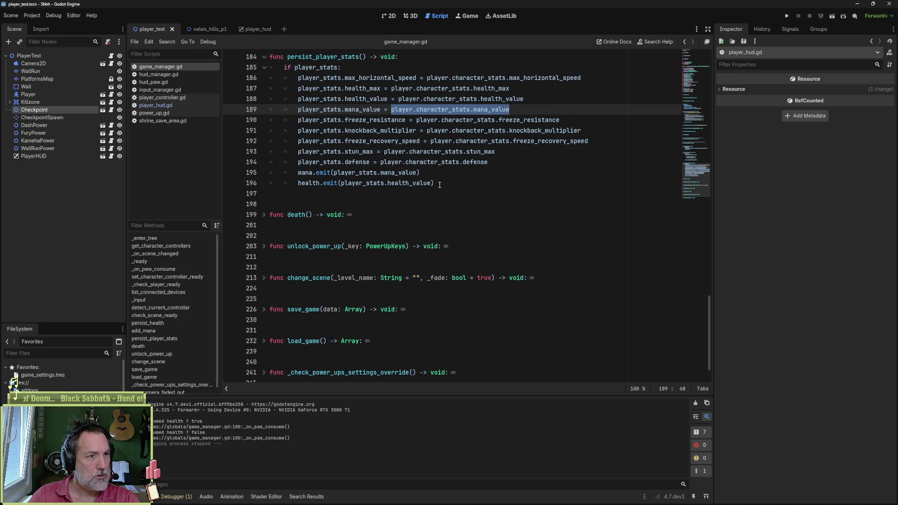
pyautogui.moveTo(354, 78)
pyautogui.mouseDown()
pyautogui.moveTo(344, 130)
pyautogui.moveTo(359, 162)
pyautogui.mouseUp()
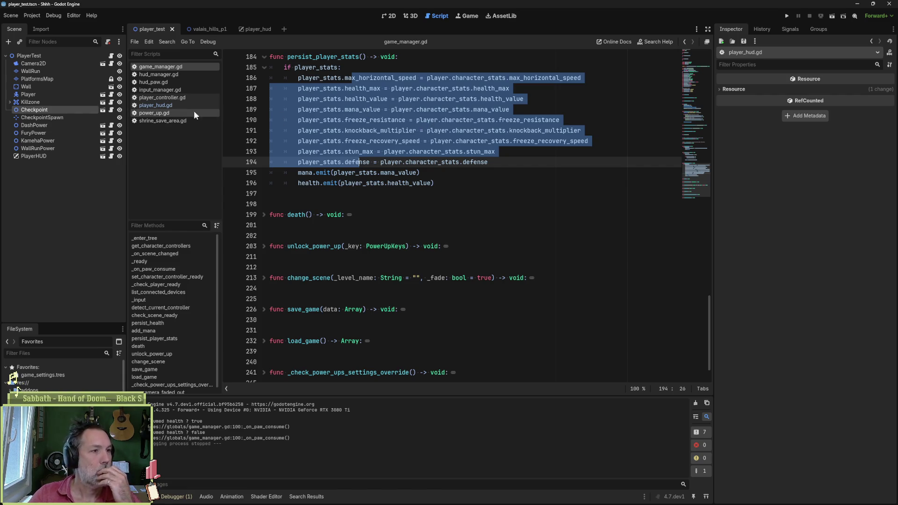
pyautogui.click(161, 82)
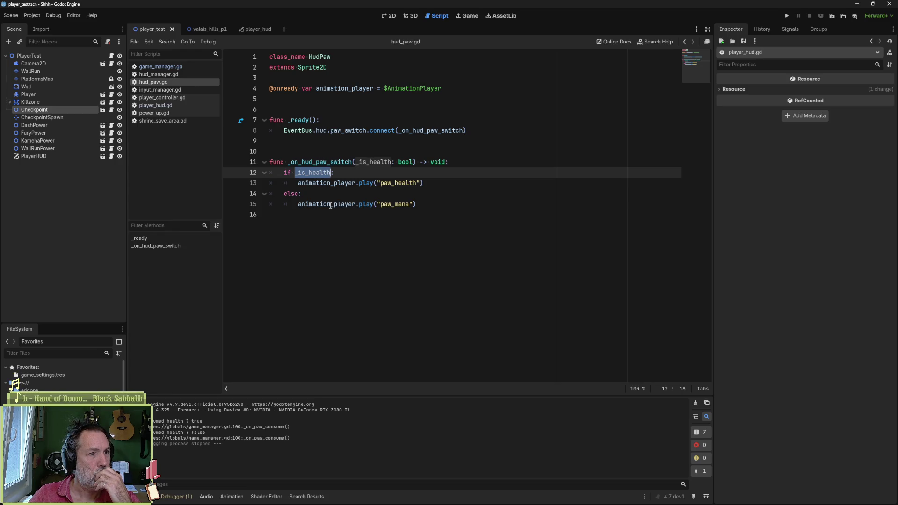
# Step: Switch from the hud_paw.gd script to the player_hud scene
pyautogui.moveTo(339, 204)
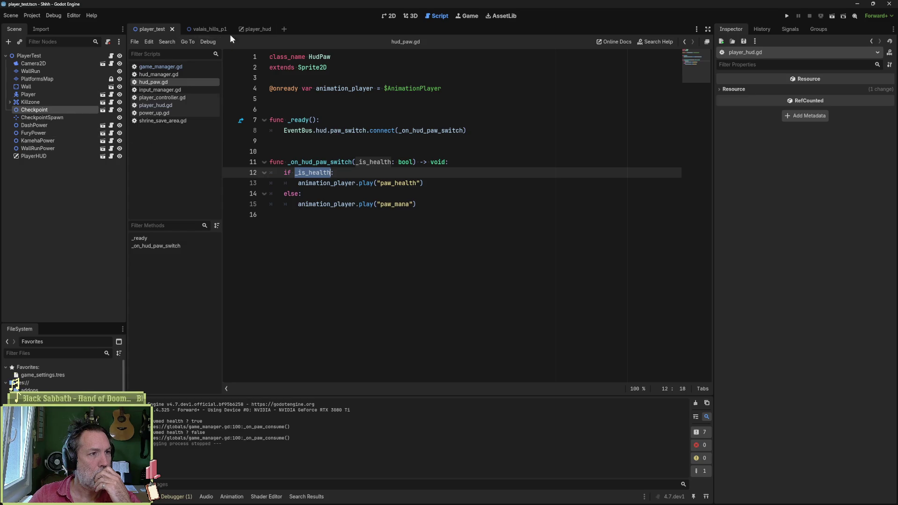
pyautogui.click(255, 29)
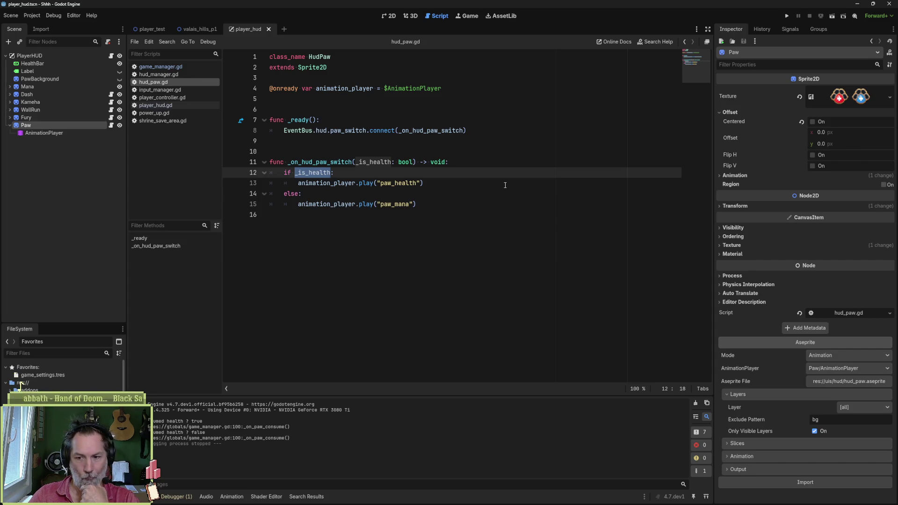
# Step: Show the HUD on the 2D canvas and inspect the Mana node, undoing an accidental sprite move
pyautogui.click(391, 18)
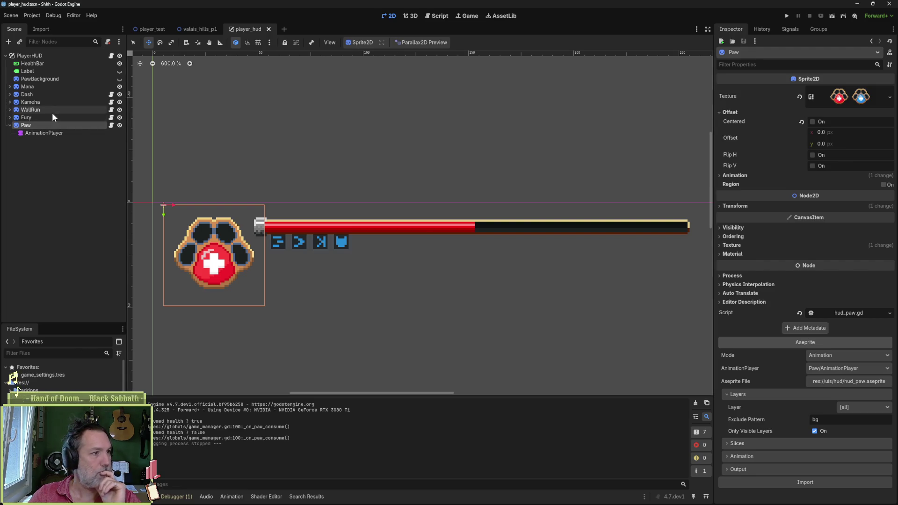
pyautogui.click(71, 87)
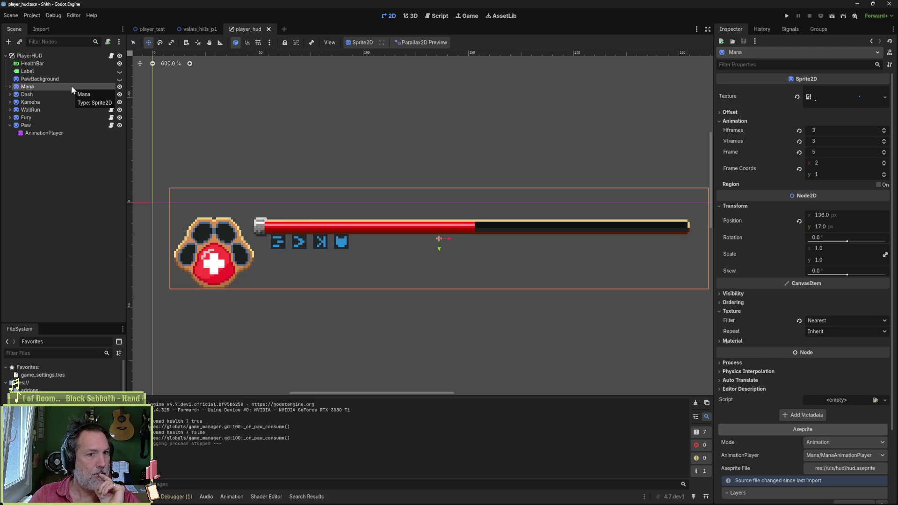
pyautogui.moveTo(449, 270); pyautogui.dragTo(482, 181)
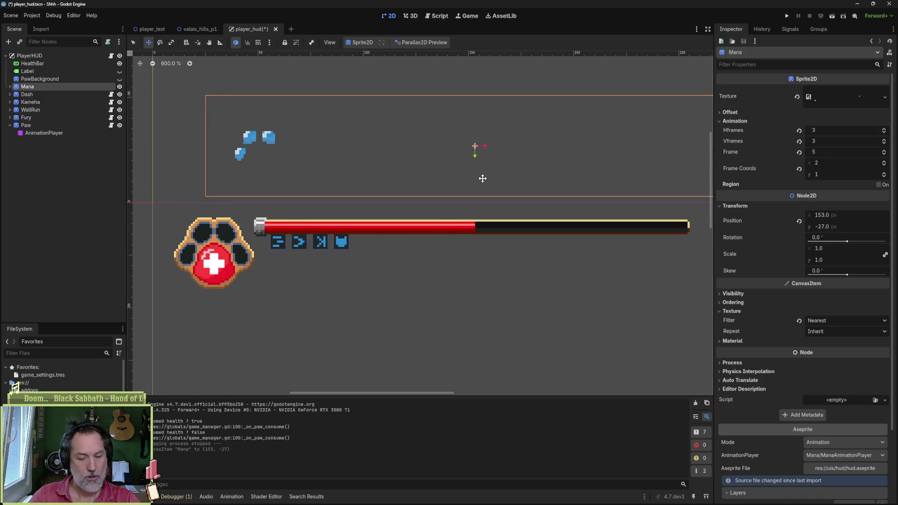
pyautogui.hotkey('ctrl', 'z')
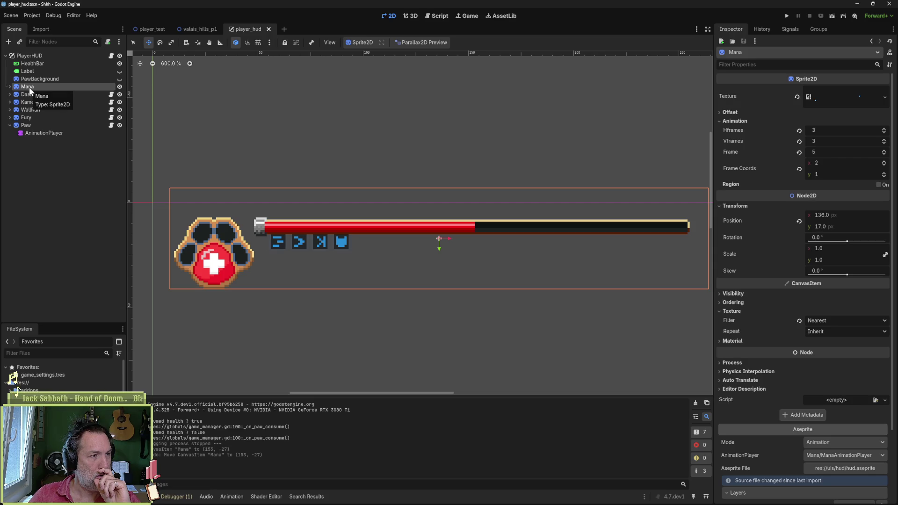
pyautogui.click(9, 88)
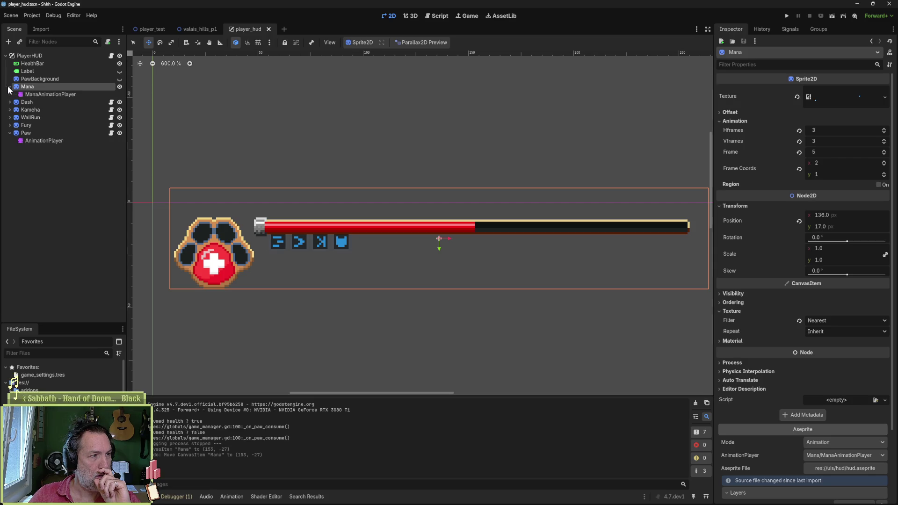
pyautogui.click(9, 88)
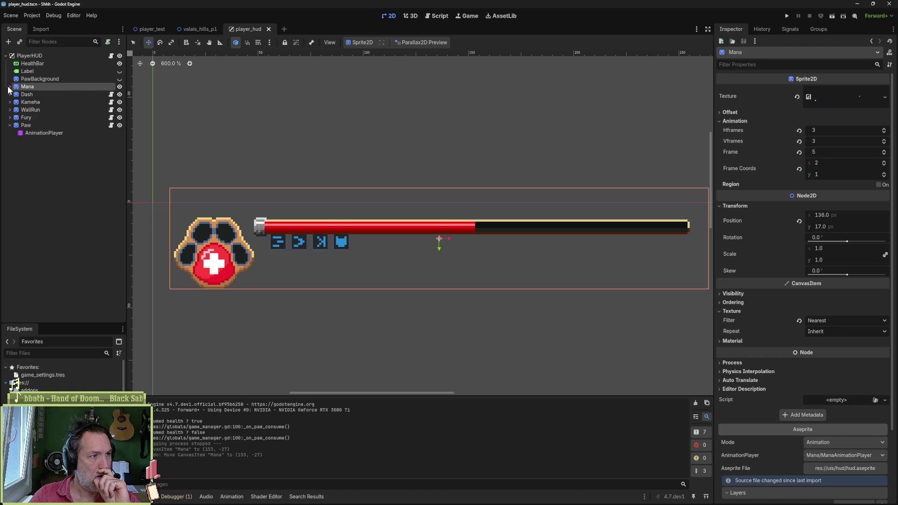
# Step: Drag Paw above Mana in the scene tree and test-run the scene
pyautogui.click(17, 127)
pyautogui.moveTo(16, 127); pyautogui.dragTo(18, 84)
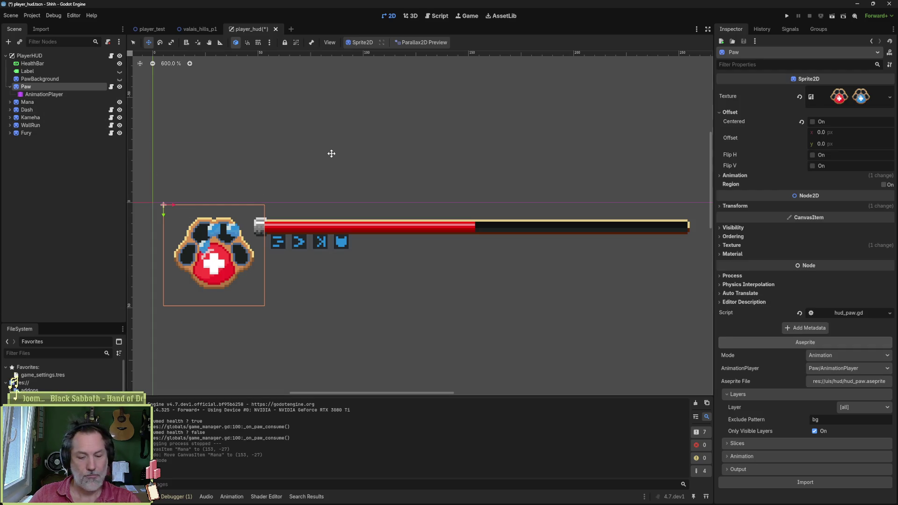
pyautogui.press('F5')
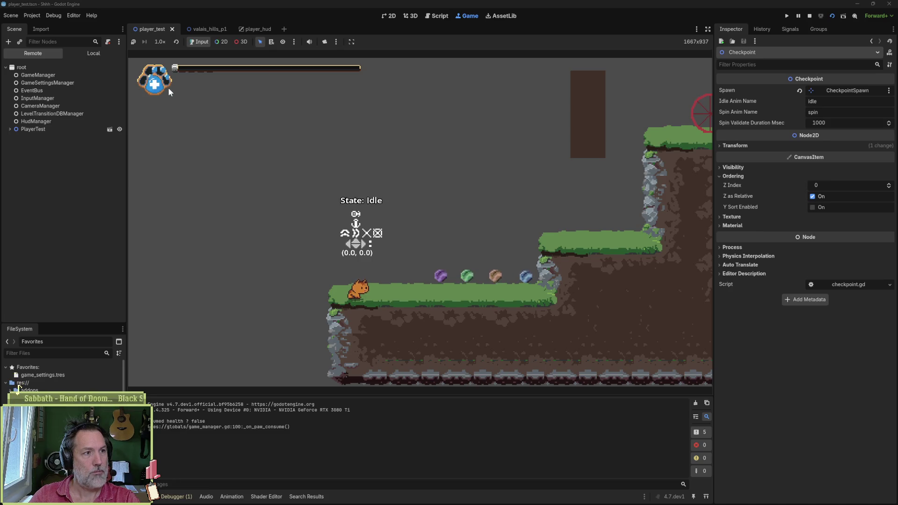
pyautogui.press('F8')
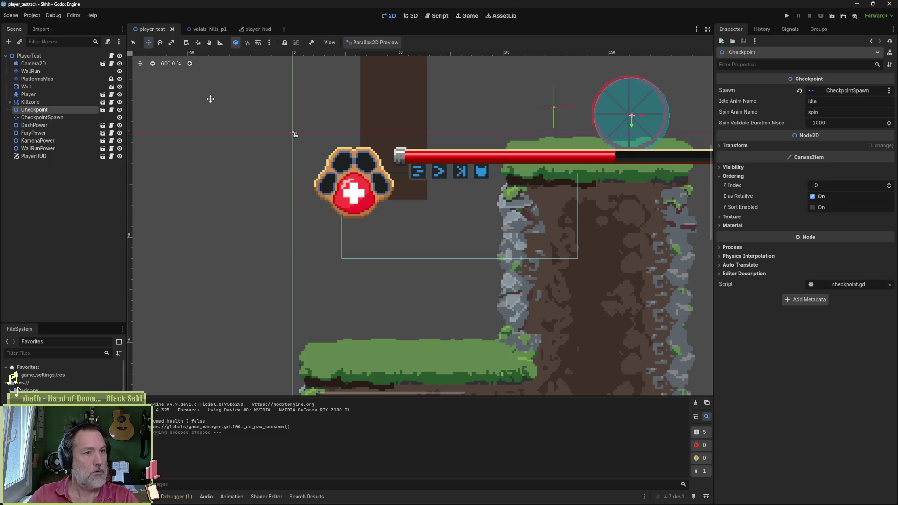
pyautogui.click(511, 497)
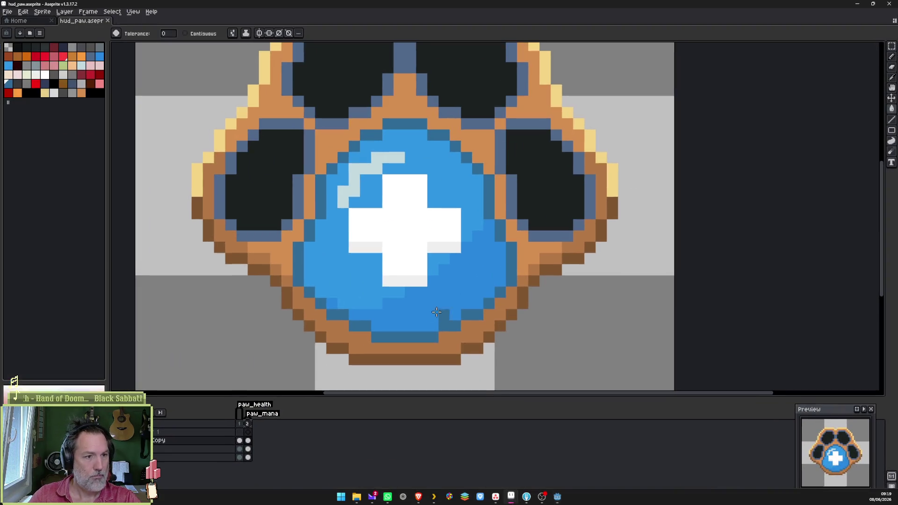
# Step: Toggle onion skin on the paw sprite, go to Aseprite's Home page, and return to Godot
pyautogui.scroll(-1, 421, 217)
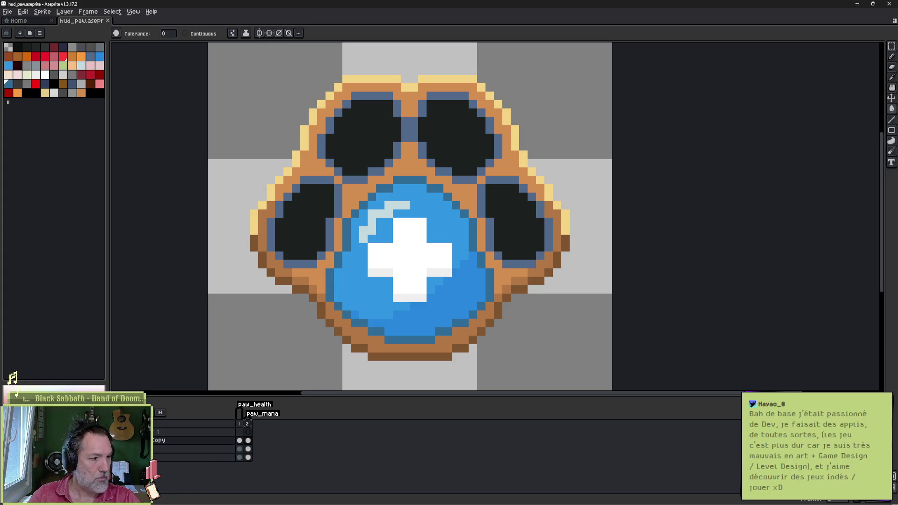
pyautogui.press('F3')
pyautogui.press('F3')
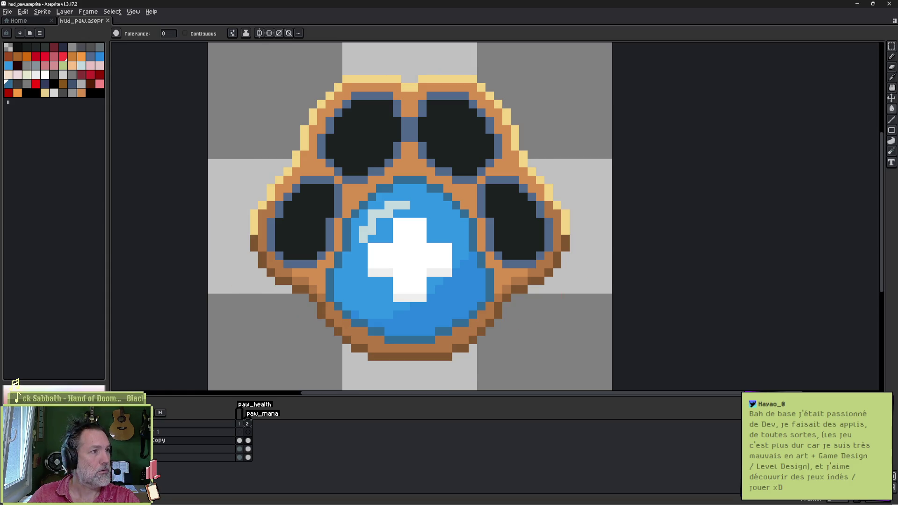
pyautogui.click(22, 22)
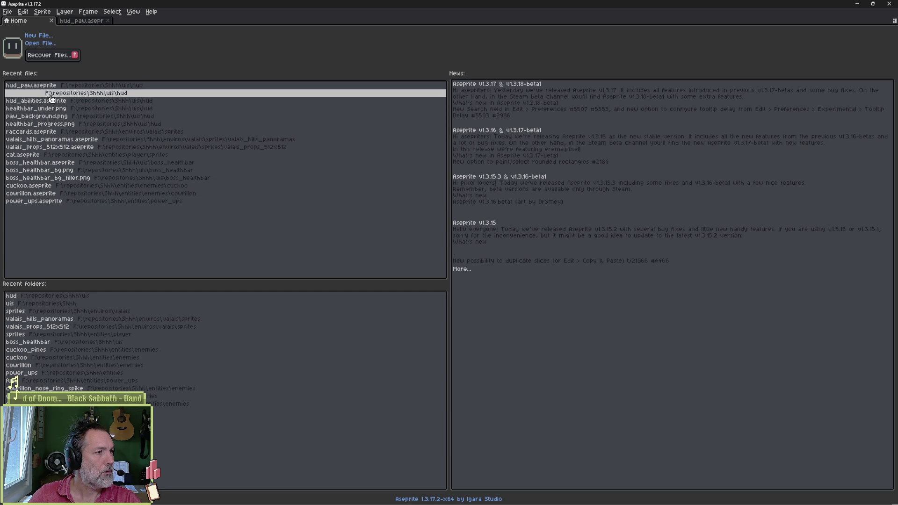
pyautogui.moveTo(493, 502)
pyautogui.click(557, 500)
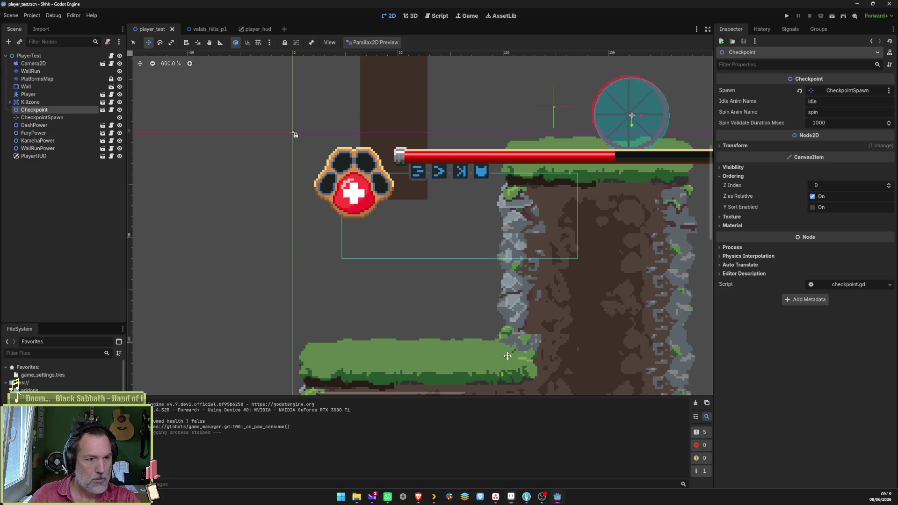
# Step: Review the Mana node's Aseprite layer import settings in player_hud, then return to hud_paw in Aseprite
pyautogui.click(250, 30)
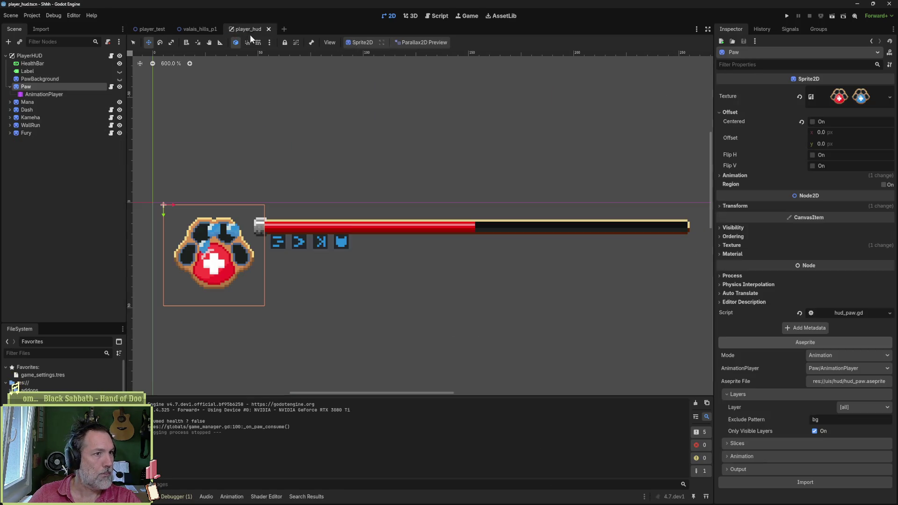
pyautogui.click(82, 86)
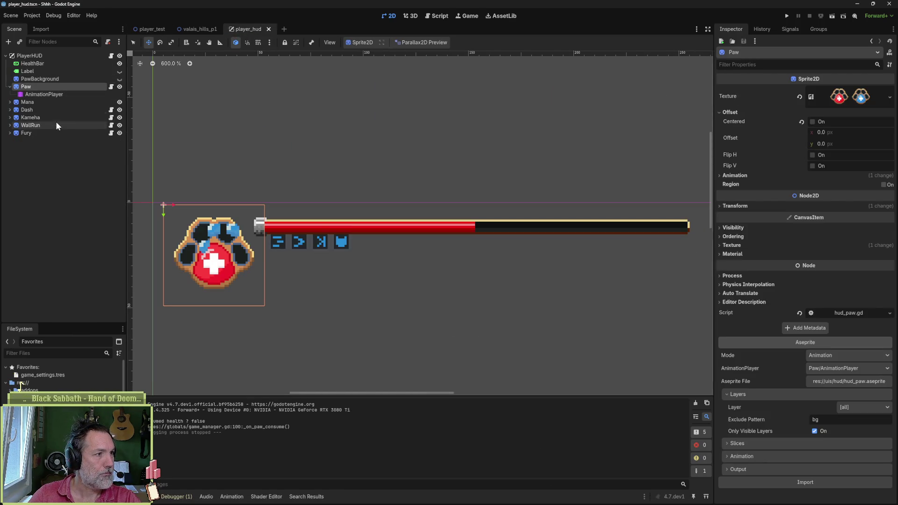
pyautogui.click(59, 101)
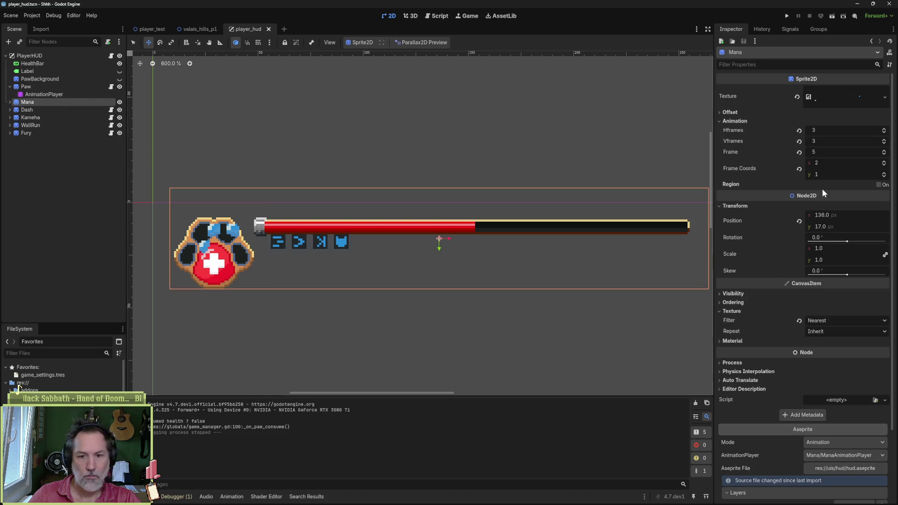
pyautogui.scroll(-5, 817, 281)
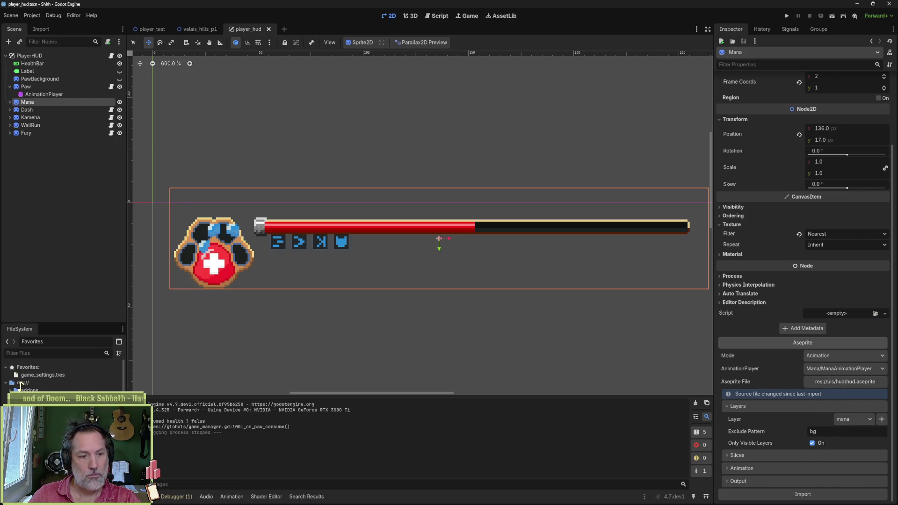
pyautogui.click(512, 497)
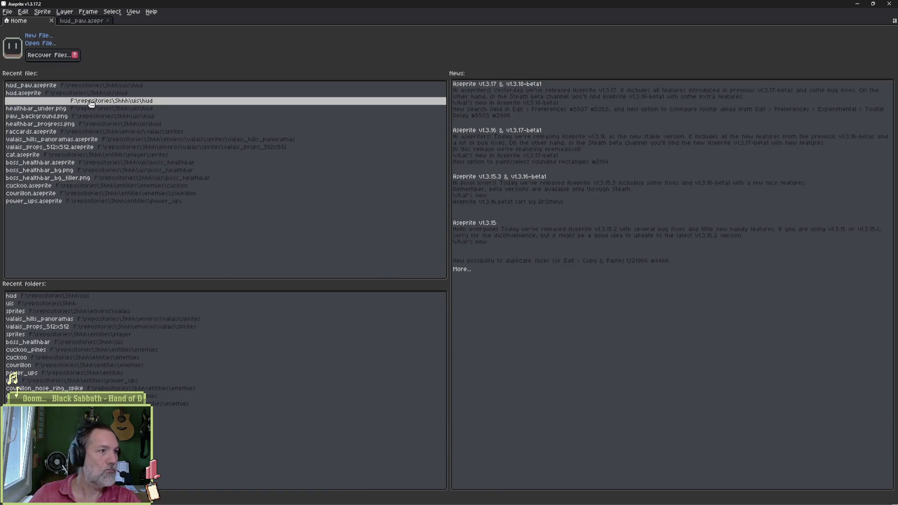
pyautogui.click(86, 21)
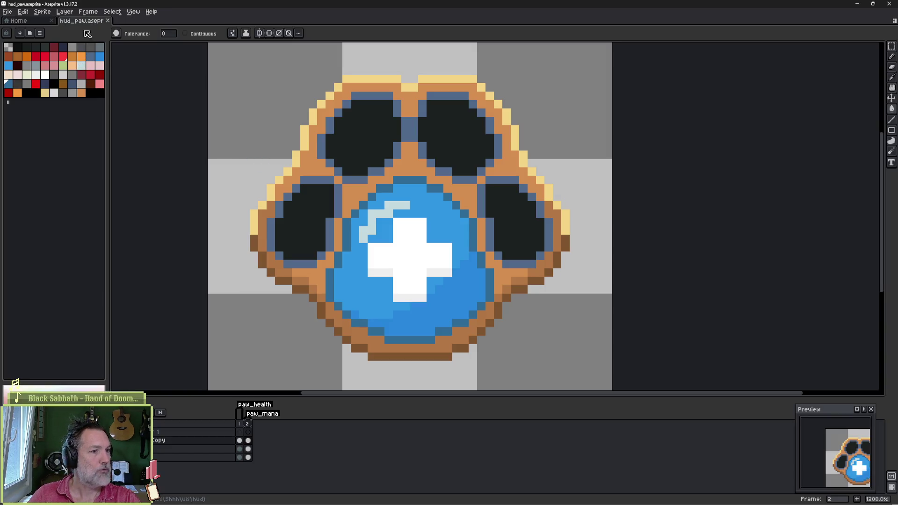
# Step: Pick the pencil and open hud.aseprite from the Home page's recent files
pyautogui.press('b')
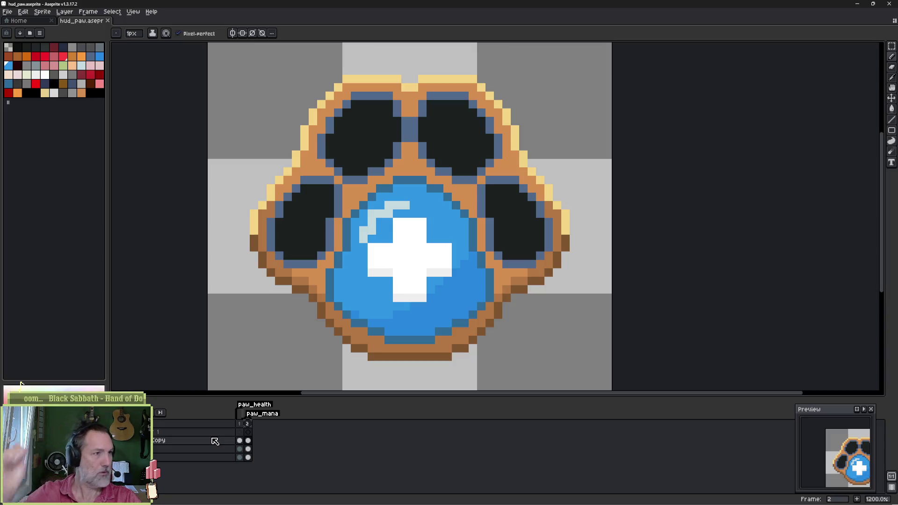
pyautogui.click(30, 21)
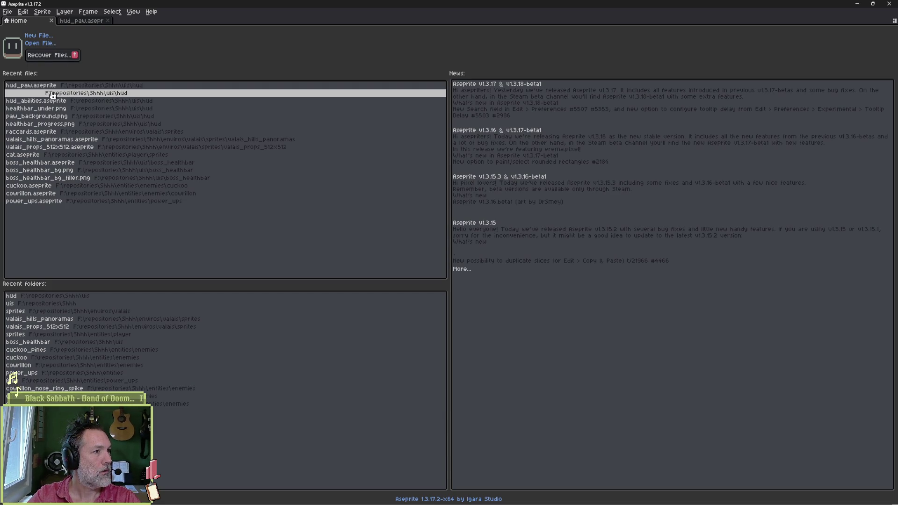
pyautogui.click(52, 93)
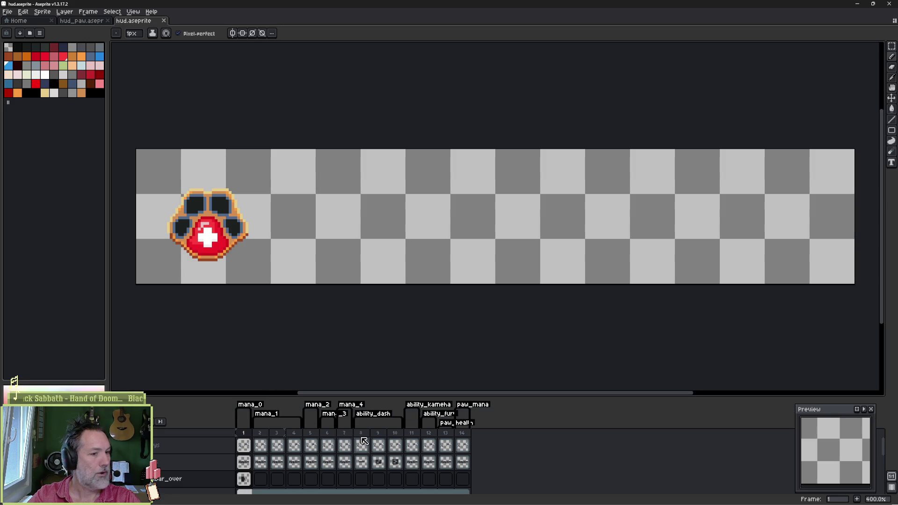
# Step: Browse hud.aseprite's frames 1-14 to compare the red and blue paws, then return to hud_paw
pyautogui.moveTo(244, 433)
pyautogui.mouseDown()
pyautogui.moveTo(363, 434)
pyautogui.moveTo(252, 436)
pyautogui.mouseUp()
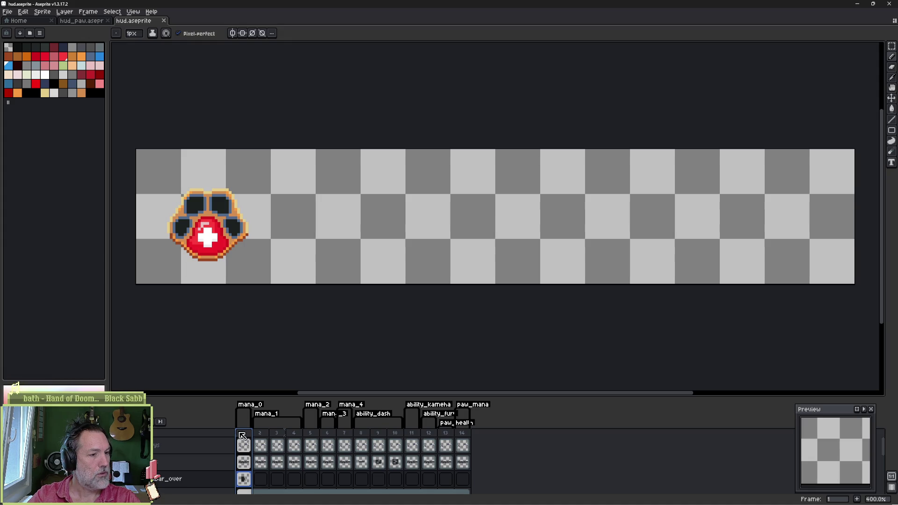
pyautogui.scroll(-2, 209, 457)
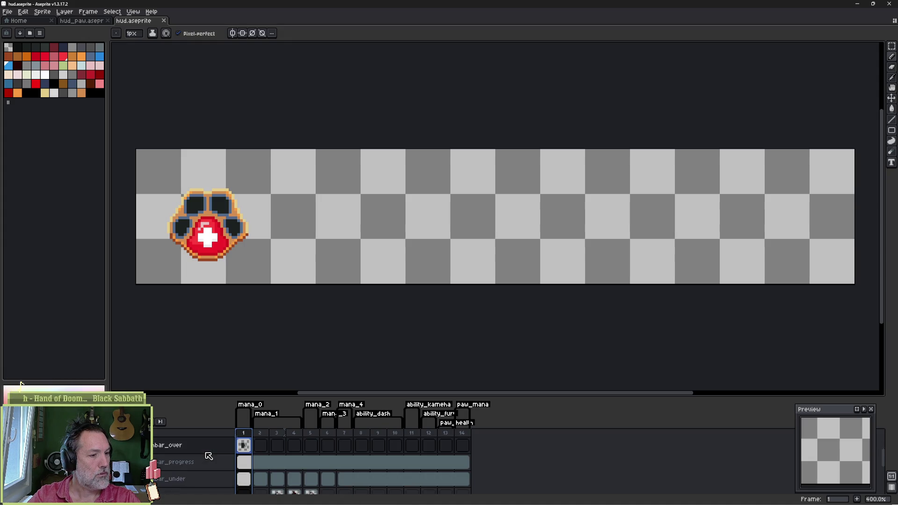
pyautogui.scroll(-2, 208, 456)
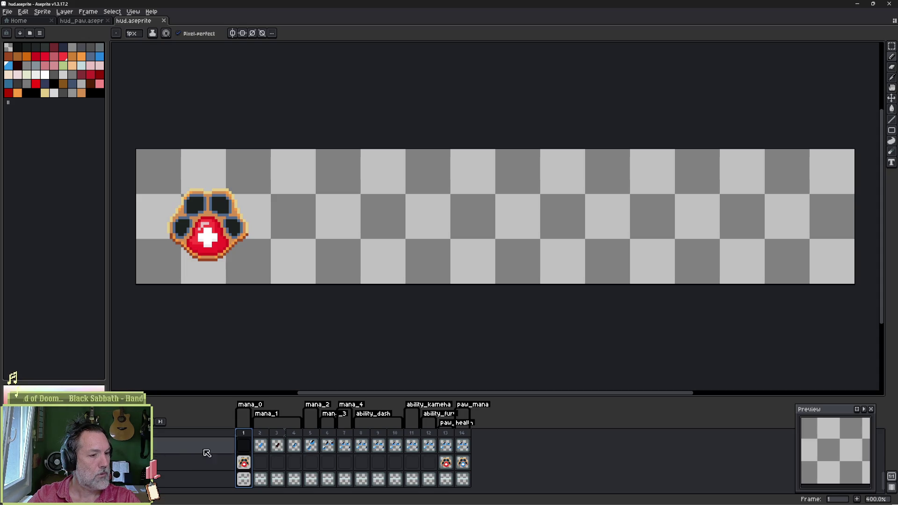
pyautogui.scroll(2, 253, 435)
pyautogui.moveTo(260, 433)
pyautogui.mouseDown()
pyautogui.moveTo(347, 436)
pyautogui.moveTo(251, 434)
pyautogui.mouseUp()
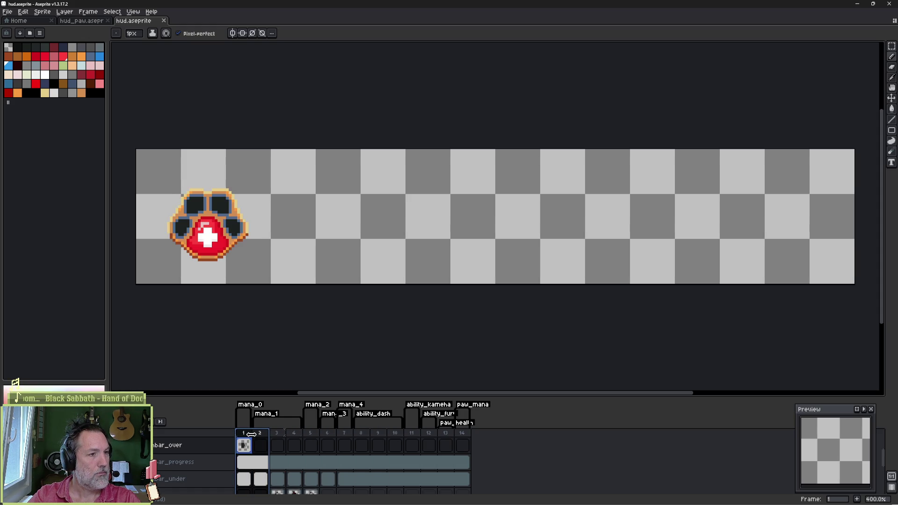
pyautogui.moveTo(260, 434); pyautogui.dragTo(467, 435)
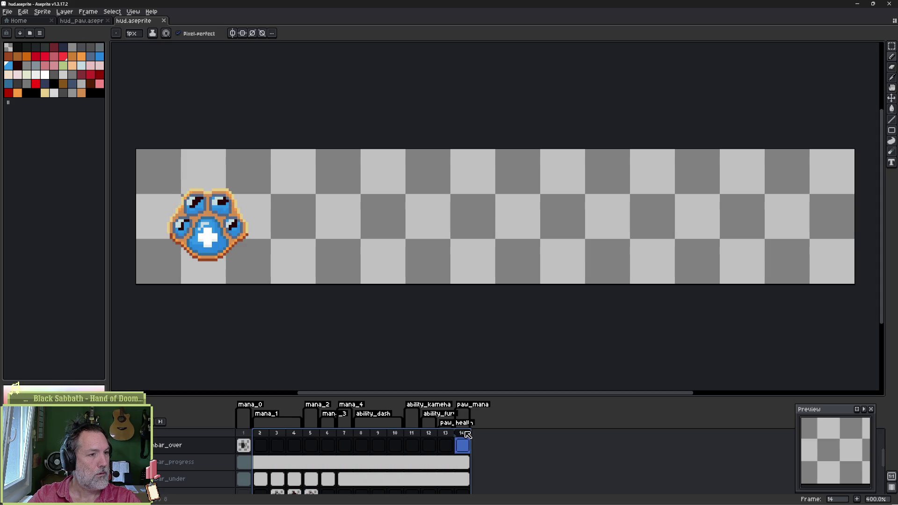
pyautogui.click(262, 436)
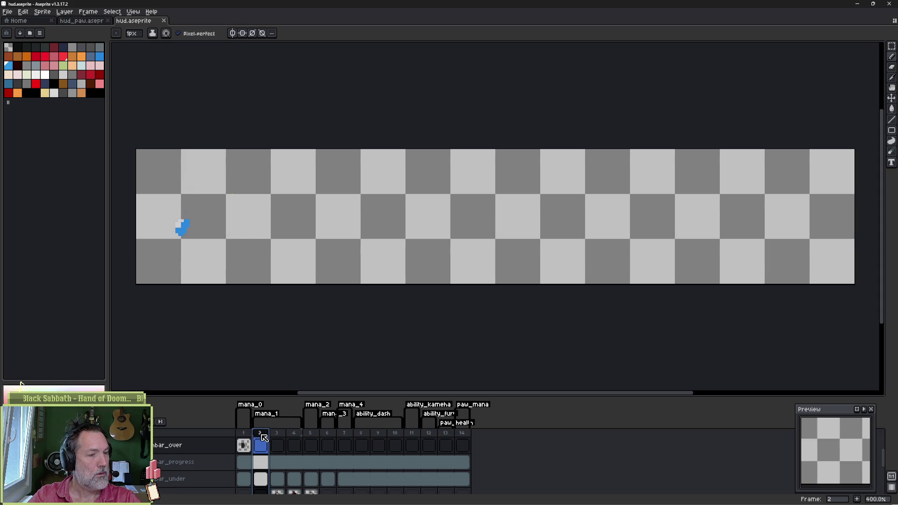
pyautogui.click(243, 435)
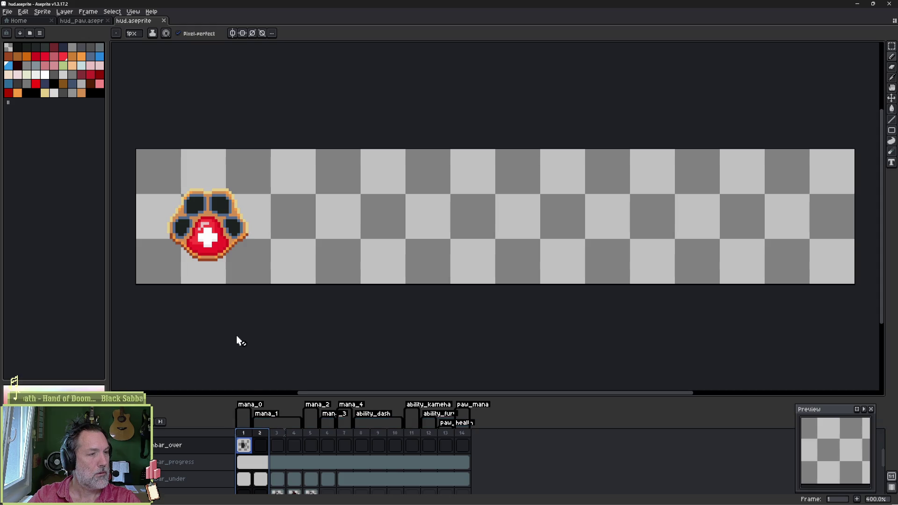
pyautogui.click(81, 21)
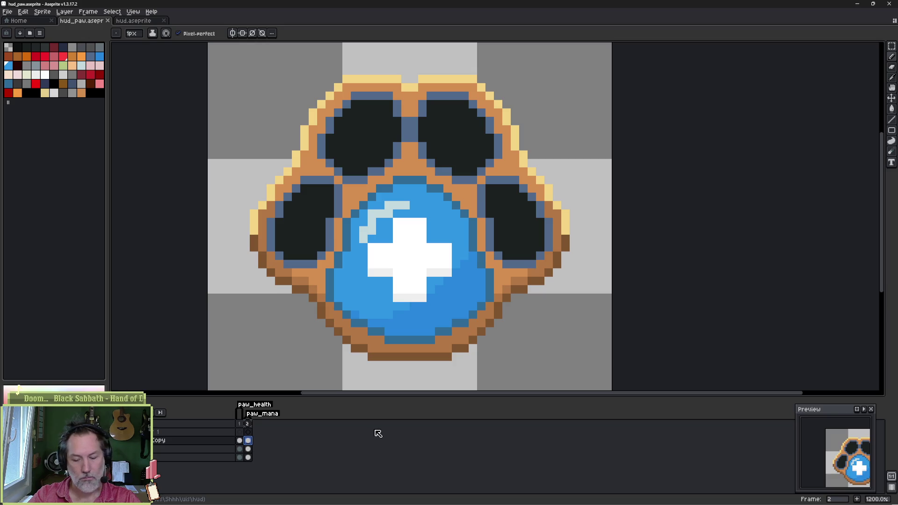
# Step: Add a new frame 3 to hud_paw and rename Layer 1
pyautogui.hotkey('alt', 'n')
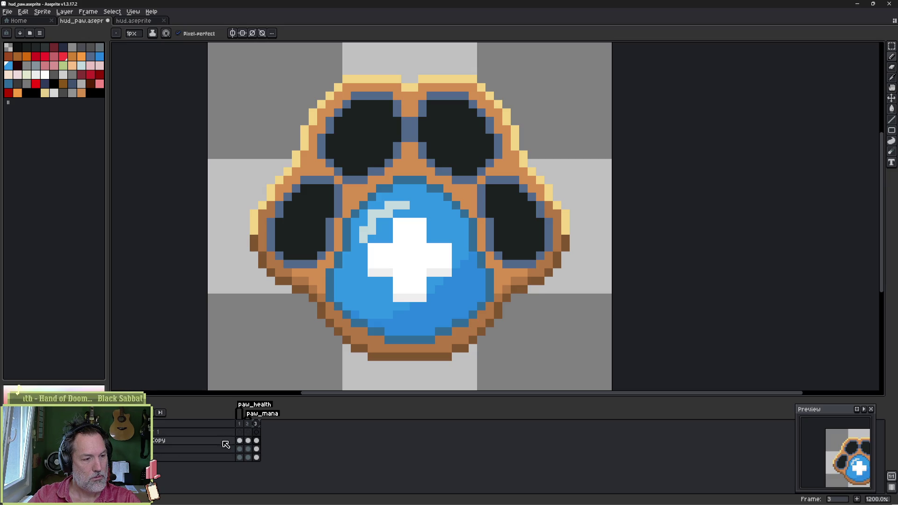
pyautogui.doubleClick(194, 431)
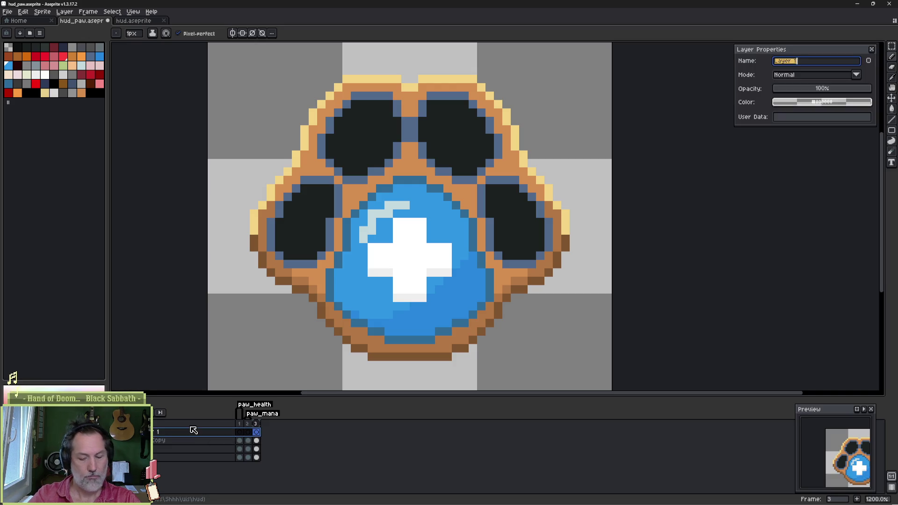
pyautogui.write('mana')
pyautogui.press('Return')
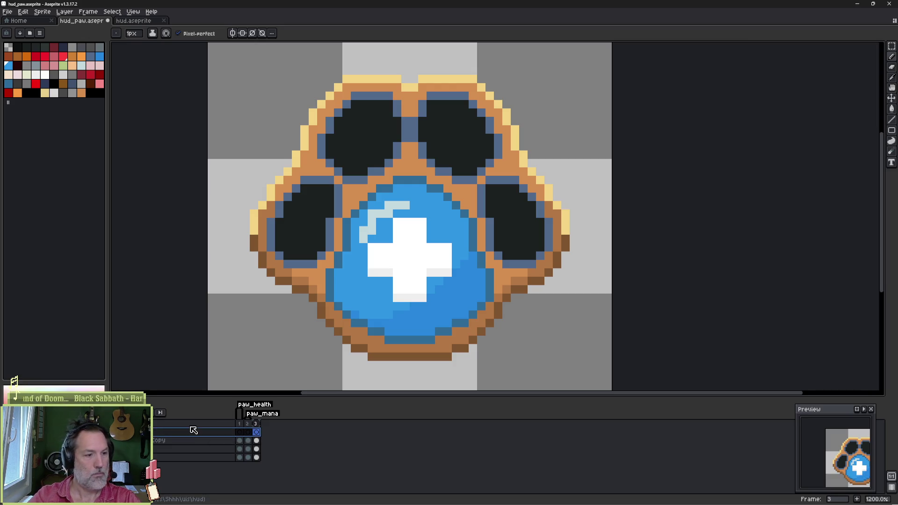
# Step: Tag frame 3 as mana_0 and add a new frame 4
pyautogui.rightClick(257, 425)
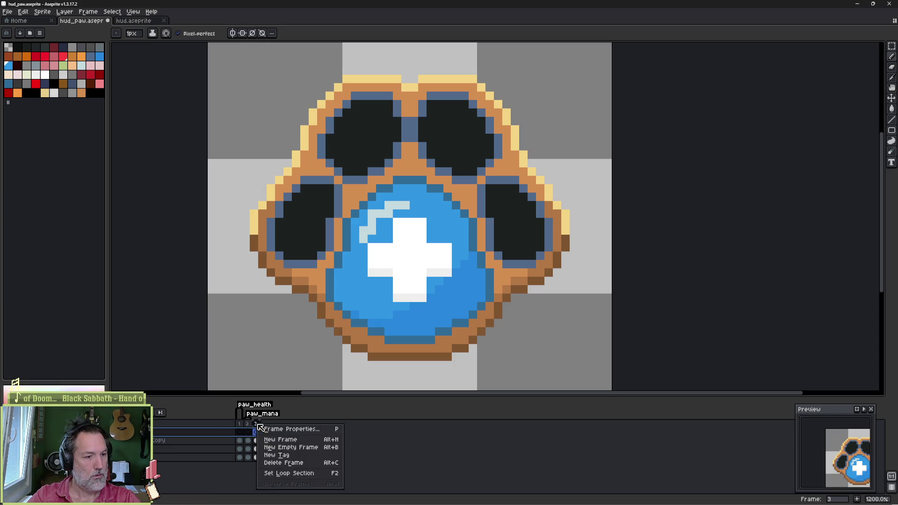
pyautogui.click(284, 455)
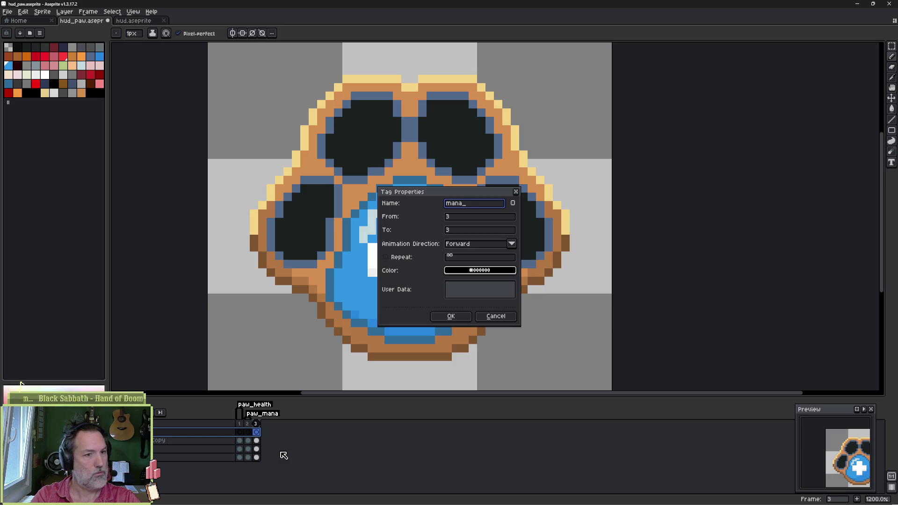
pyautogui.press('Return')
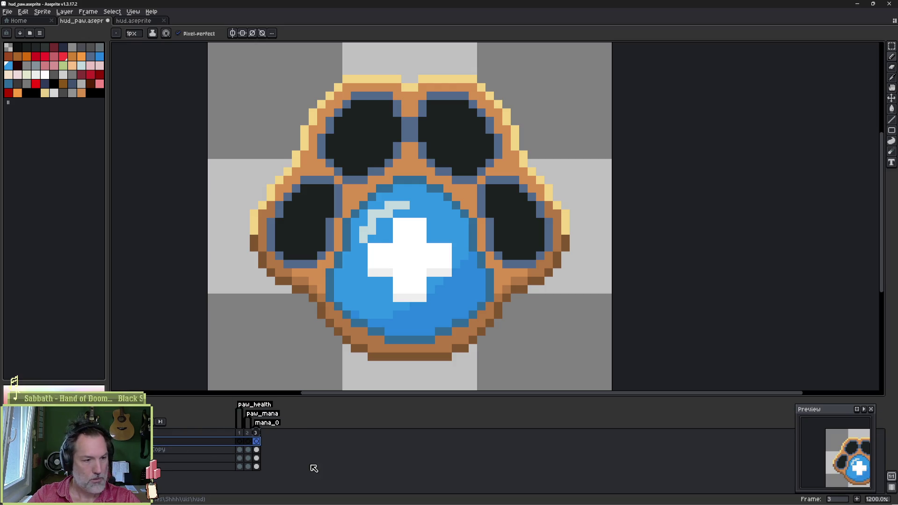
pyautogui.hotkey('alt', 'n')
pyautogui.rightClick(265, 433)
# Step: Tag frame 4 as mana_1 and select its top-layer cel
pyautogui.click(290, 464)
pyautogui.write('mana')
pyautogui.press('Return')
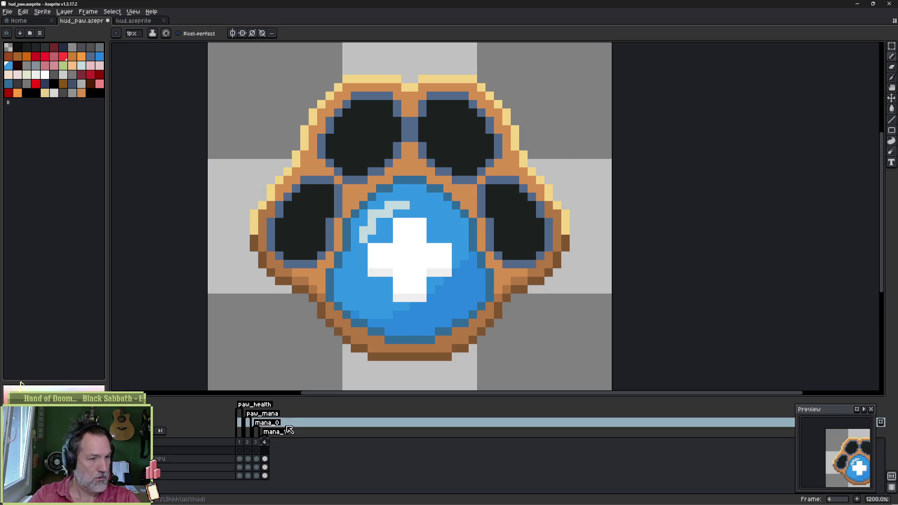
pyautogui.click(265, 450)
# Step: Outline the left toe pad in blue and fill it using a contiguous-only bucket fill
pyautogui.press('g')
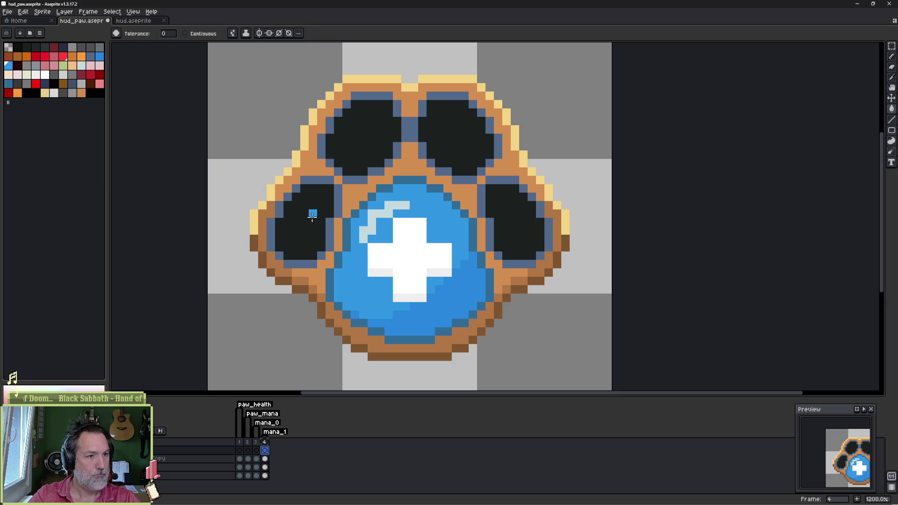
pyautogui.press('b')
pyautogui.click(305, 189)
pyautogui.click(296, 197)
pyautogui.moveTo(293, 204)
pyautogui.mouseDown()
pyautogui.moveTo(279, 248)
pyautogui.moveTo(310, 255)
pyautogui.moveTo(328, 191)
pyautogui.moveTo(316, 186)
pyautogui.moveTo(306, 196)
pyautogui.mouseUp()
pyautogui.press('g')
pyautogui.click(304, 230)
pyautogui.hotkey('ctrl', 'z')
pyautogui.click(185, 33)
pyautogui.click(307, 230)
pyautogui.press('b')
# Step: Shade the lower left toe pad darker blue with a 3-pixel brush
pyautogui.press('i')
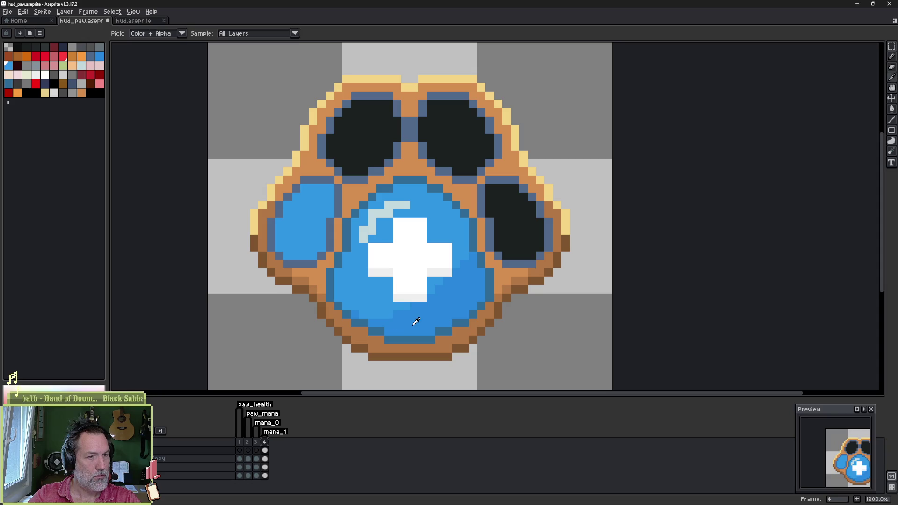
pyautogui.press('b')
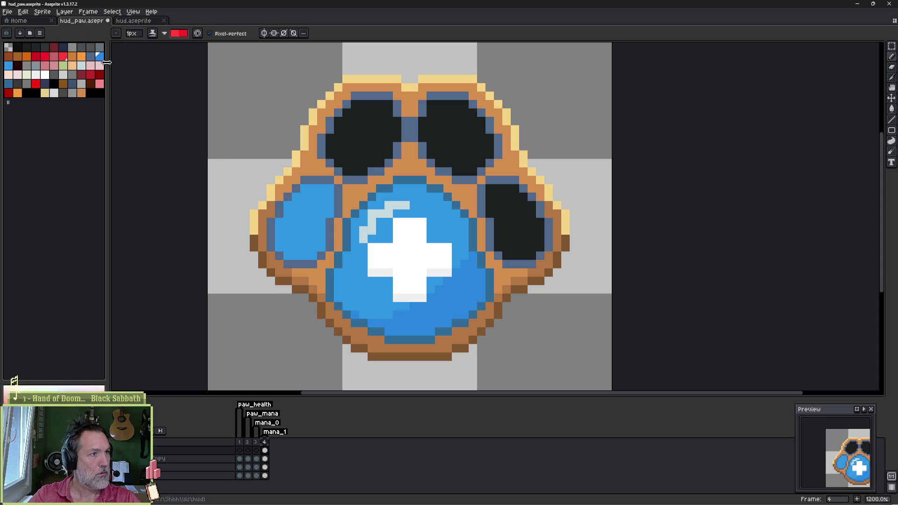
pyautogui.click(8, 66)
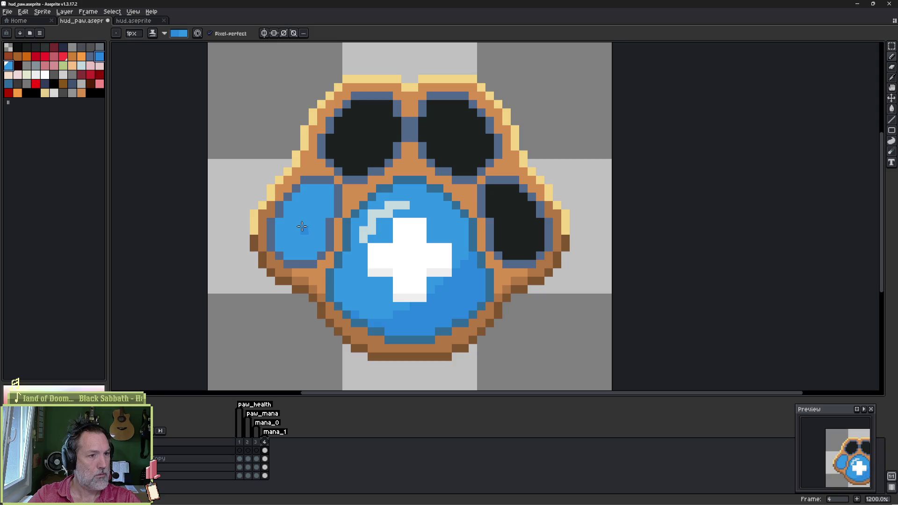
pyautogui.press('+')
pyautogui.press('+')
pyautogui.moveTo(296, 242)
pyautogui.mouseDown()
pyautogui.moveTo(290, 250)
pyautogui.moveTo(331, 233)
pyautogui.mouseUp()
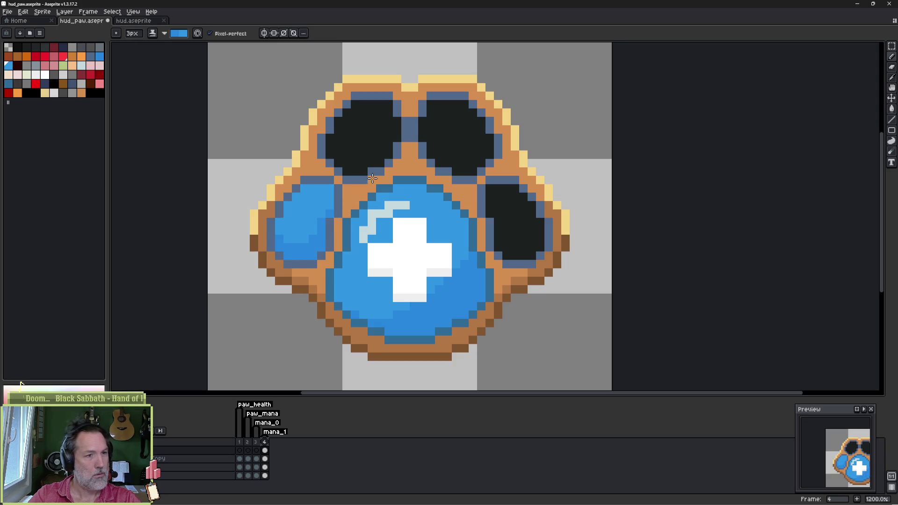
pyautogui.moveTo(850, 464); pyautogui.dragTo(828, 456)
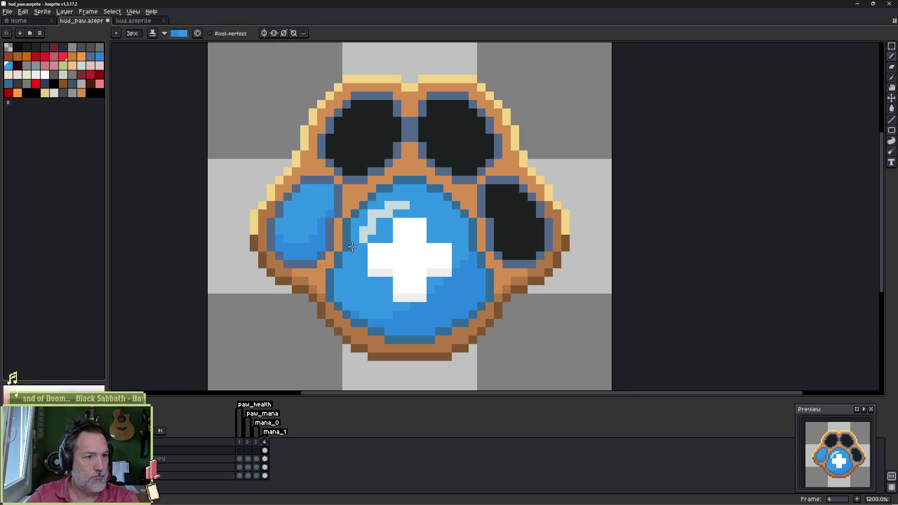
# Step: Add light highlight pixels on the left toe with a 1-pixel brush
pyautogui.press('-')
pyautogui.press('-')
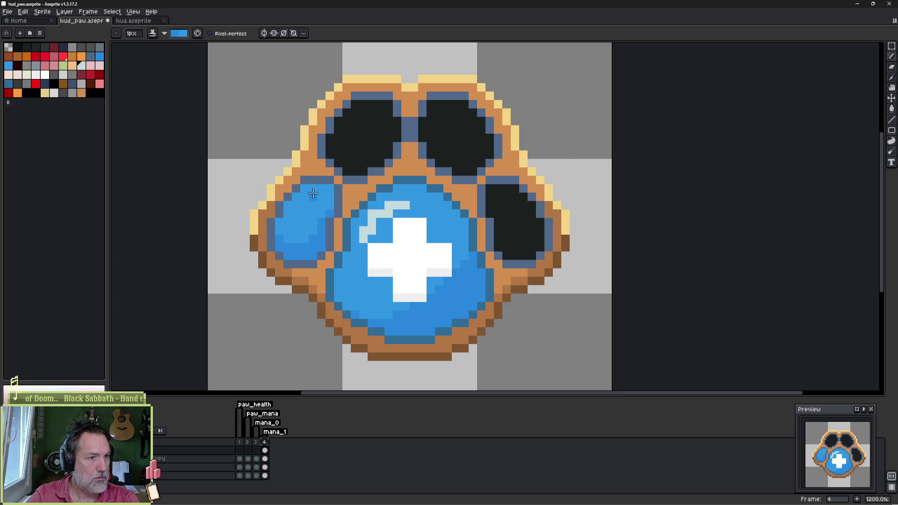
pyautogui.press('e')
pyautogui.click(305, 197)
pyautogui.moveTo(294, 207); pyautogui.dragTo(288, 214)
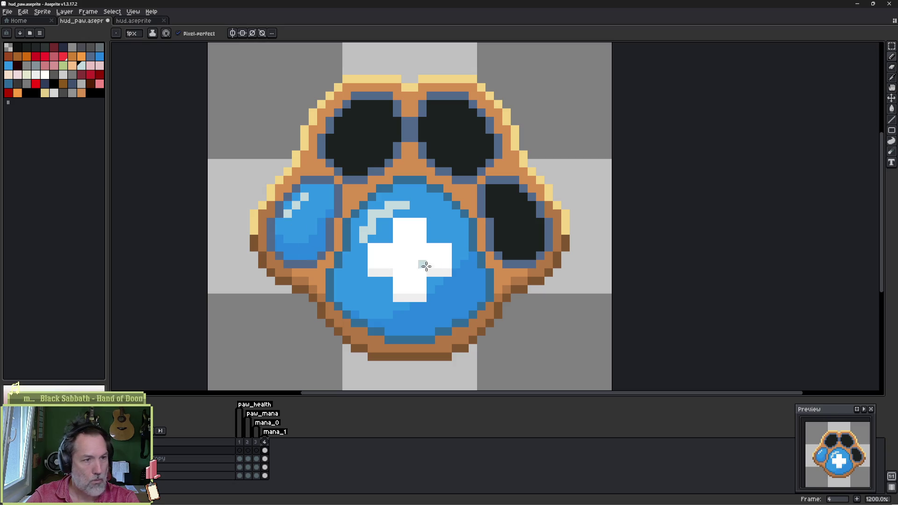
pyautogui.click(296, 214)
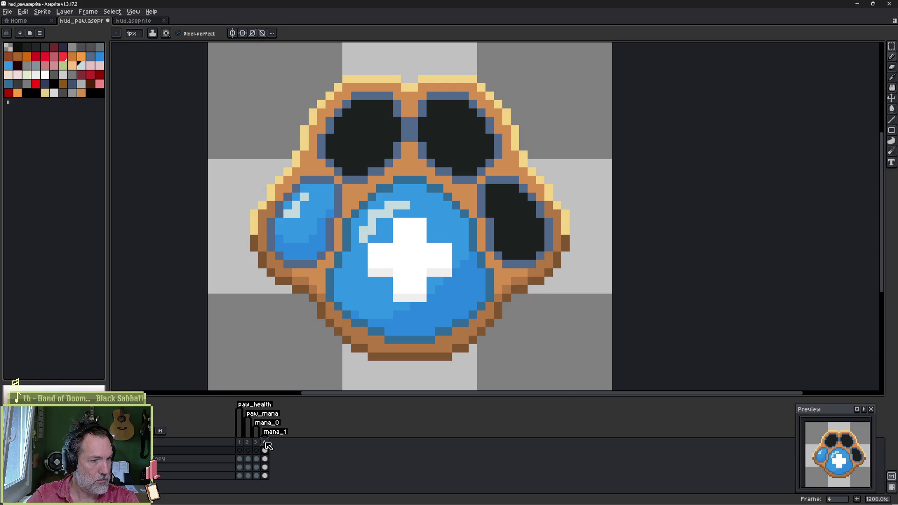
# Step: Add a new frame 5 after frame 4
pyautogui.click(265, 451)
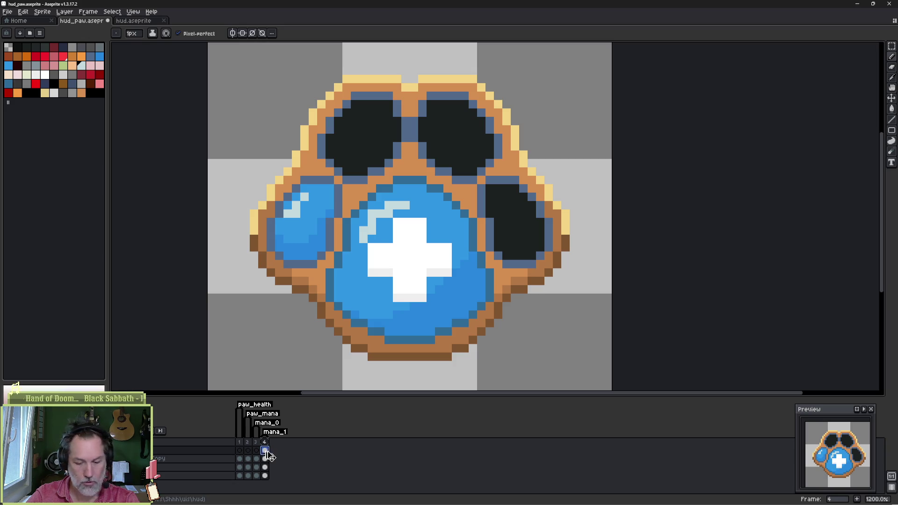
pyautogui.hotkey('alt', 'n')
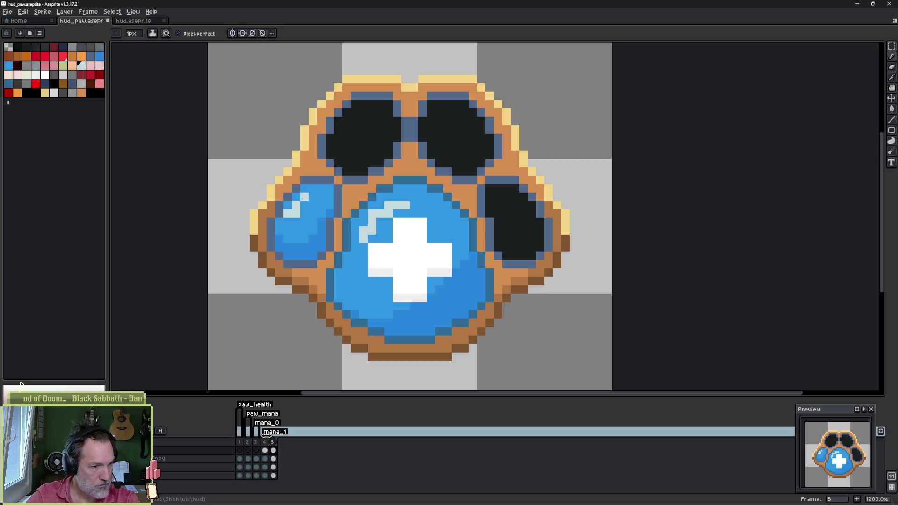
pyautogui.rightClick(278, 443)
# Step: Tag frame 5 as mana_2
pyautogui.click(341, 469)
pyautogui.write('mana_2')
pyautogui.press('Return')
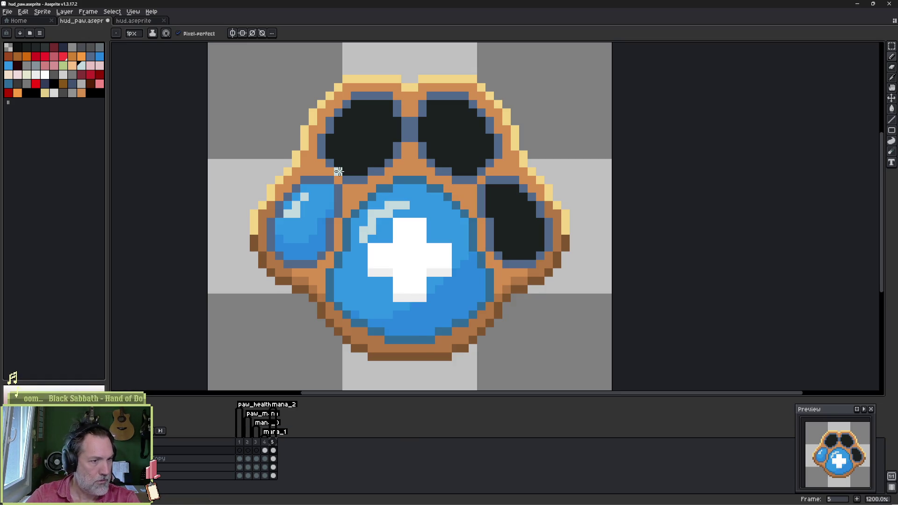
# Step: Outline and bucket-fill the top-left toe pad with blue
pyautogui.keyDown('alt'); pyautogui.click(322, 199); pyautogui.keyUp('alt')
pyautogui.moveTo(331, 158)
pyautogui.mouseDown()
pyautogui.moveTo(327, 141)
pyautogui.moveTo(354, 106)
pyautogui.moveTo(388, 112)
pyautogui.moveTo(389, 152)
pyautogui.moveTo(352, 171)
pyautogui.mouseUp()
pyautogui.moveTo(364, 128); pyautogui.dragTo(354, 157)
pyautogui.press('g')
pyautogui.click(353, 149)
pyautogui.press('b')
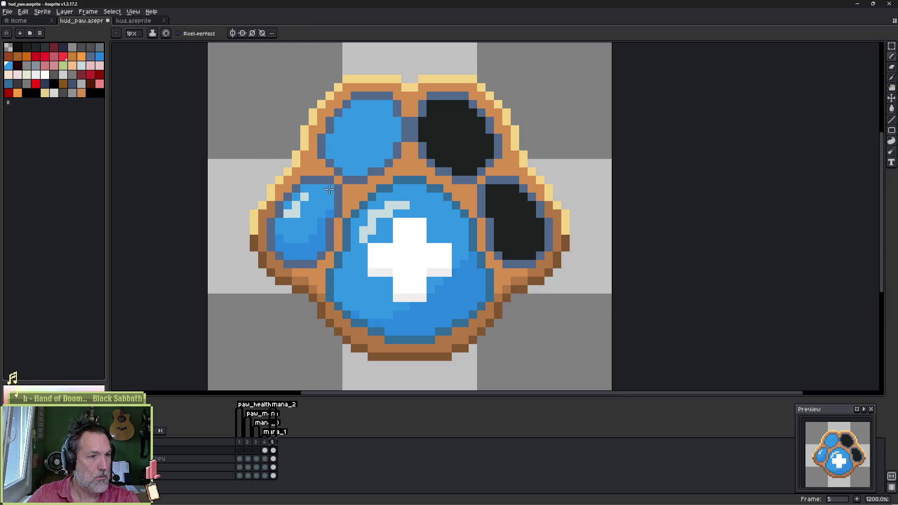
# Step: Shade the top-left toe with sampled darker blue using a 2-pixel brush
pyautogui.keyDown('alt'); pyautogui.click(314, 235); pyautogui.keyUp('alt')
pyautogui.keyDown('alt'); pyautogui.click(311, 229); pyautogui.keyUp('alt')
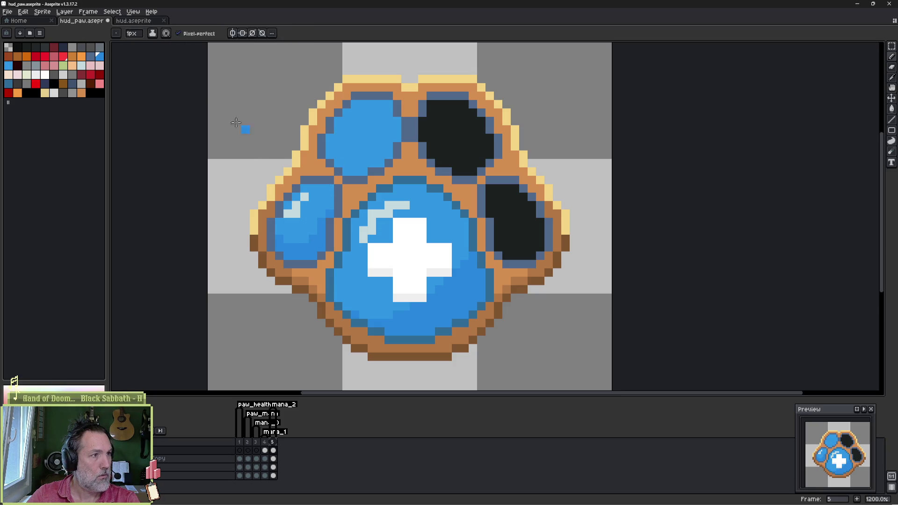
pyautogui.press('+')
pyautogui.moveTo(335, 169); pyautogui.dragTo(405, 134)
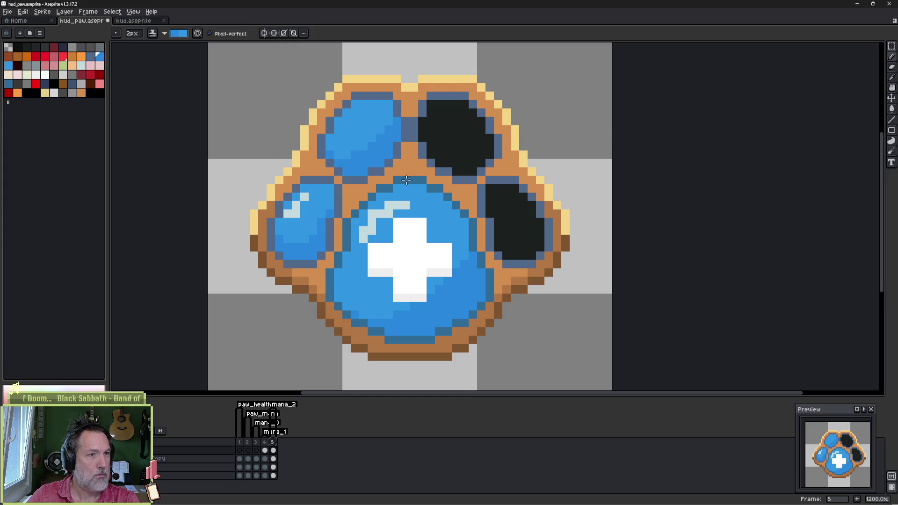
pyautogui.press('-')
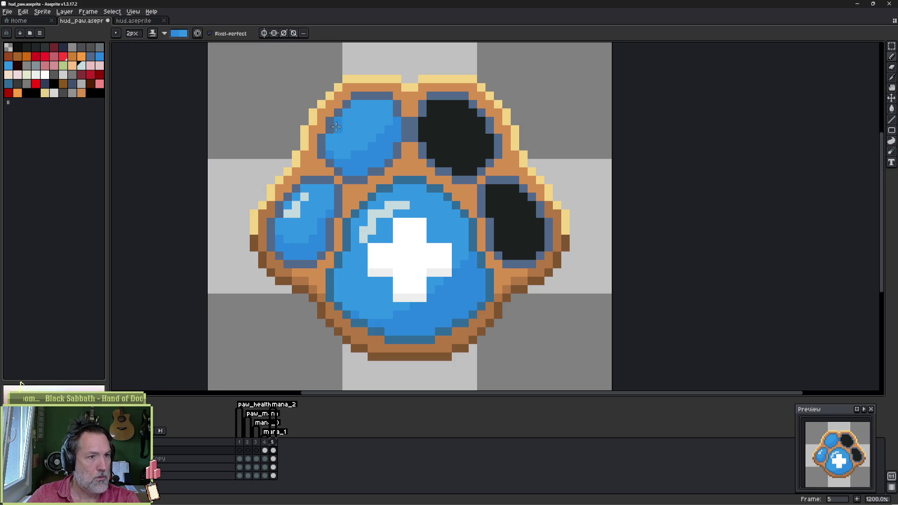
# Step: Add light highlight pixels on the top-left toe, redoing a misplaced stroke
pyautogui.press('e')
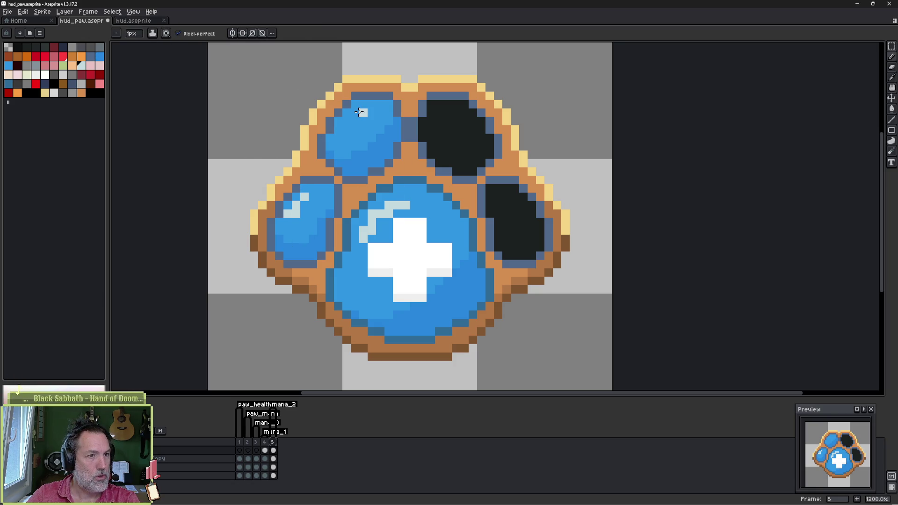
pyautogui.moveTo(355, 113); pyautogui.dragTo(340, 134)
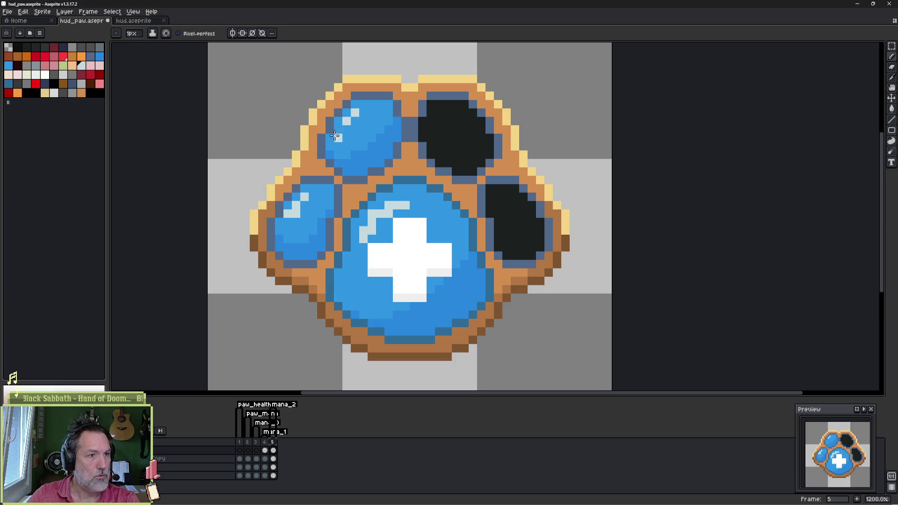
pyautogui.hotkey('ctrl', 'z')
pyautogui.click(345, 132)
pyautogui.click(346, 132)
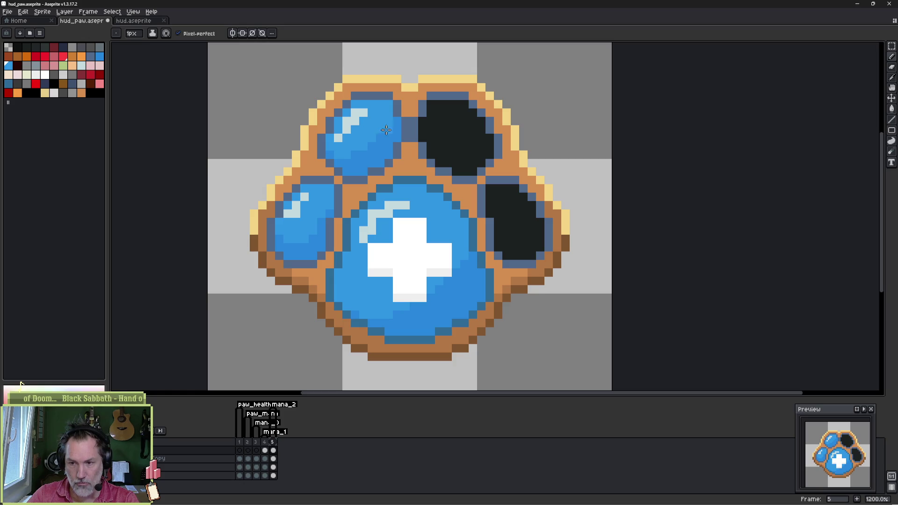
pyautogui.moveTo(473, 502)
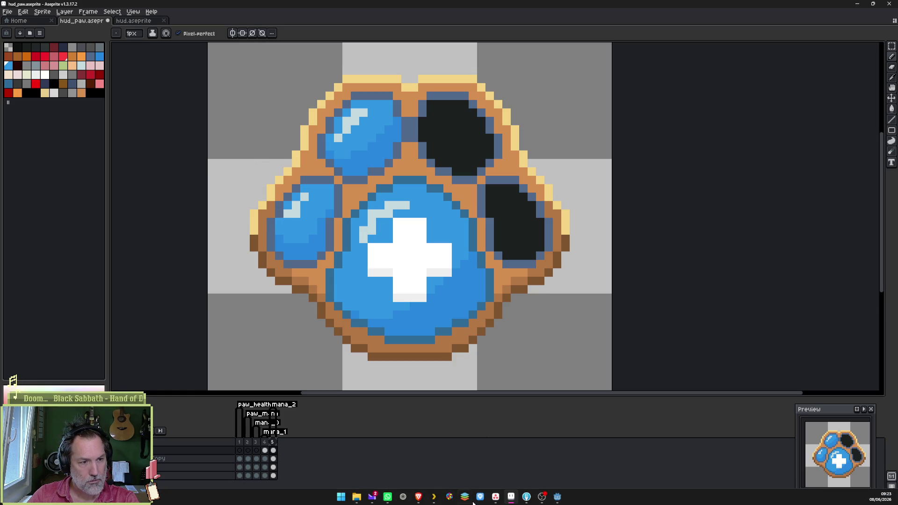
# Step: Search Brave for 'swing 1998 game', open the first Swing gameplay video result and skip ahead
pyautogui.click(419, 497)
pyautogui.write('swing 1998 ga')
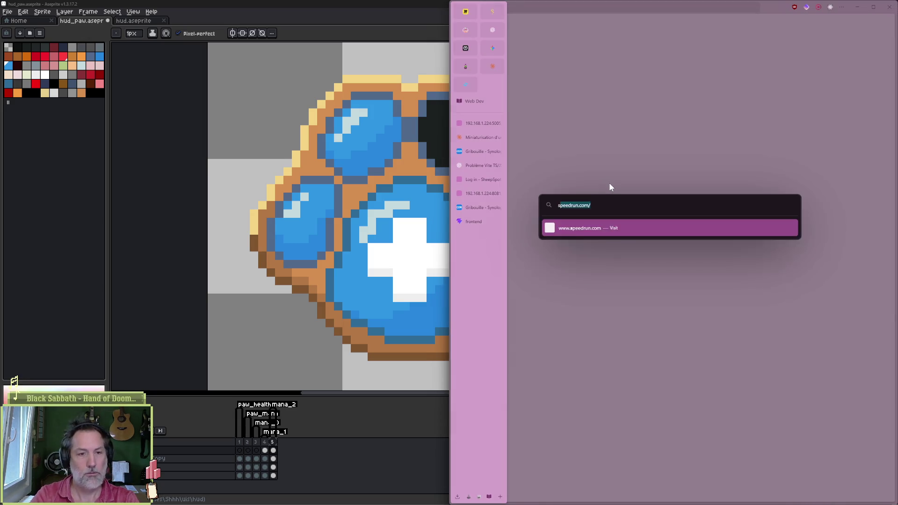
pyautogui.write('me')
pyautogui.press('Return')
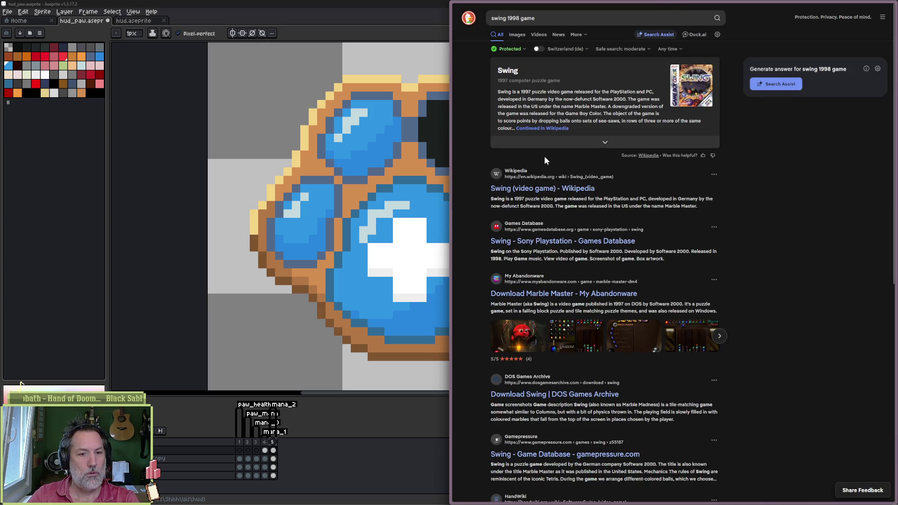
pyautogui.click(539, 35)
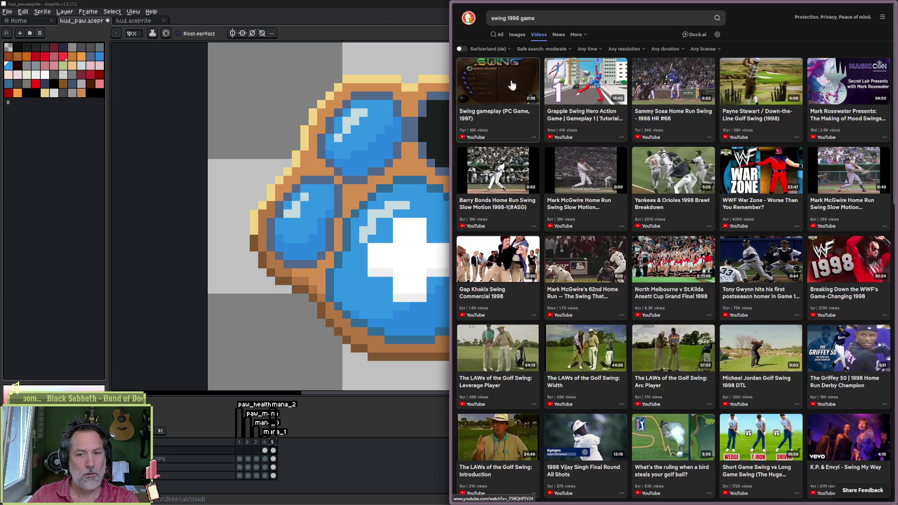
pyautogui.click(506, 95)
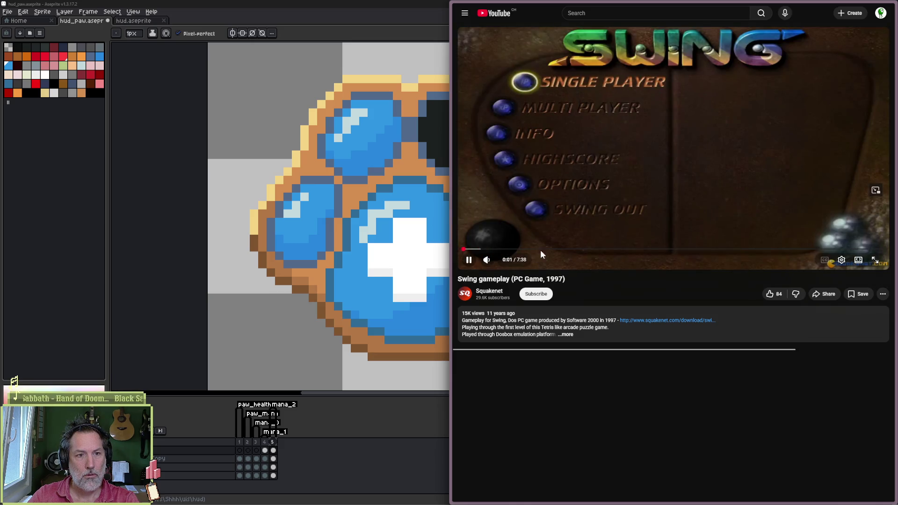
pyautogui.click(550, 250)
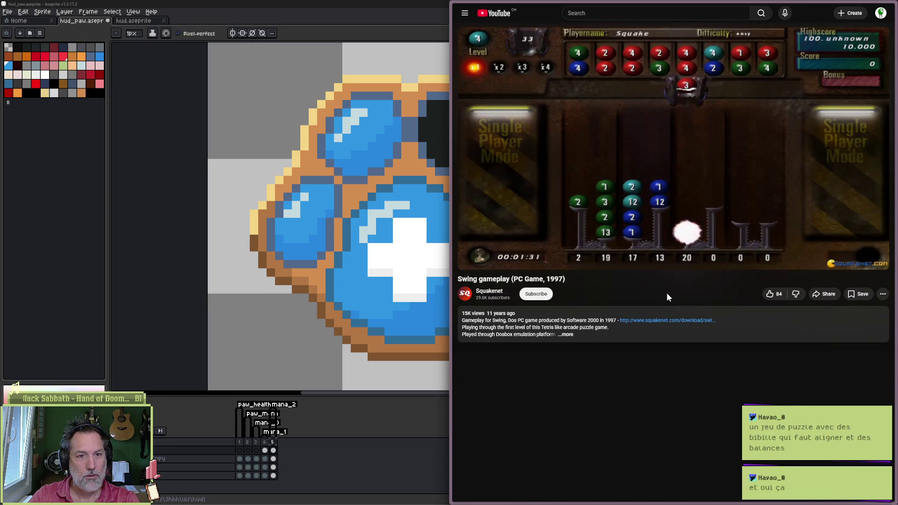
# Step: Watch the Swing gameplay from about 1:35, then navigate the browser back off the video
pyautogui.moveTo(667, 262)
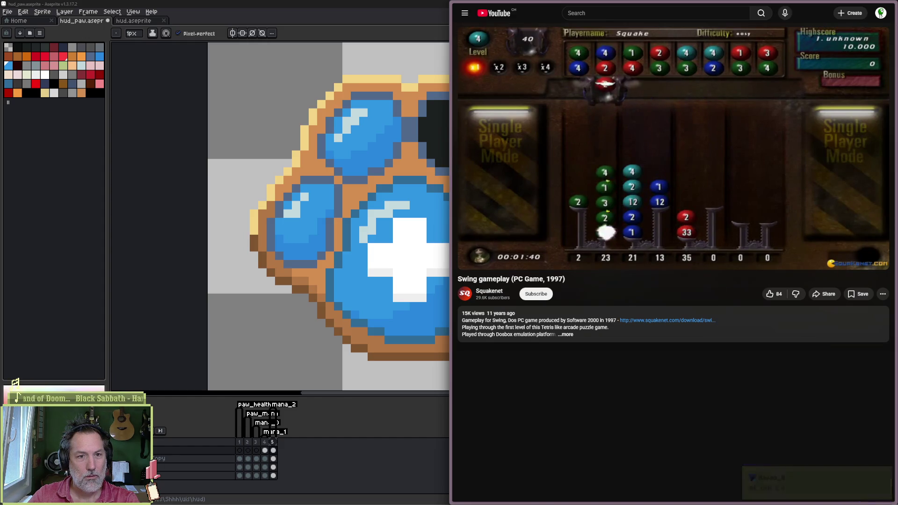
pyautogui.hotkey('alt', 'Left')
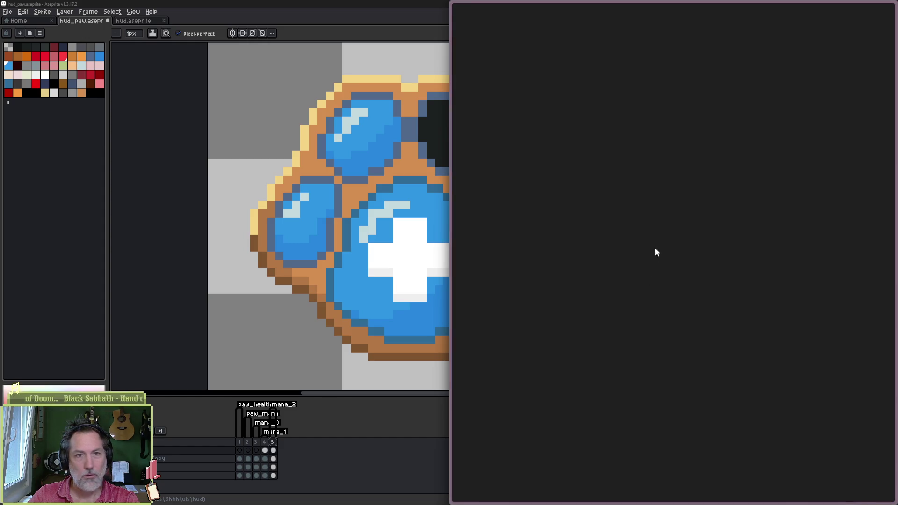
# Step: Close the browser, select the frame 5 cel and bring hud.aseprite to the front
pyautogui.click(887, 6)
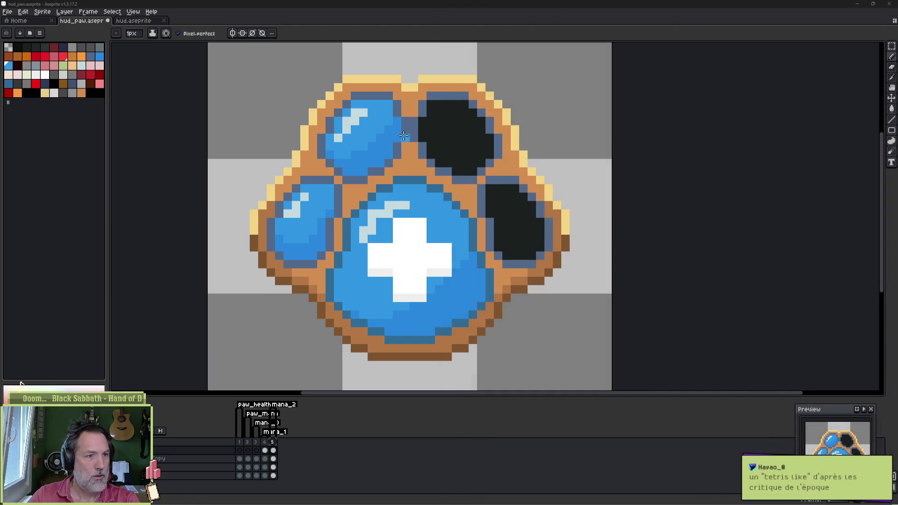
pyautogui.click(274, 451)
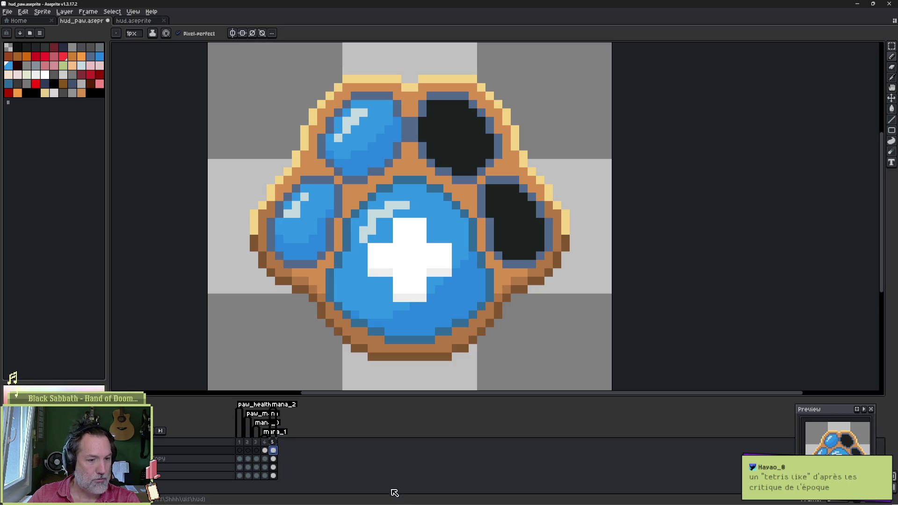
pyautogui.hotkey('ctrl', 'Tab')
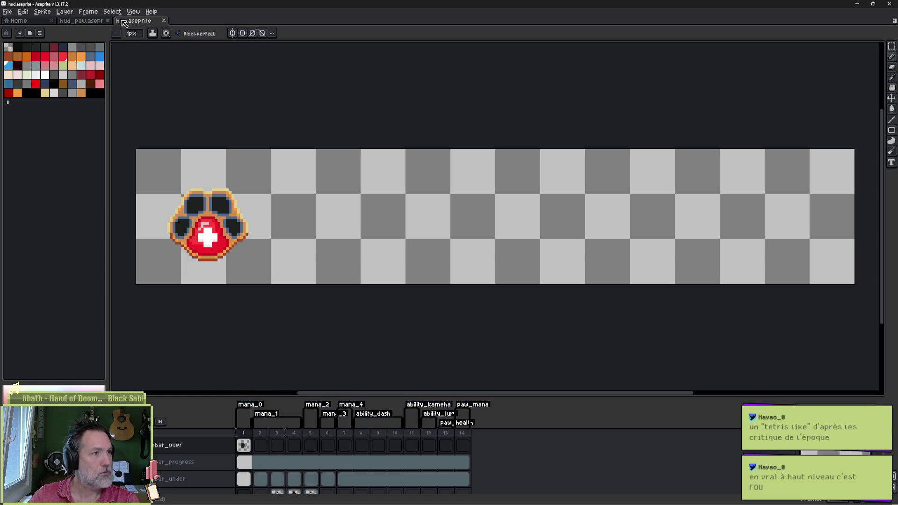
# Step: In hud_paw.aseprite, add a sixth frame copying frame 5's paw and enlarge the timeline
pyautogui.click(84, 21)
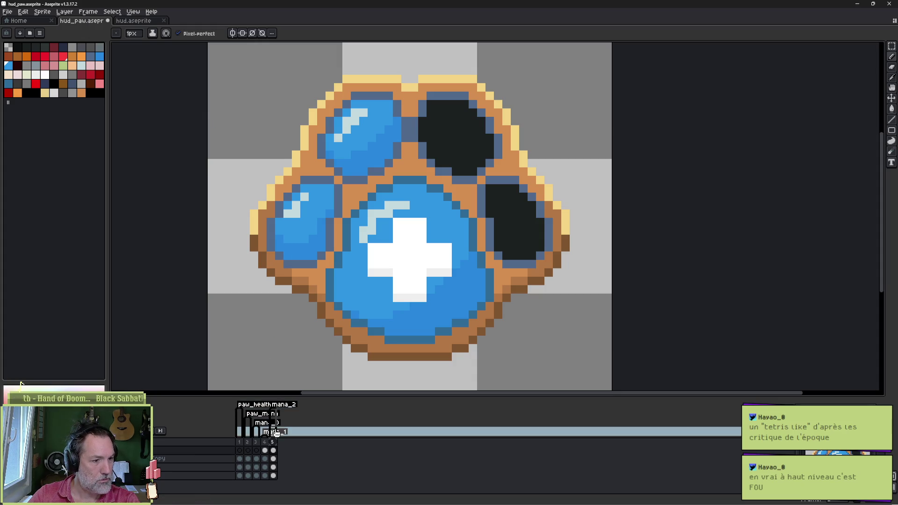
pyautogui.moveTo(258, 451); pyautogui.dragTo(280, 450)
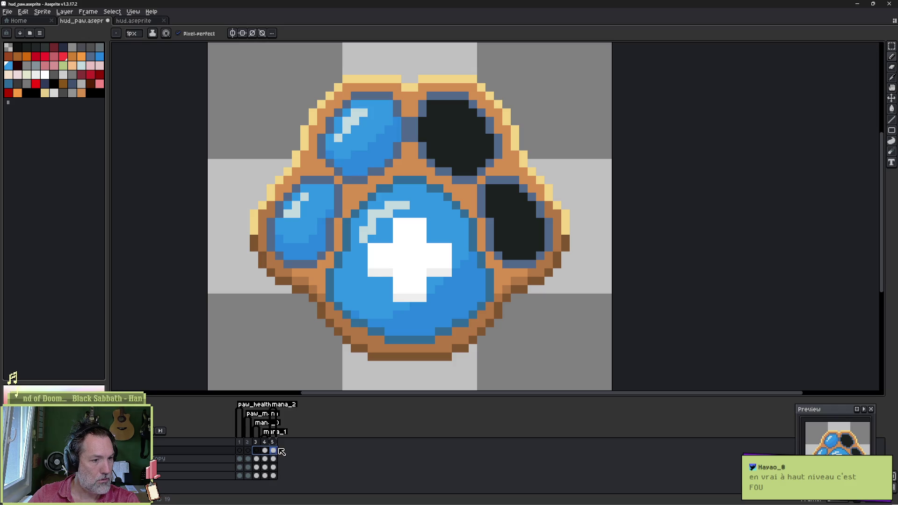
pyautogui.hotkey('alt', 'n')
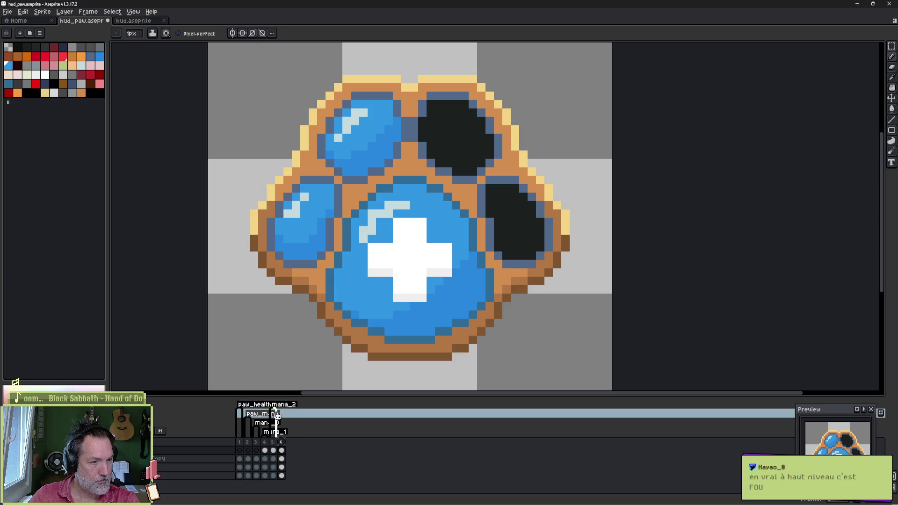
pyautogui.doubleClick(276, 415)
pyautogui.click(496, 318)
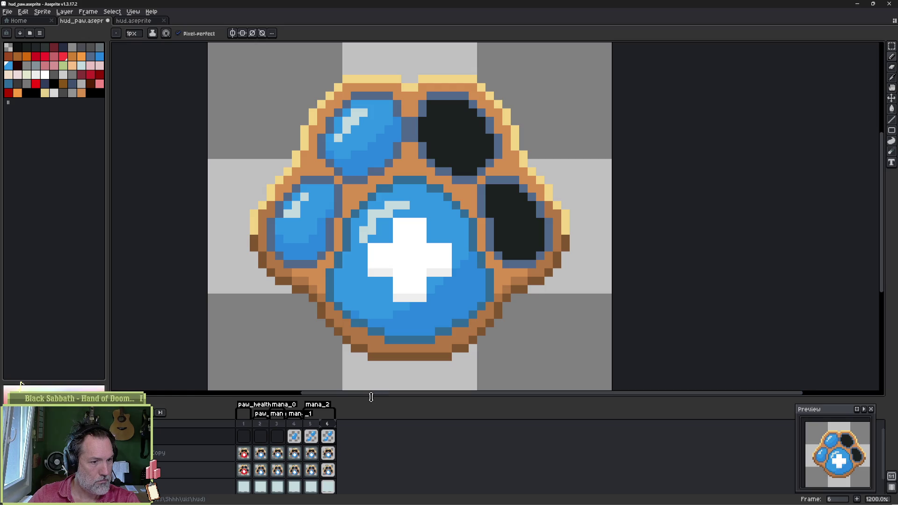
pyautogui.moveTo(371, 397); pyautogui.dragTo(372, 377)
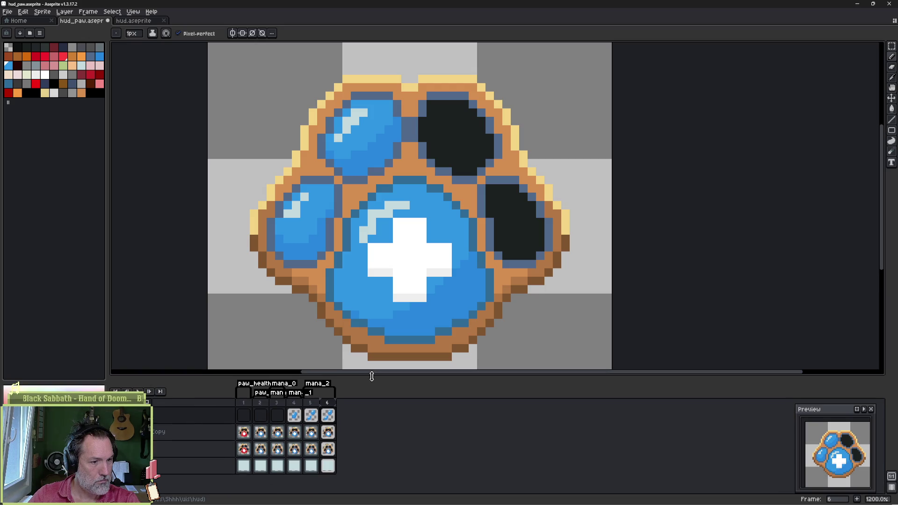
pyautogui.rightClick(329, 406)
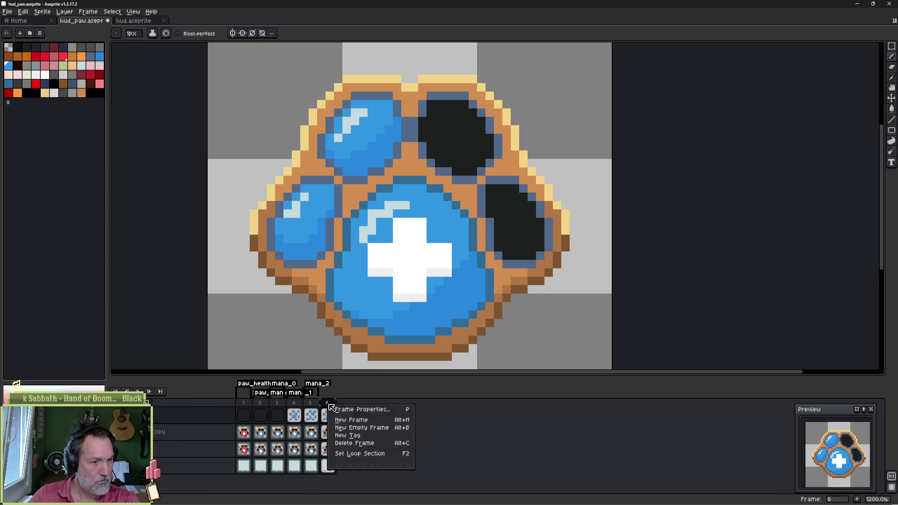
# Step: Create a new tag named mana_3 on frame 6
pyautogui.click(356, 435)
pyautogui.write('man_')
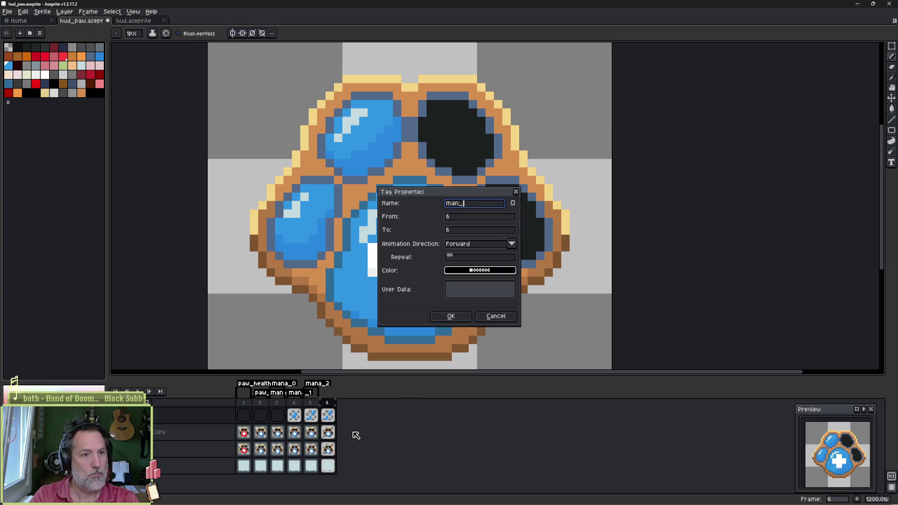
pyautogui.press('Return')
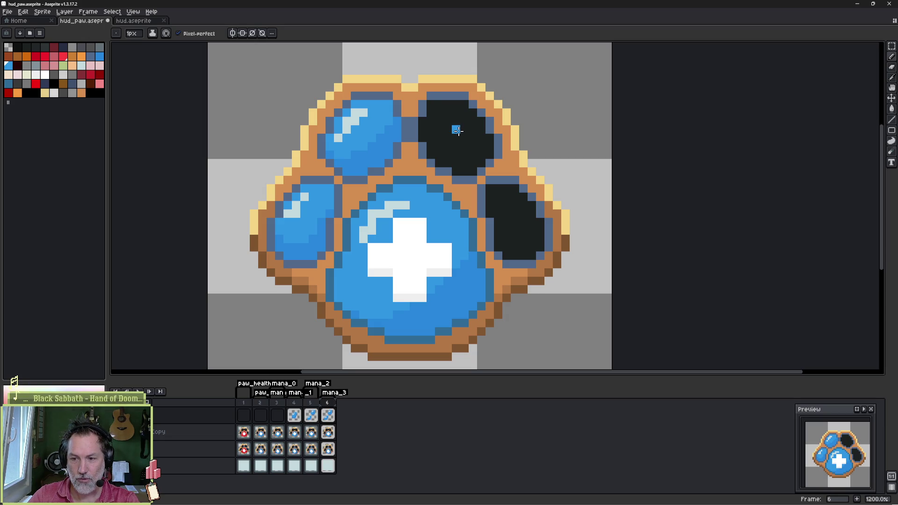
# Step: Pick the upper-left toe's blue and outline and fill the upper-right toe with it
pyautogui.press('i')
pyautogui.keyDown('alt'); pyautogui.click(370, 123); pyautogui.keyUp('alt')
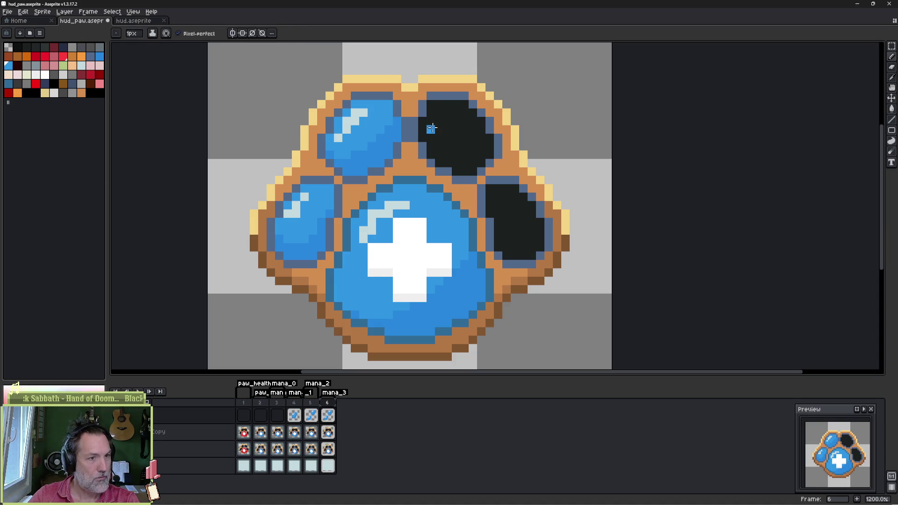
pyautogui.moveTo(422, 124)
pyautogui.mouseDown()
pyautogui.moveTo(434, 104)
pyautogui.moveTo(452, 103)
pyautogui.mouseUp()
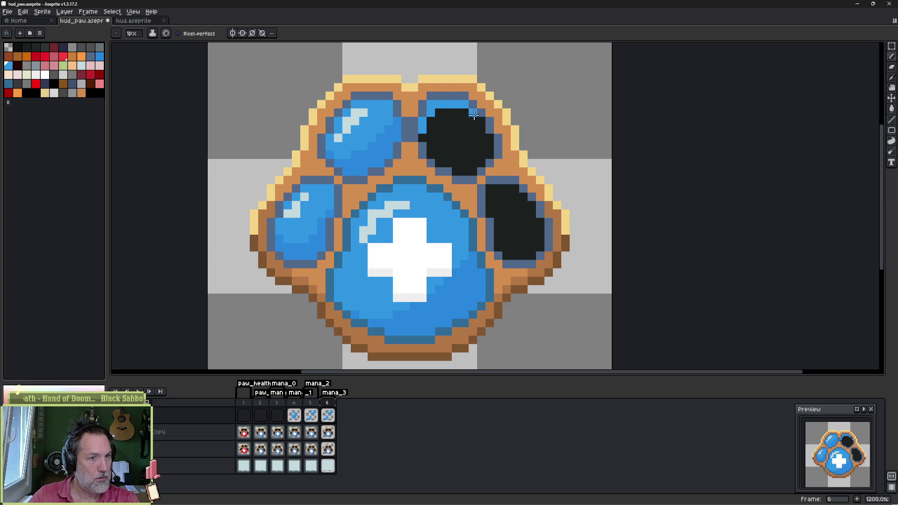
pyautogui.moveTo(488, 138)
pyautogui.mouseDown()
pyautogui.moveTo(489, 158)
pyautogui.moveTo(452, 168)
pyautogui.moveTo(430, 152)
pyautogui.moveTo(430, 138)
pyautogui.mouseUp()
pyautogui.press('g')
pyautogui.click(432, 142)
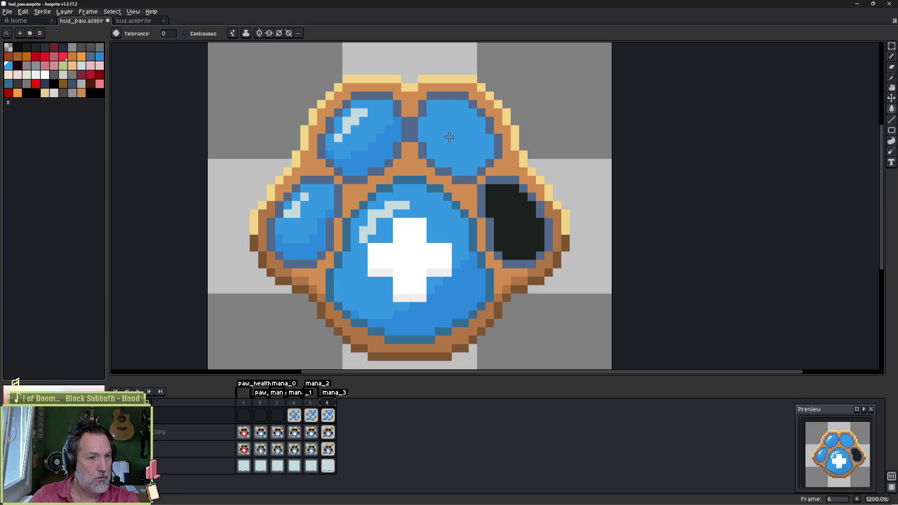
# Step: Shade the upper-right toe with a 3px brush and add a light-blue highlight
pyautogui.press('b')
pyautogui.press('+')
pyautogui.press('+')
pyautogui.moveTo(439, 162)
pyautogui.mouseDown()
pyautogui.moveTo(463, 166)
pyautogui.moveTo(495, 138)
pyautogui.moveTo(482, 111)
pyautogui.mouseUp()
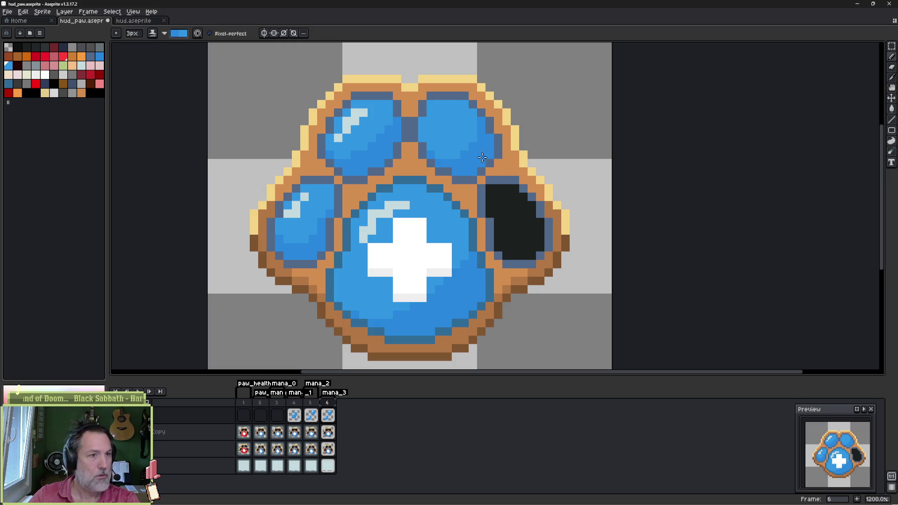
pyautogui.press('e')
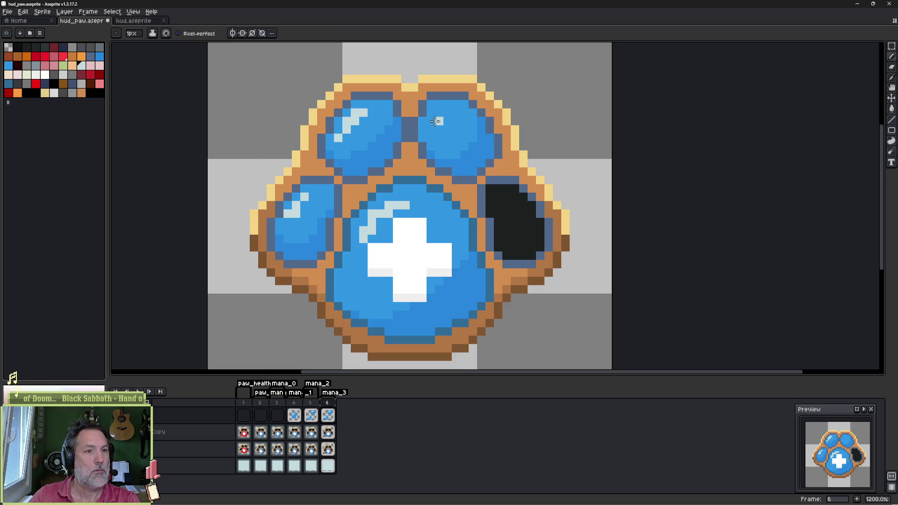
pyautogui.moveTo(442, 111); pyautogui.dragTo(430, 127)
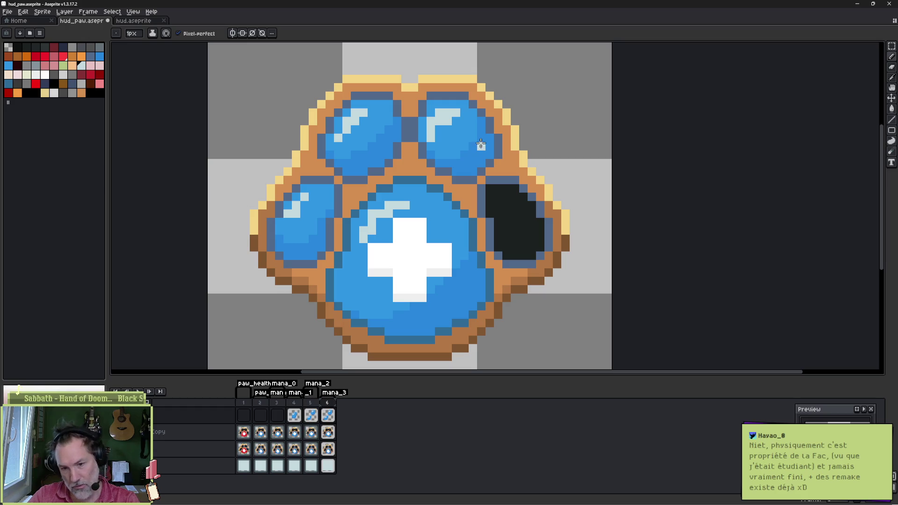
pyautogui.keyDown('alt'); pyautogui.click(458, 126); pyautogui.keyUp('alt')
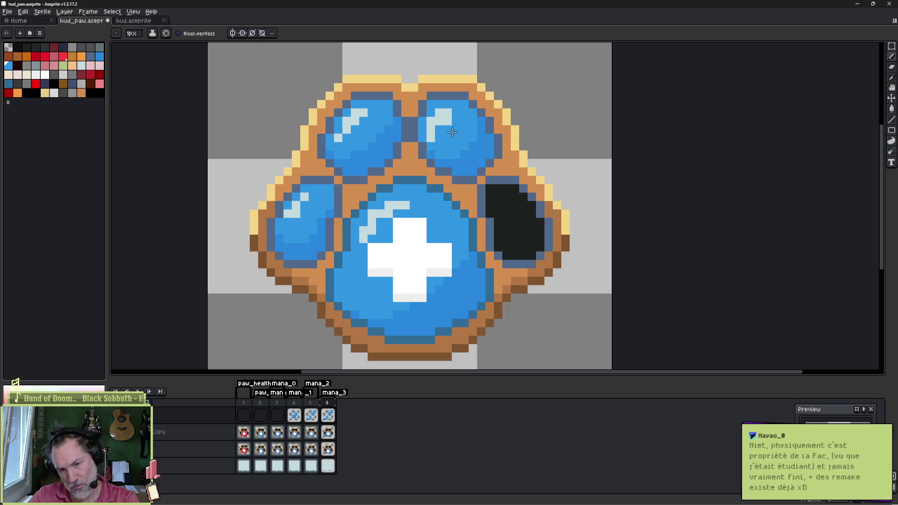
pyautogui.keyDown('alt'); pyautogui.click(449, 112); pyautogui.keyUp('alt')
pyautogui.click(456, 104)
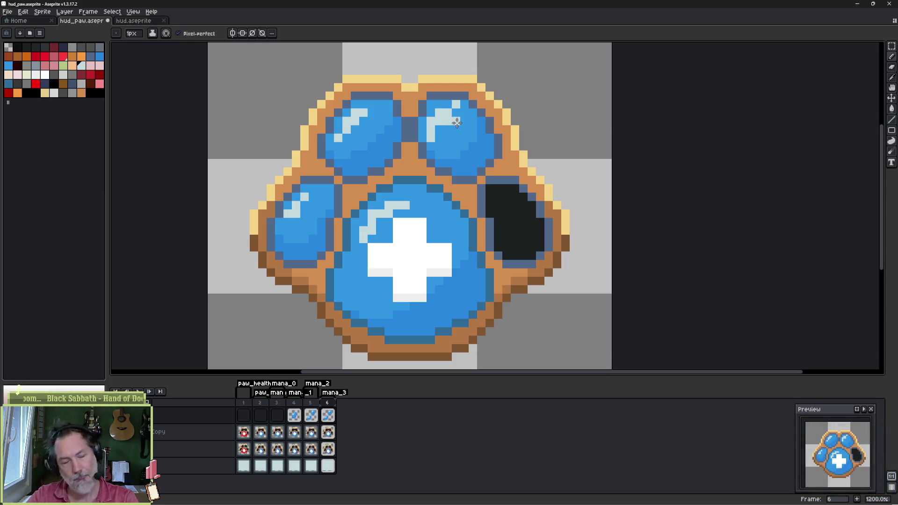
pyautogui.hotkey('ctrl', 'z')
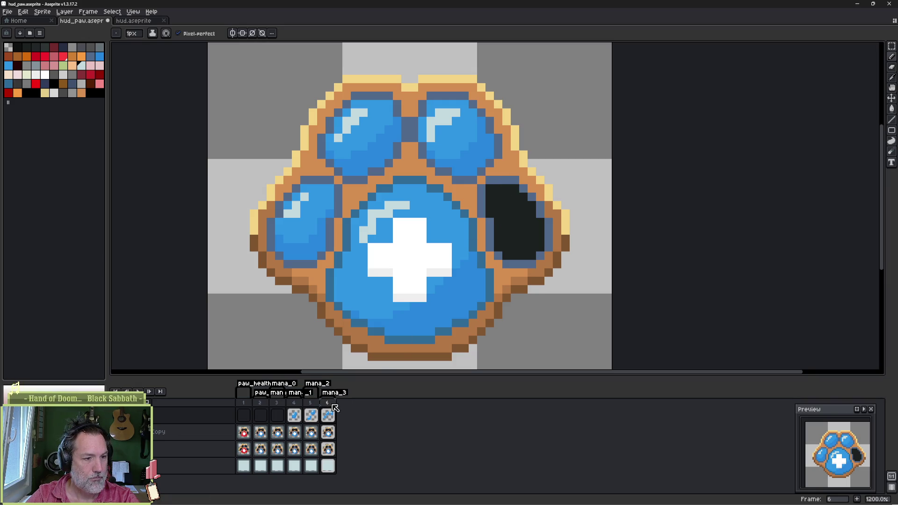
# Step: Add frame 7 as a copy of frame 6 and tag it mana_4
pyautogui.hotkey('alt', 'n')
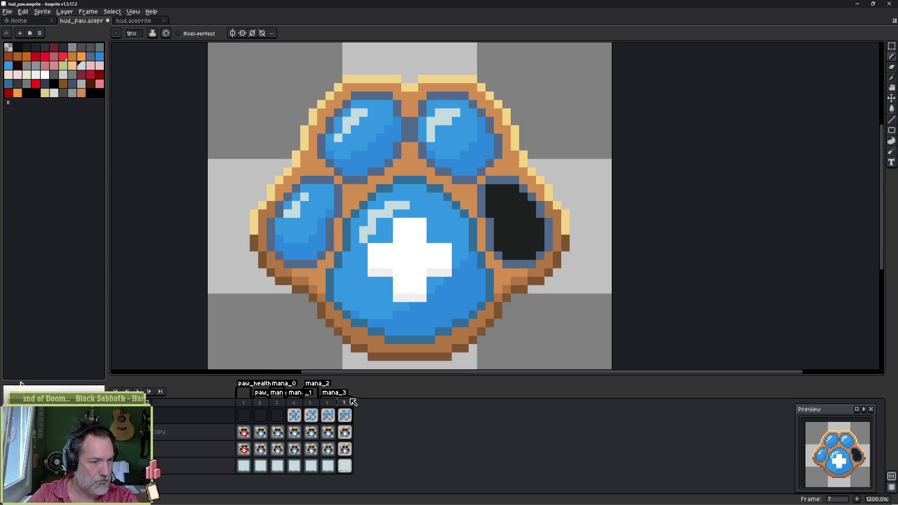
pyautogui.rightClick(345, 403)
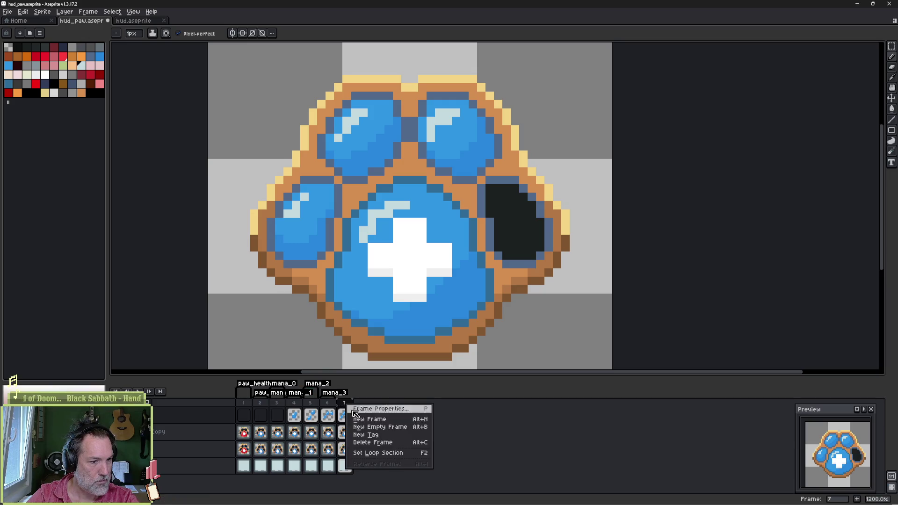
pyautogui.click(370, 437)
pyautogui.write('mana_4')
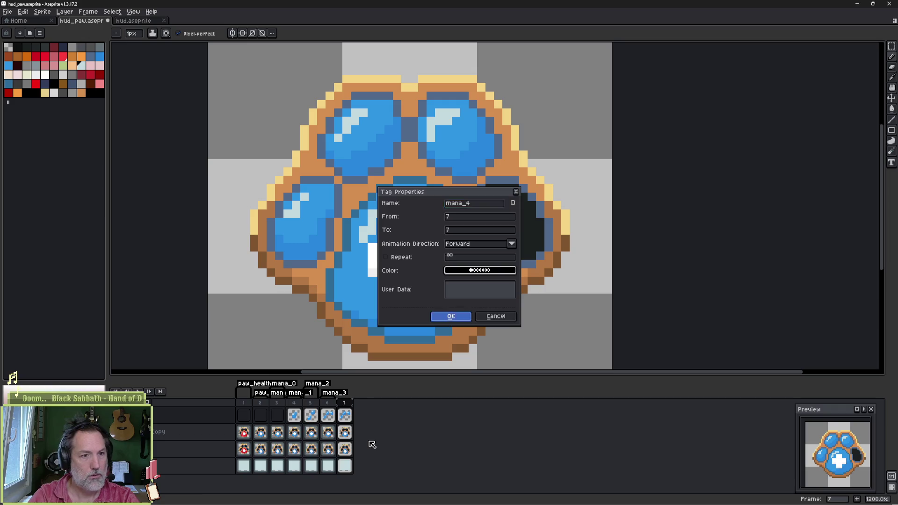
pyautogui.press('Return')
# Step: Fill the right toe blue and paint a light highlight along its top-left edge
pyautogui.moveTo(487, 212)
pyautogui.mouseDown()
pyautogui.moveTo(492, 191)
pyautogui.moveTo(513, 255)
pyautogui.moveTo(534, 255)
pyautogui.moveTo(543, 229)
pyautogui.moveTo(532, 201)
pyautogui.moveTo(497, 188)
pyautogui.moveTo(504, 208)
pyautogui.mouseUp()
pyautogui.press('g')
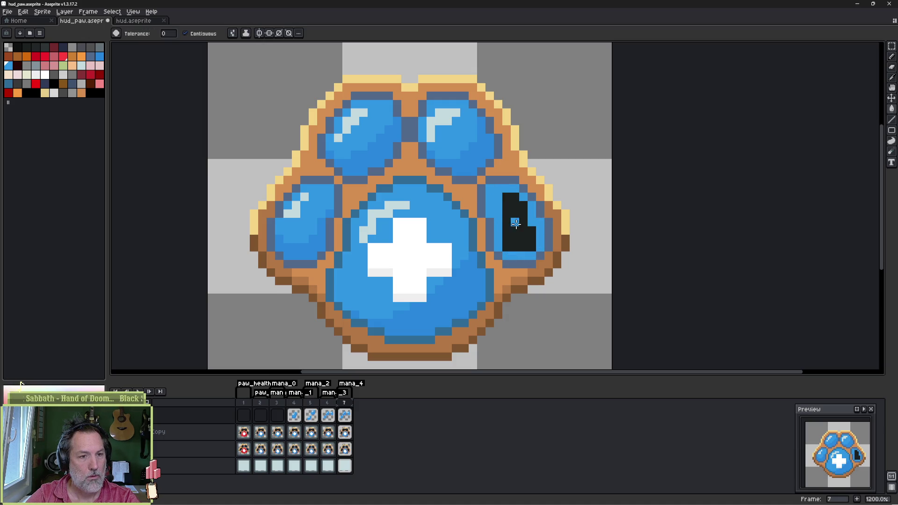
pyautogui.click(516, 223)
pyautogui.press('b')
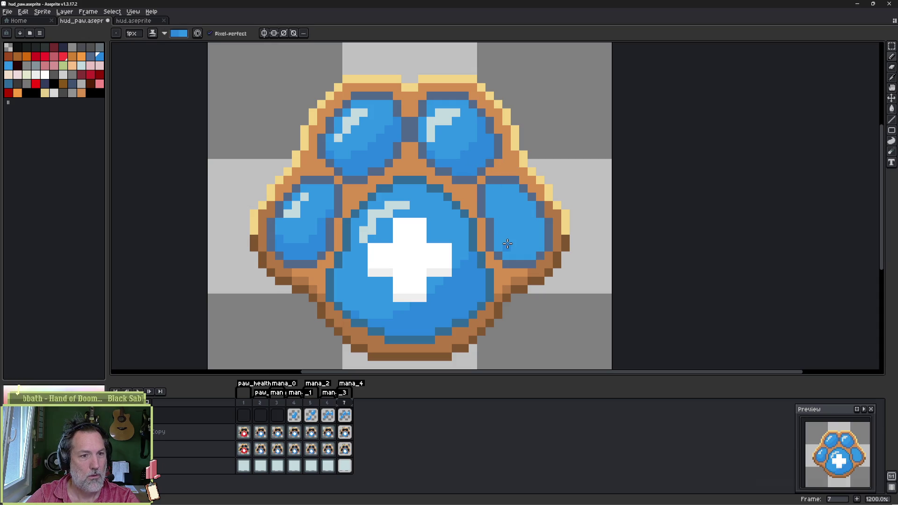
pyautogui.press('+')
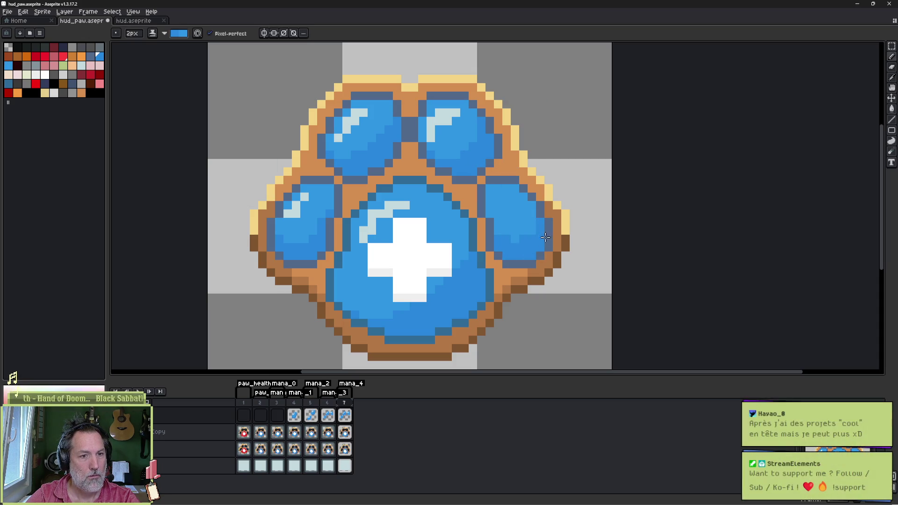
pyautogui.keyDown('alt'); pyautogui.click(458, 124); pyautogui.keyUp('alt')
pyautogui.press('-')
pyautogui.moveTo(506, 195)
pyautogui.mouseDown()
pyautogui.moveTo(497, 199)
pyautogui.moveTo(497, 218)
pyautogui.mouseUp()
pyautogui.click(506, 206)
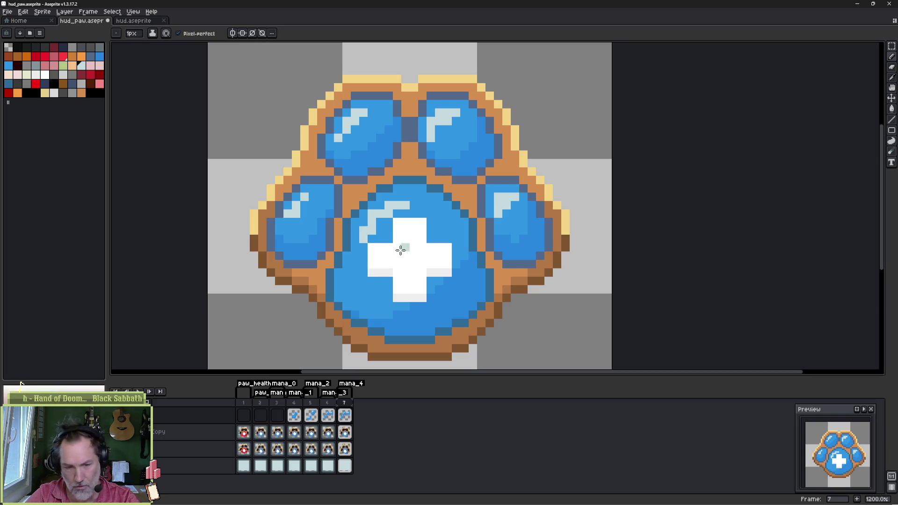
pyautogui.moveTo(344, 404); pyautogui.dragTo(270, 404)
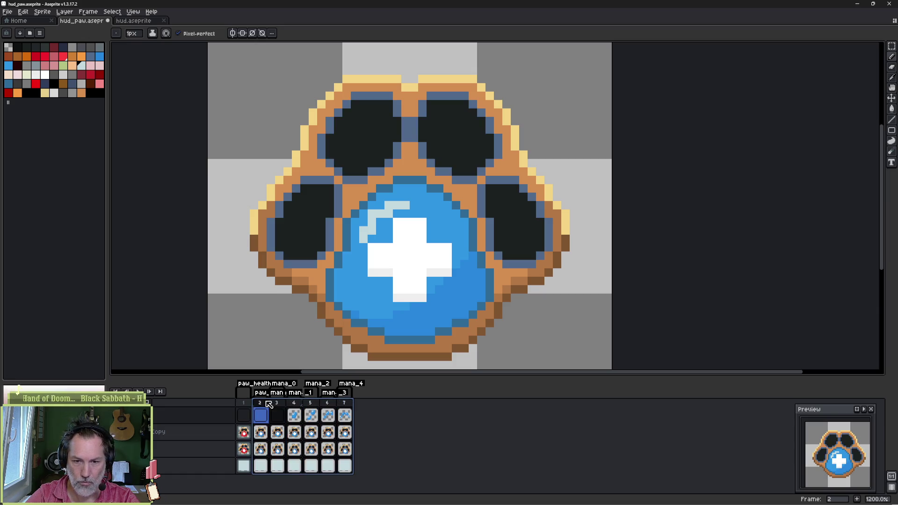
pyautogui.moveTo(328, 404); pyautogui.dragTo(338, 406)
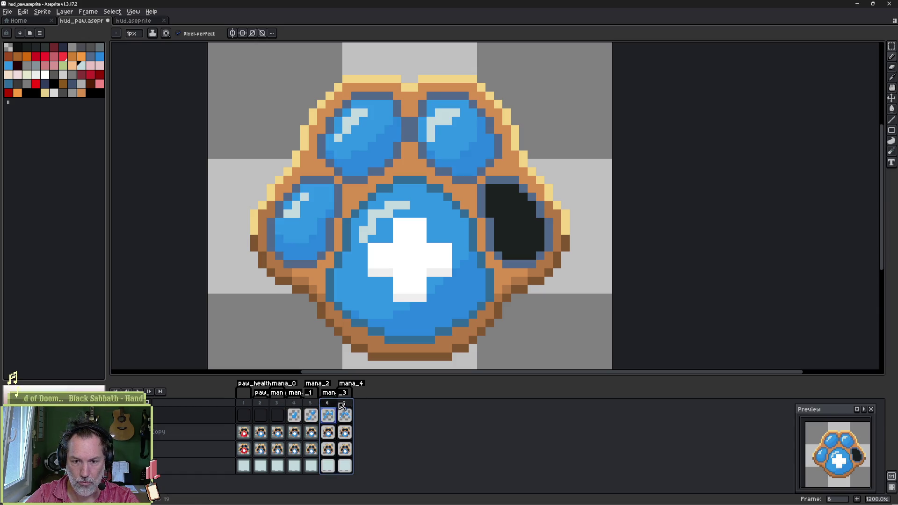
pyautogui.click(344, 404)
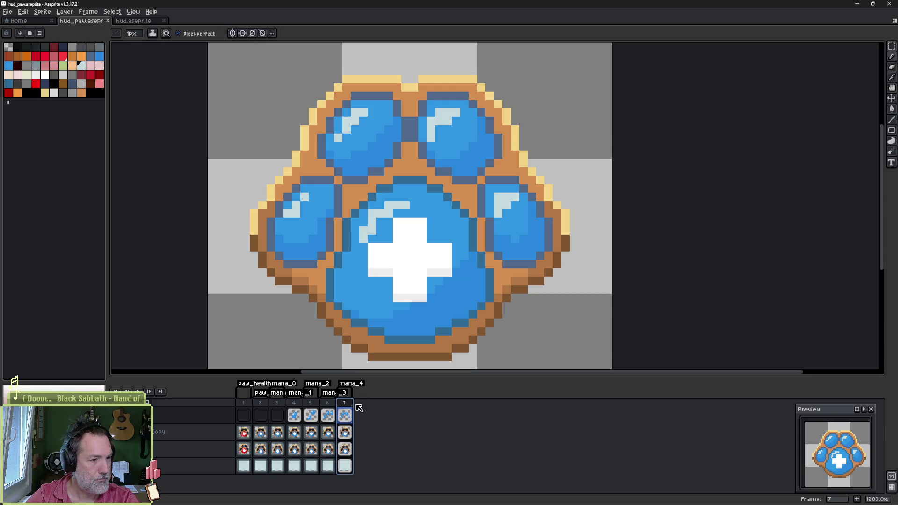
pyautogui.scroll(-1, 464, 261)
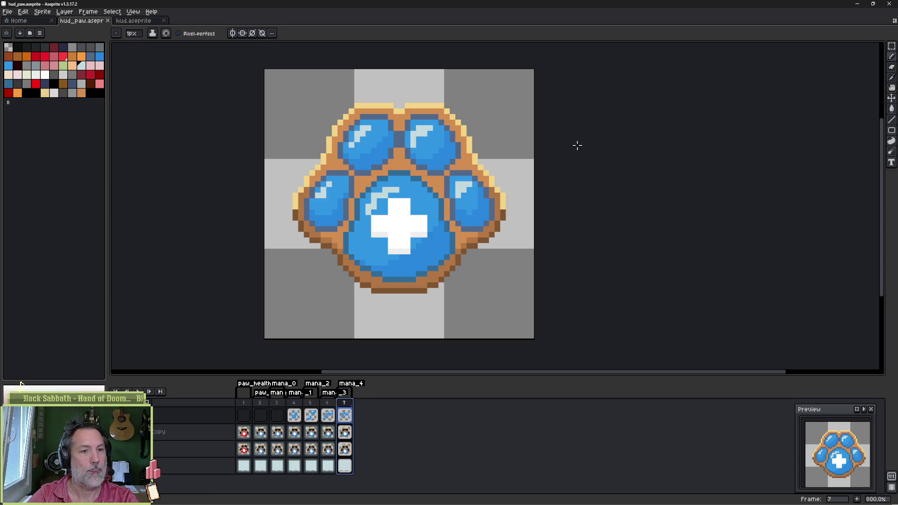
pyautogui.click(859, 4)
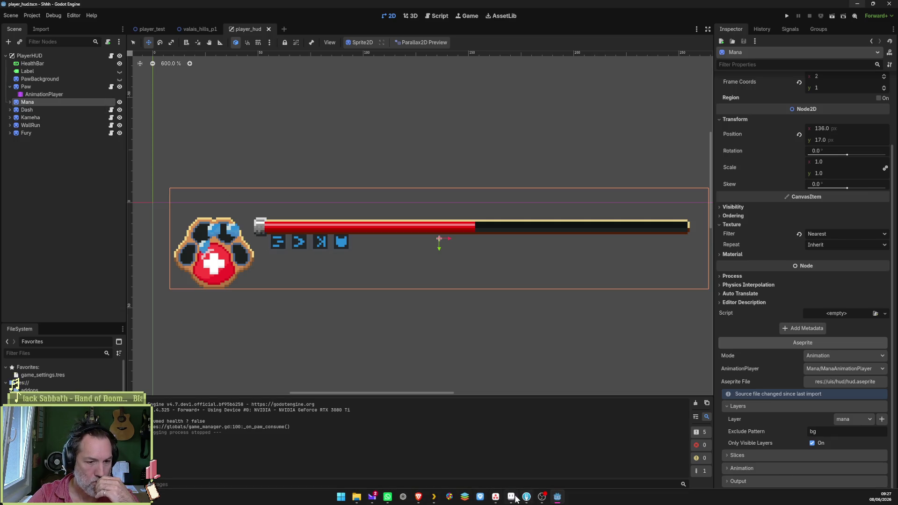
pyautogui.click(513, 498)
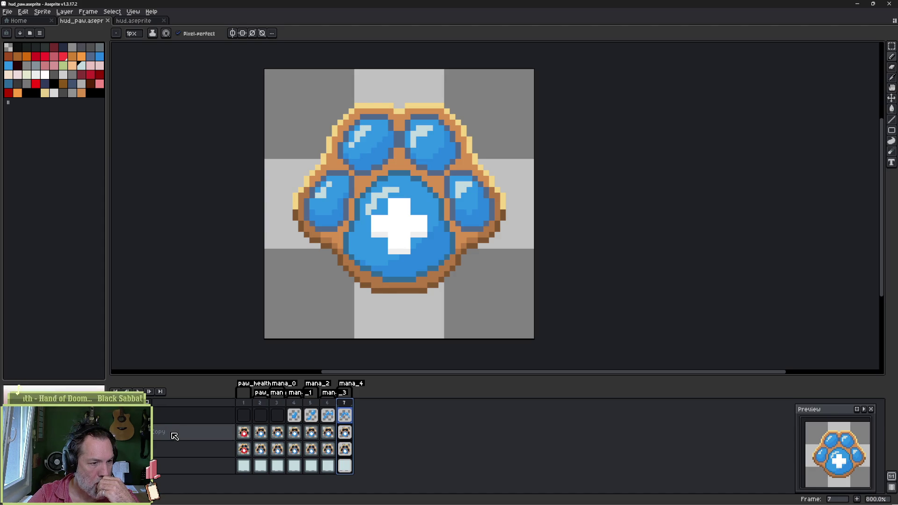
# Step: Rename the paw layer to paw_old, strip ' Copy' from its duplicate, and save
pyautogui.click(202, 451)
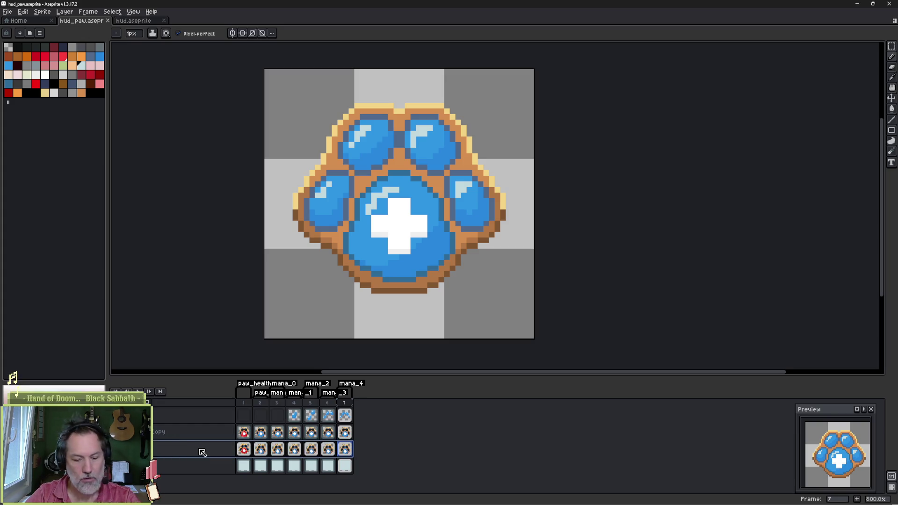
pyautogui.doubleClick(201, 452)
pyautogui.write('_old')
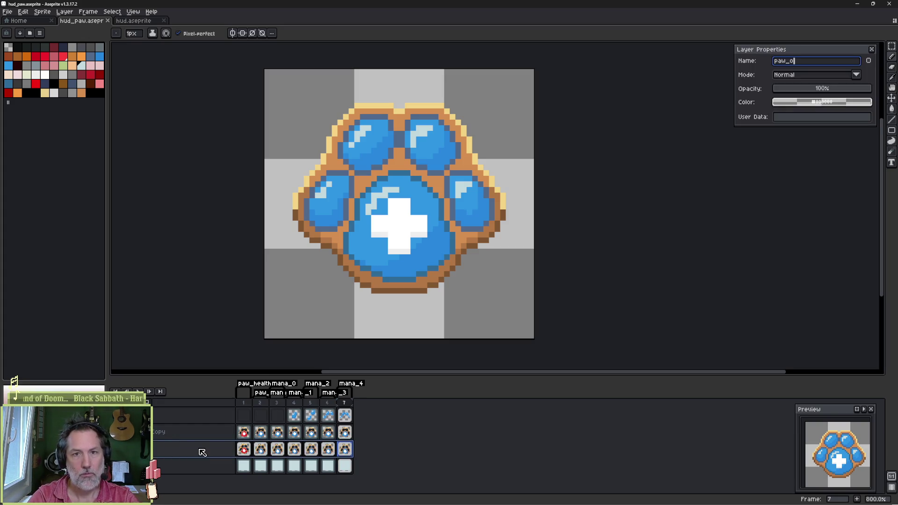
pyautogui.press('Return')
pyautogui.press('Up')
pyautogui.hotkey('shift', 'p')
pyautogui.press('BackSpace')
pyautogui.press('BackSpace')
pyautogui.press('BackSpace')
pyautogui.press('Return')
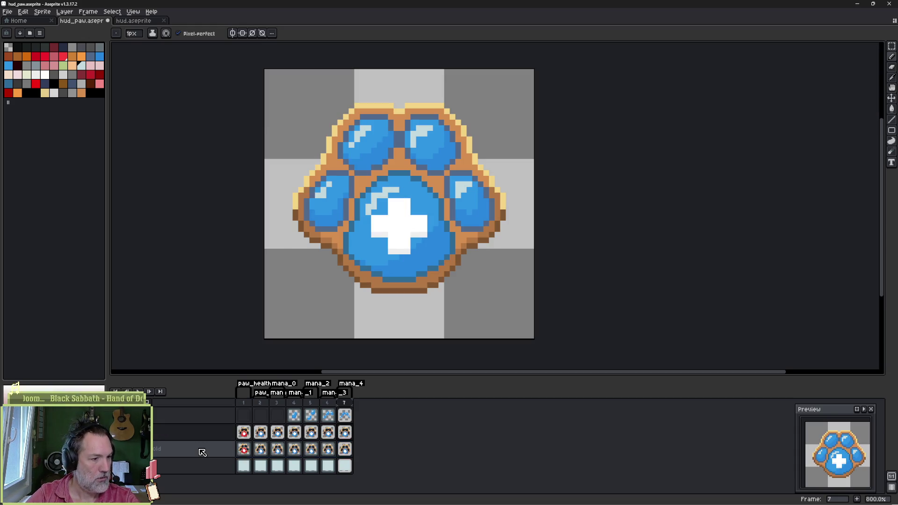
pyautogui.hotkey('ctrl', 's')
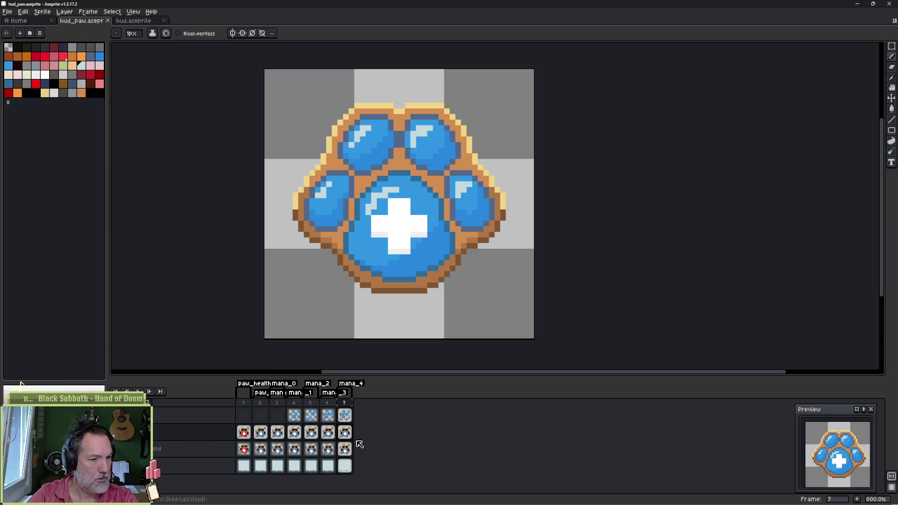
# Step: Clear the frames 3–7 cels on both the upper paw layer and paw_old
pyautogui.moveTo(278, 432); pyautogui.dragTo(344, 432)
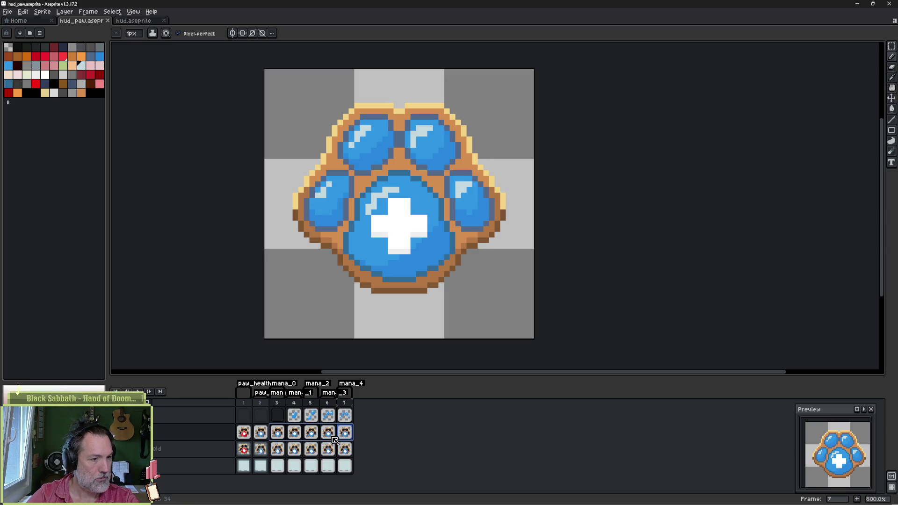
pyautogui.press('Delete')
pyautogui.moveTo(281, 449); pyautogui.dragTo(345, 449)
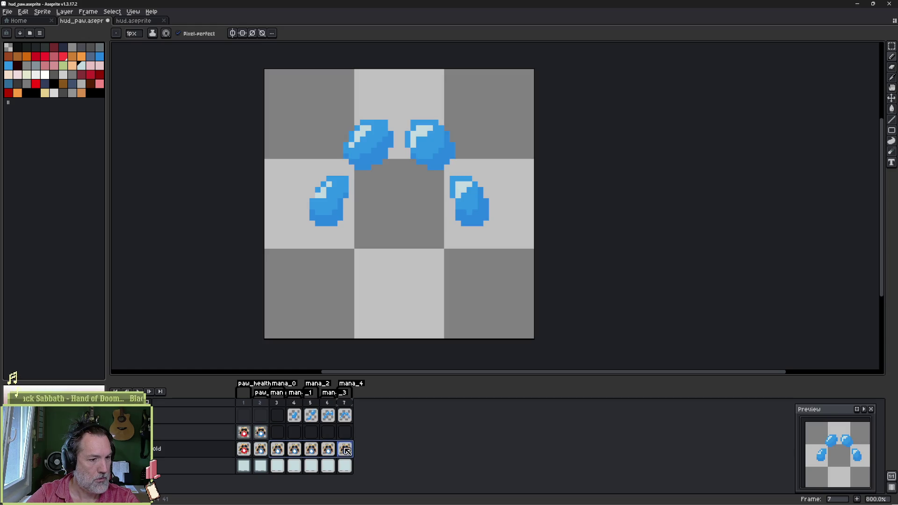
pyautogui.press('Delete')
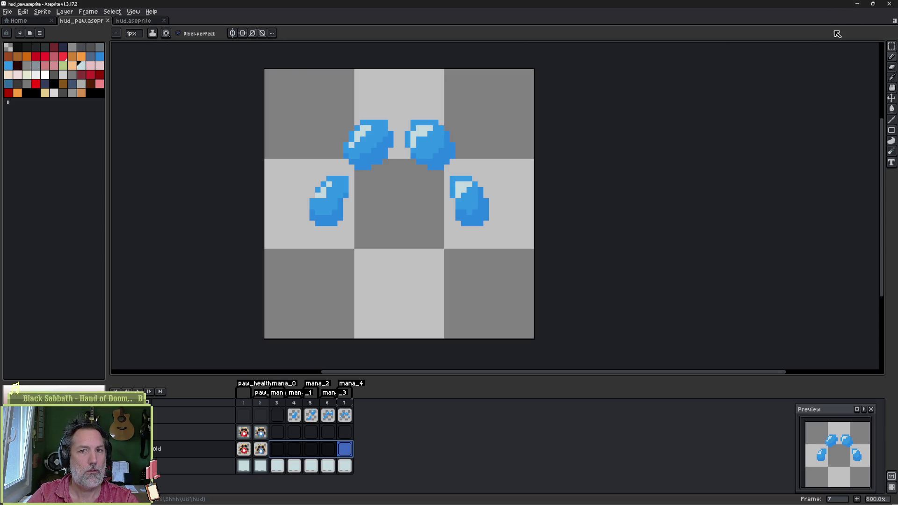
pyautogui.hotkey('alt', 'Tab')
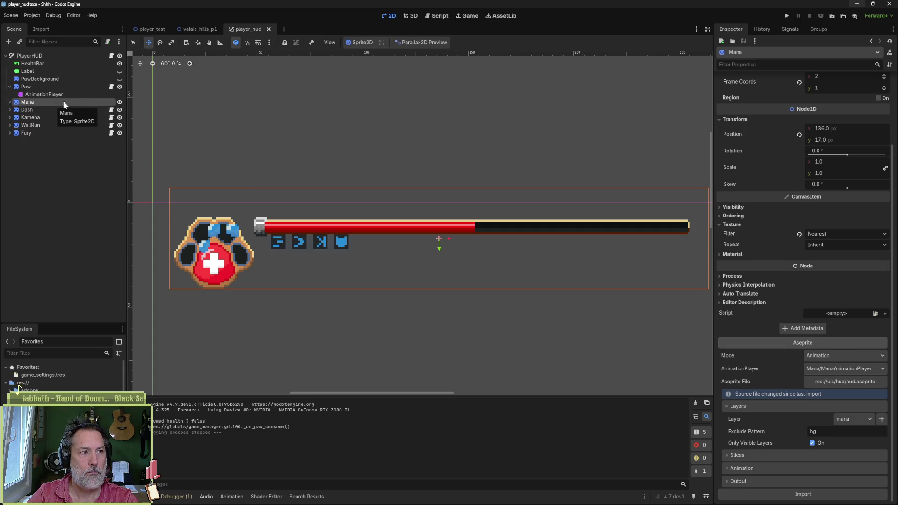
# Step: Set the Mana sprite's Aseprite File to hud_paw.aseprite and reimport it
pyautogui.click(119, 102)
pyautogui.click(120, 102)
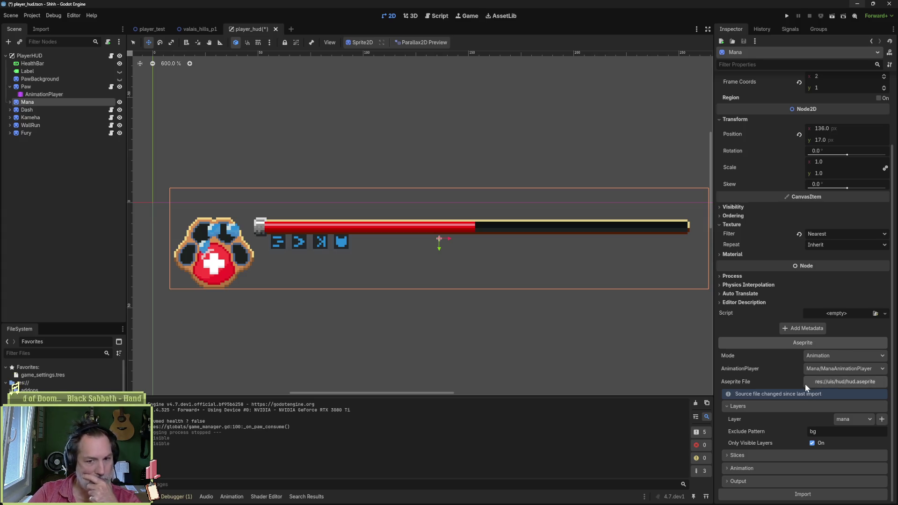
pyautogui.click(831, 383)
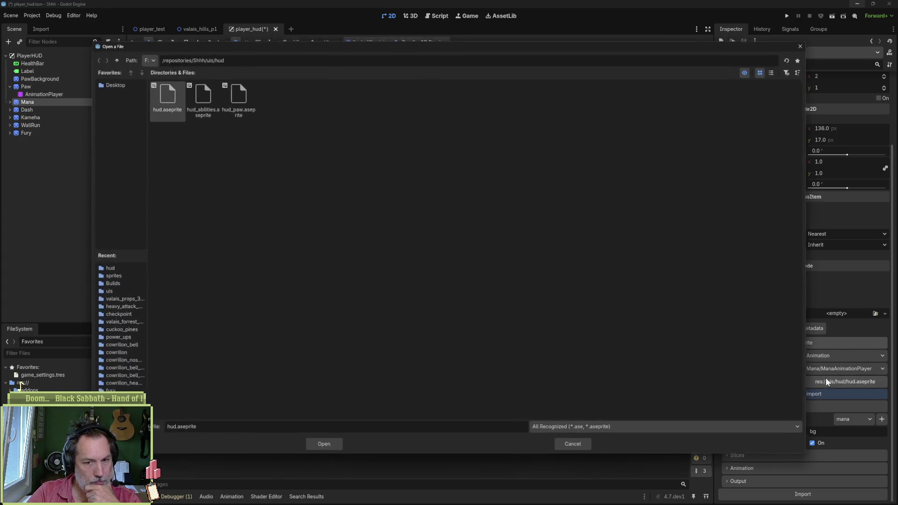
pyautogui.doubleClick(236, 97)
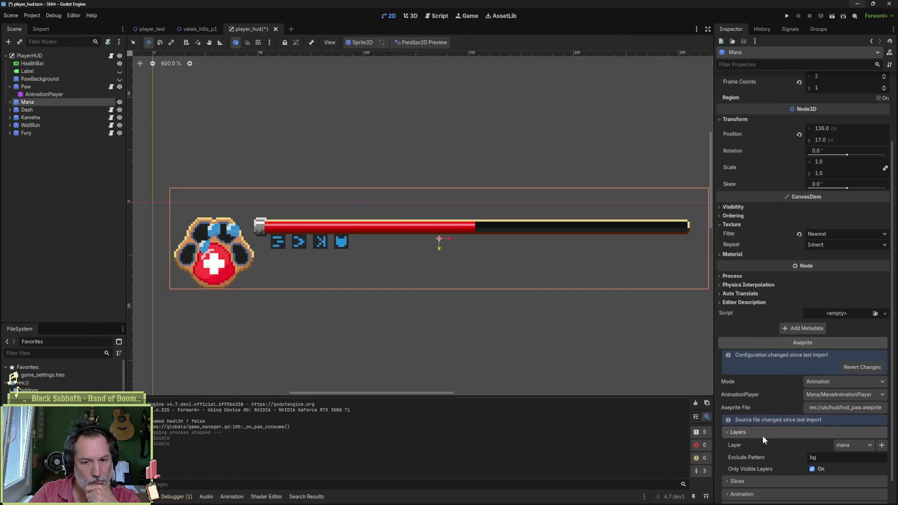
pyautogui.scroll(-1, 762, 435)
pyautogui.click(803, 495)
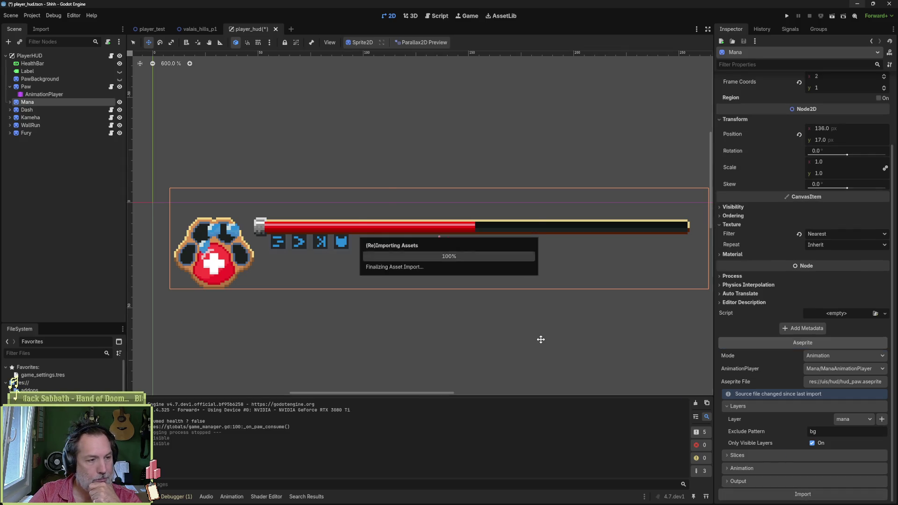
# Step: Switch Mana's animation player to mana_4 and position the drops over the paw's toes
pyautogui.moveTo(469, 276); pyautogui.dragTo(352, 336)
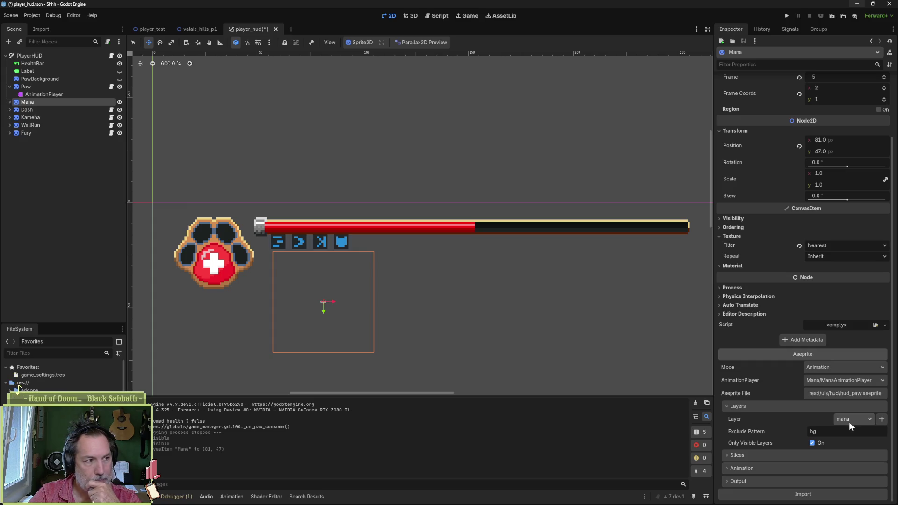
pyautogui.click(10, 102)
pyautogui.click(40, 110)
pyautogui.click(302, 352)
pyautogui.click(316, 372)
pyautogui.click(326, 351)
pyautogui.click(321, 397)
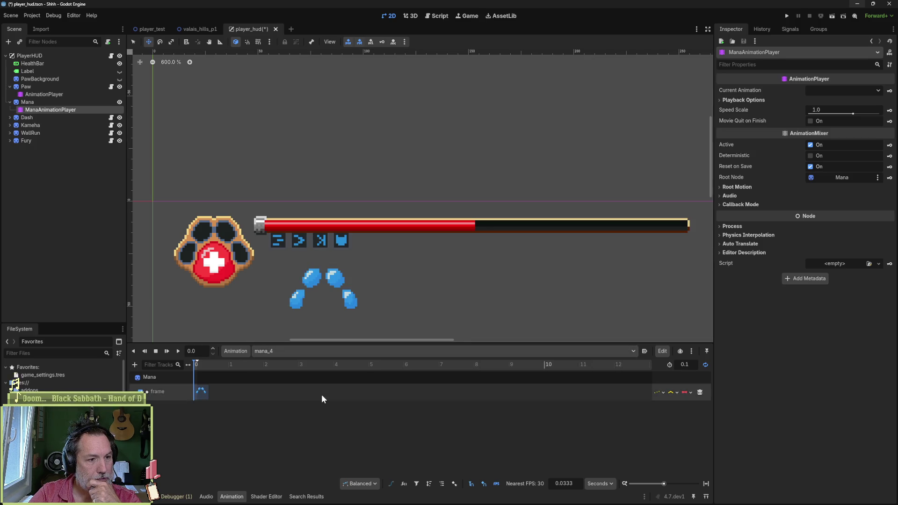
pyautogui.click(51, 102)
pyautogui.moveTo(342, 319); pyautogui.dragTo(221, 266)
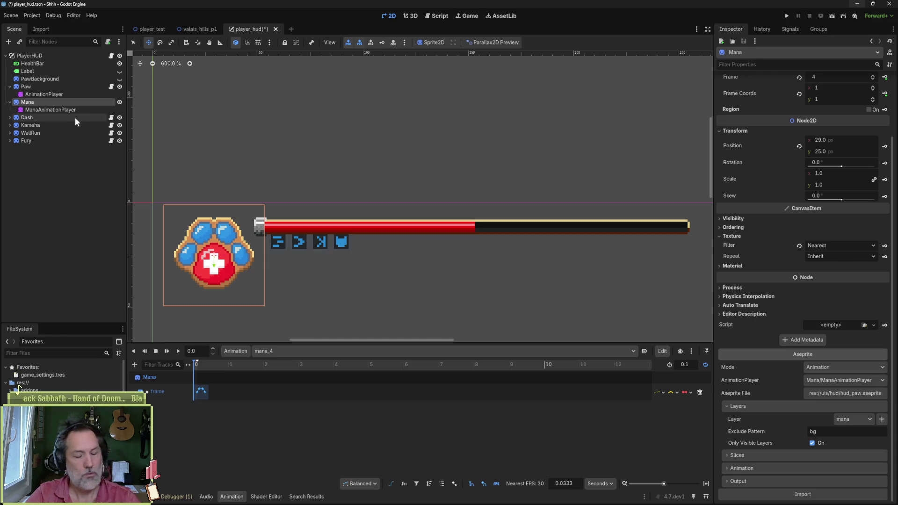
# Step: Save player_hud and run the player_test scene with F6
pyautogui.hotkey('ctrl', 's')
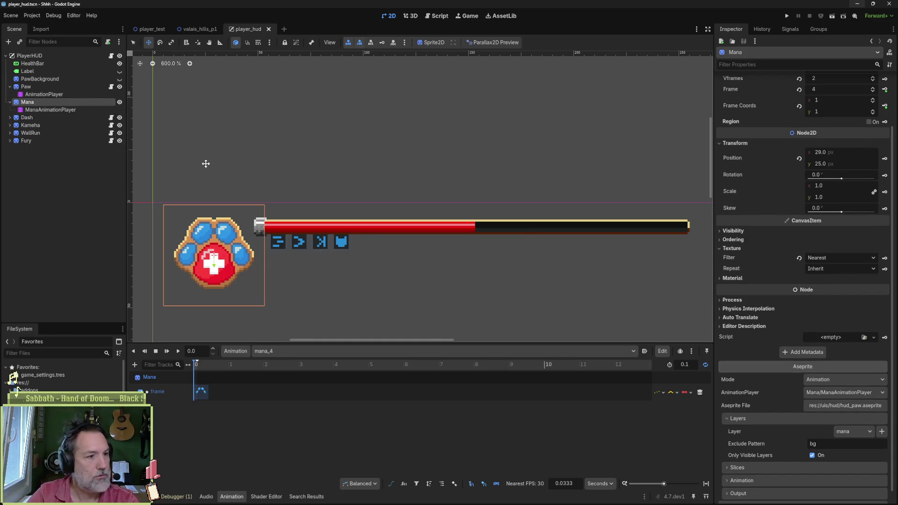
pyautogui.click(148, 29)
pyautogui.press('F6')
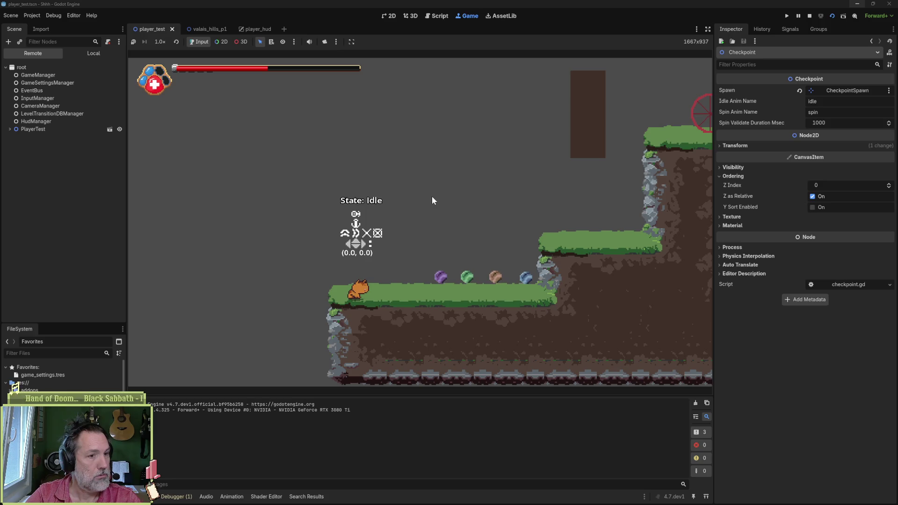
# Step: Walk the character left and right to collect gems and trigger the paw, then stop the game
pyautogui.press('Right')
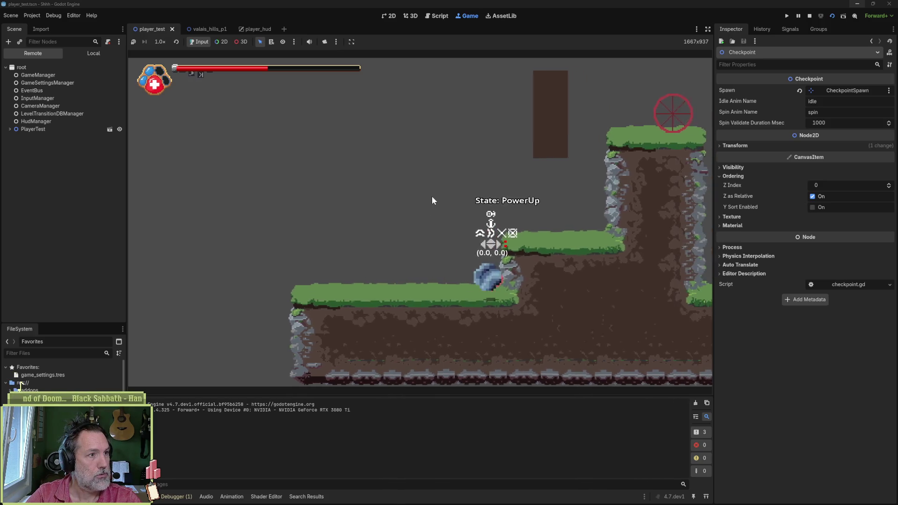
pyautogui.press('Left')
pyautogui.press('Right')
pyautogui.press('Left')
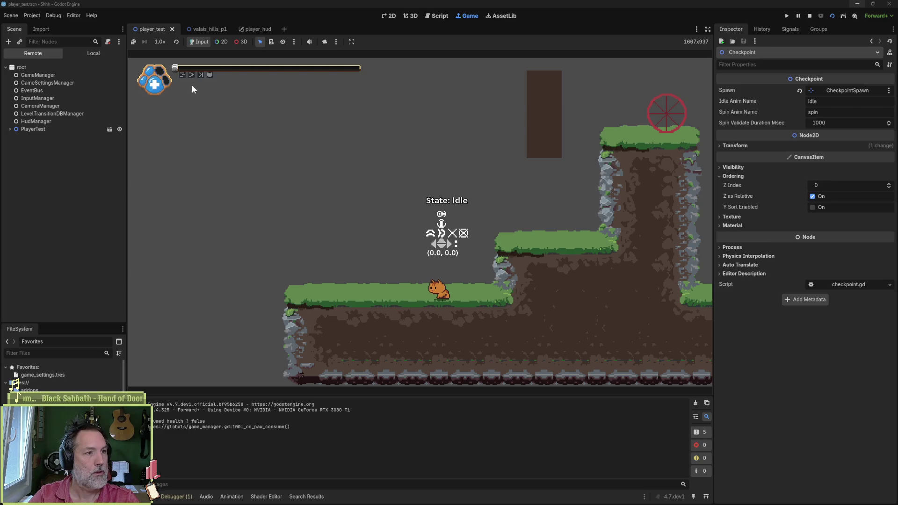
pyautogui.click(809, 16)
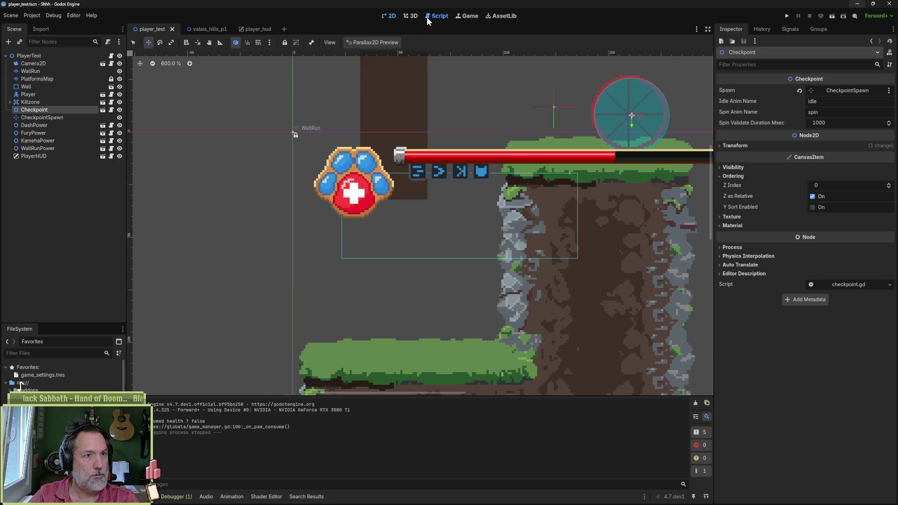
# Step: Look through hud_paw.gd and hud_manager.gd, then return to _on_paw_consume in game_manager.gd
pyautogui.click(426, 17)
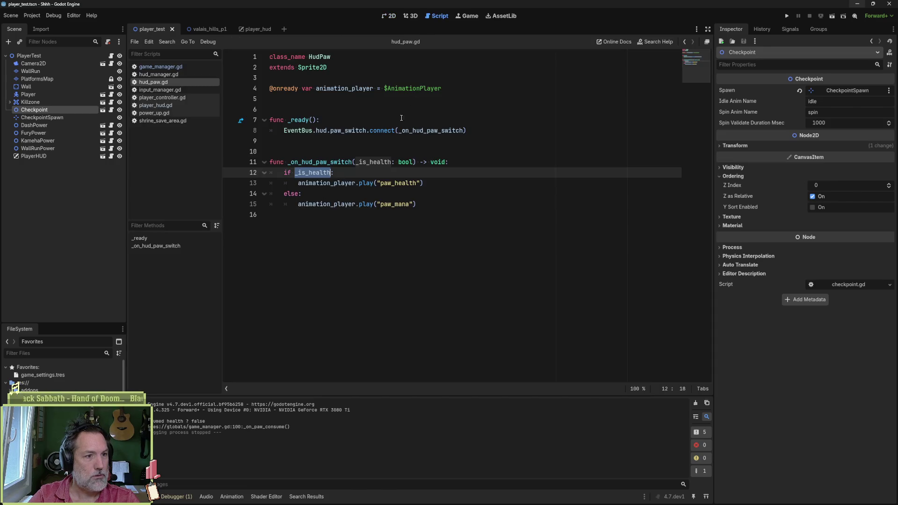
pyautogui.click(160, 66)
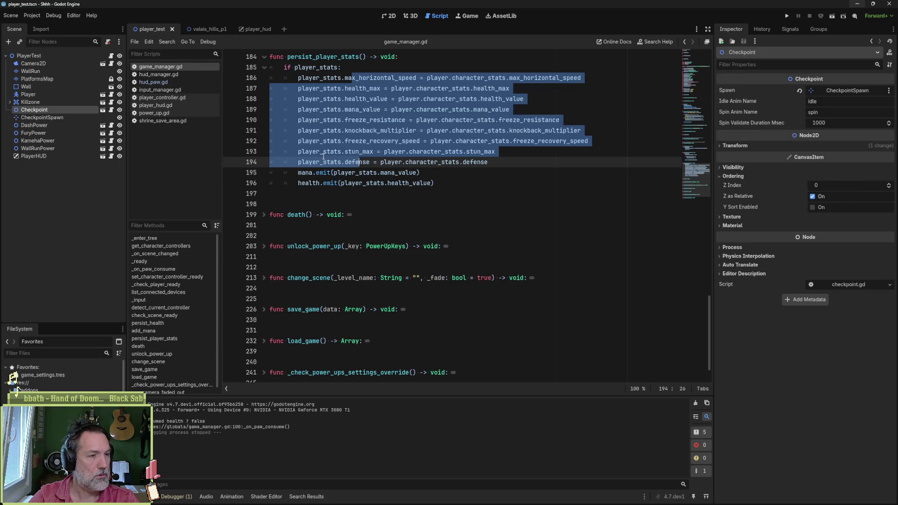
pyautogui.click(179, 73)
pyautogui.scroll(-1, 397, 231)
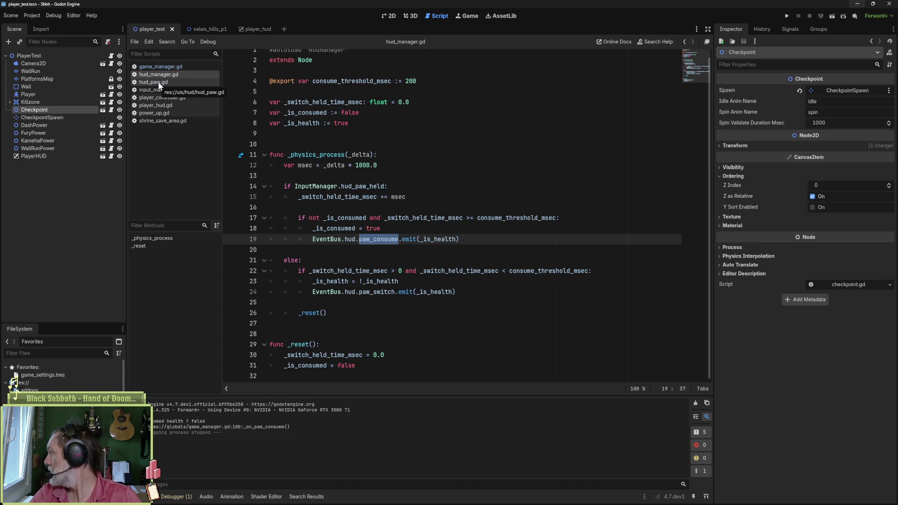
pyautogui.click(174, 66)
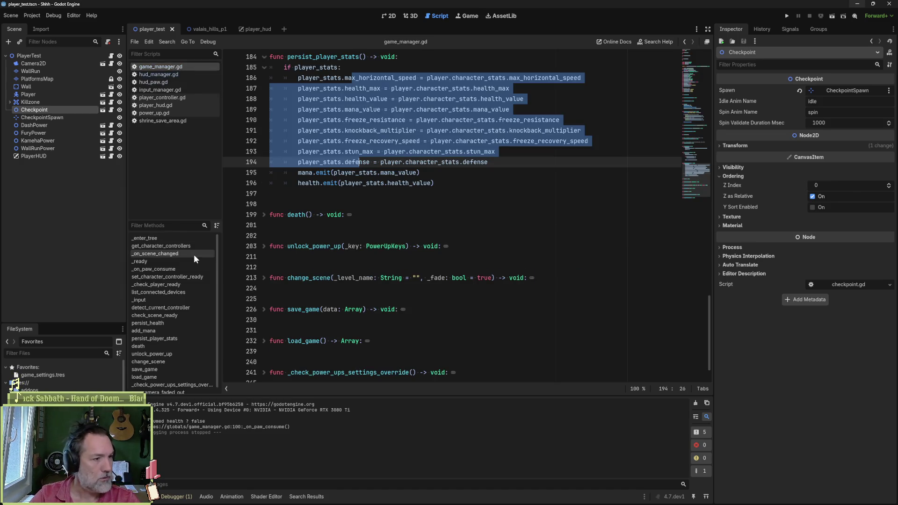
pyautogui.click(374, 213)
pyautogui.scroll(15, 375, 213)
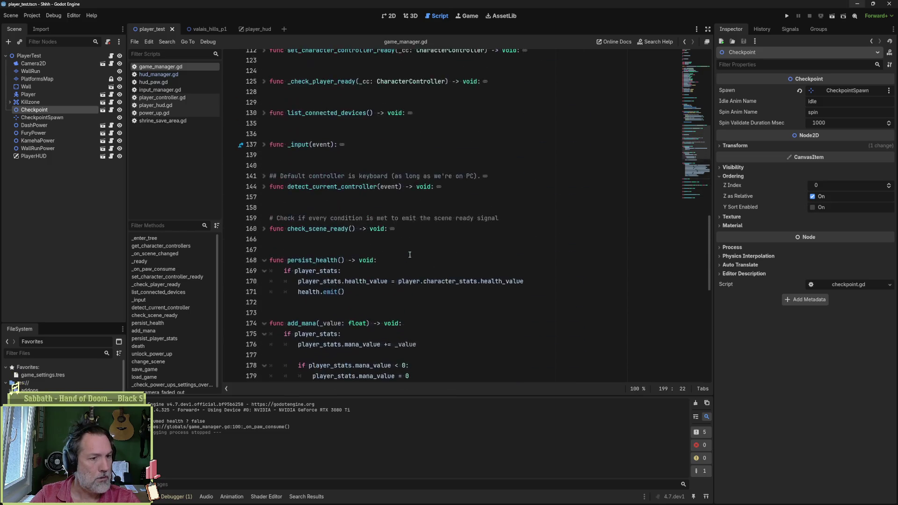
pyautogui.scroll(10, 410, 255)
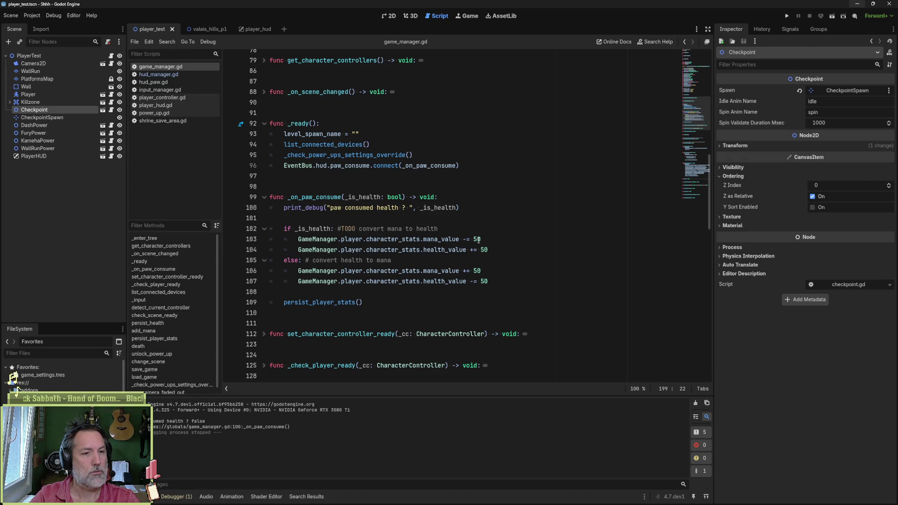
# Step: Replace the 50 after mana_value -= on line 103 with GameSettingsManager., then open that script
pyautogui.click(478, 240)
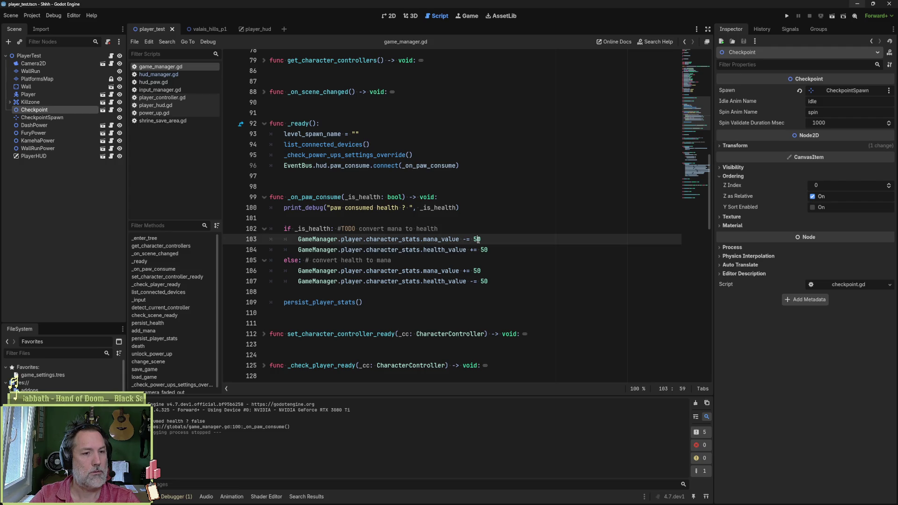
pyautogui.doubleClick(477, 240)
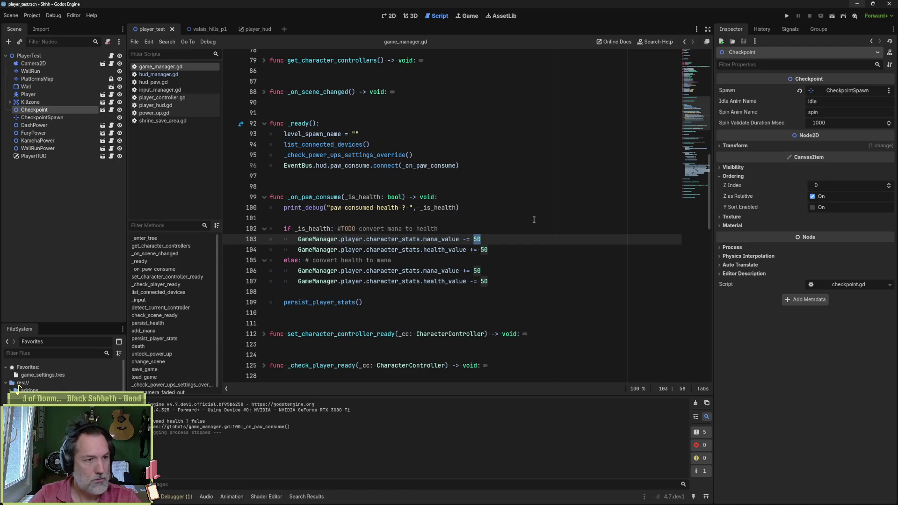
pyautogui.moveTo(298, 239); pyautogui.dragTo(460, 240)
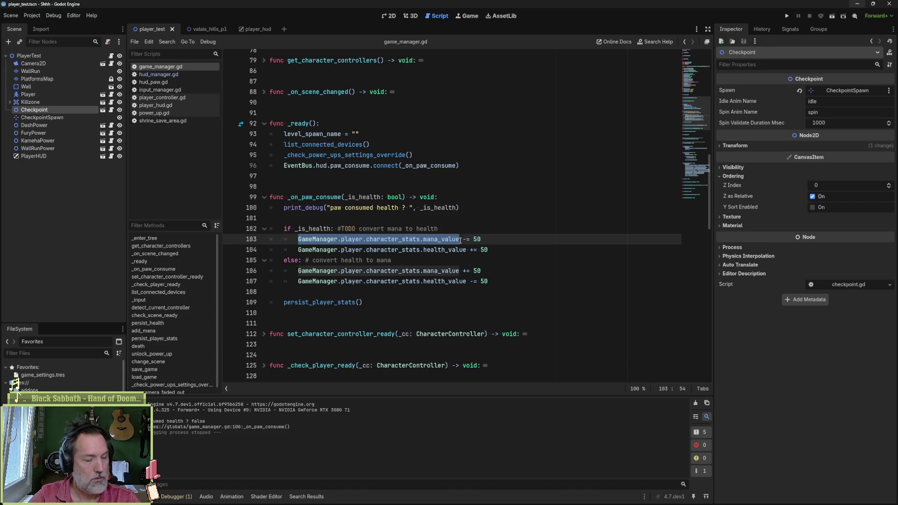
pyautogui.moveTo(460, 241)
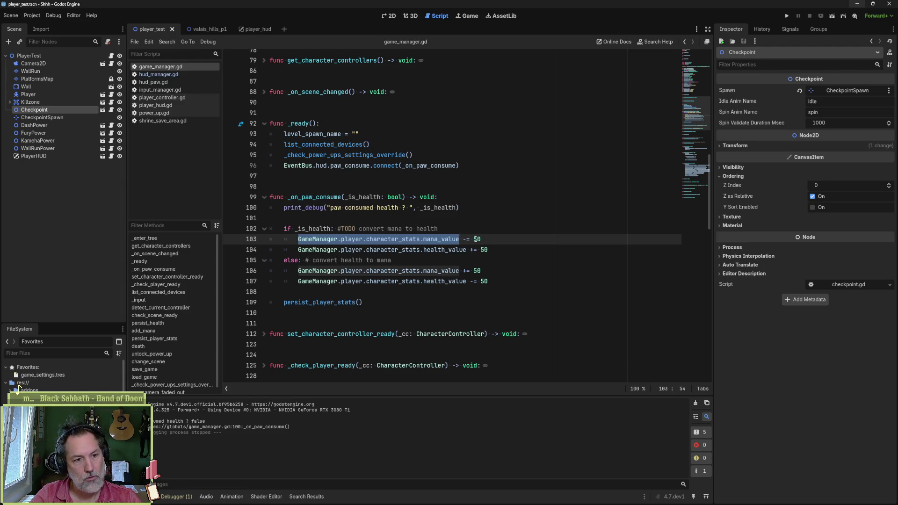
pyautogui.doubleClick(477, 239)
pyautogui.write('Games')
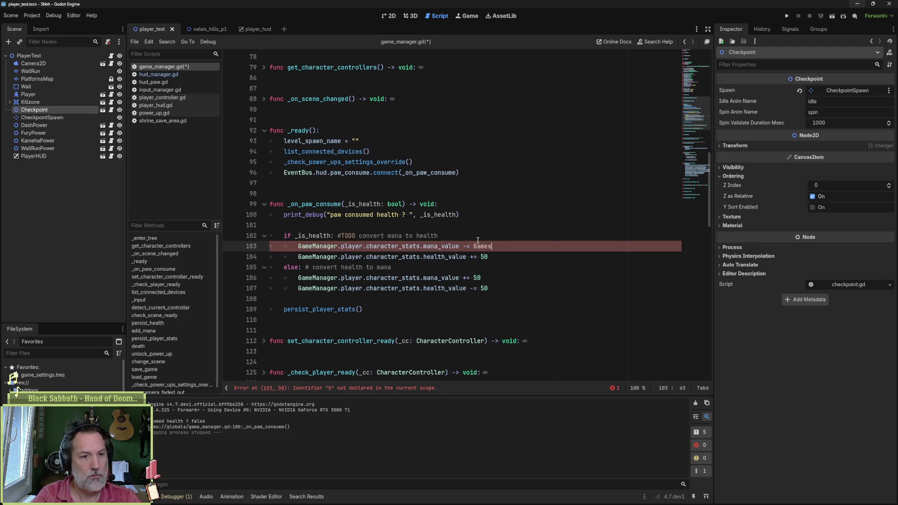
pyautogui.write('ett')
pyautogui.press('Return')
pyautogui.write('.')
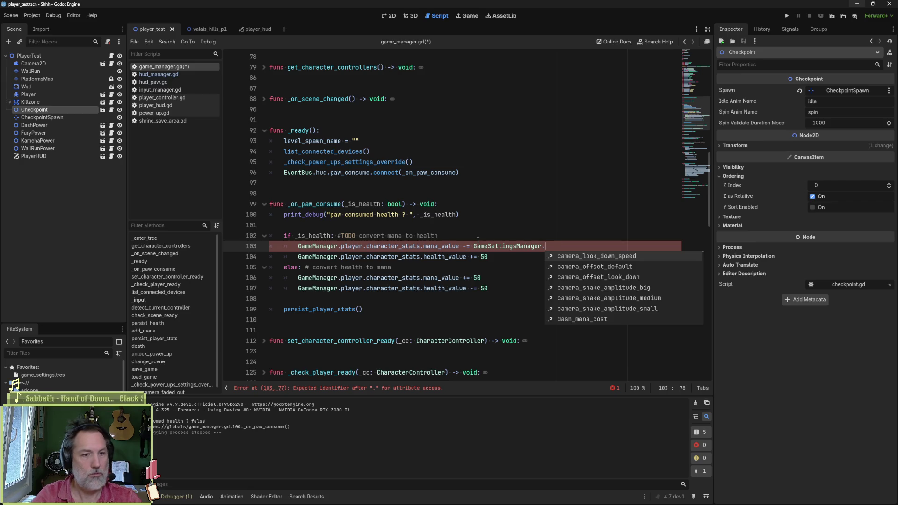
pyautogui.keyDown('ctrl'); pyautogui.click(503, 247); pyautogui.keyUp('ctrl')
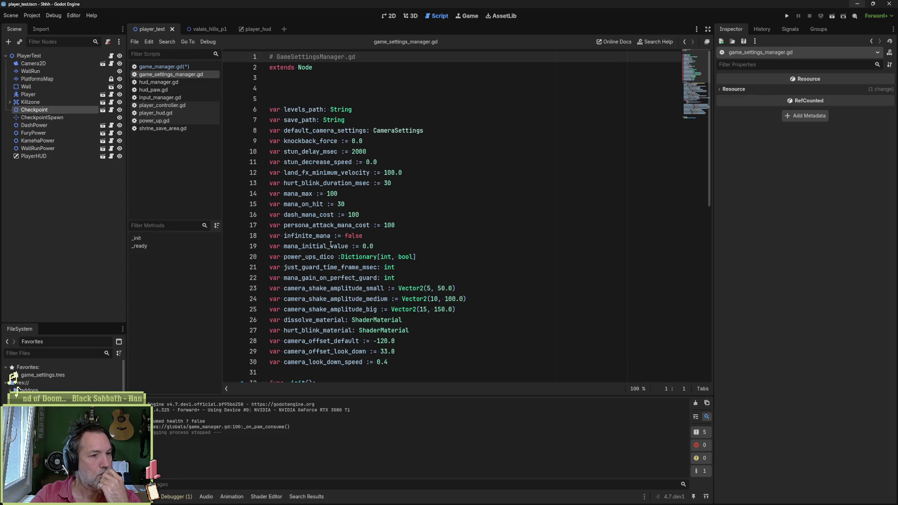
# Step: Add 'var convert_health_to_mana_cost := 25.' below persona_attack_mana on line 17
pyautogui.click(444, 241)
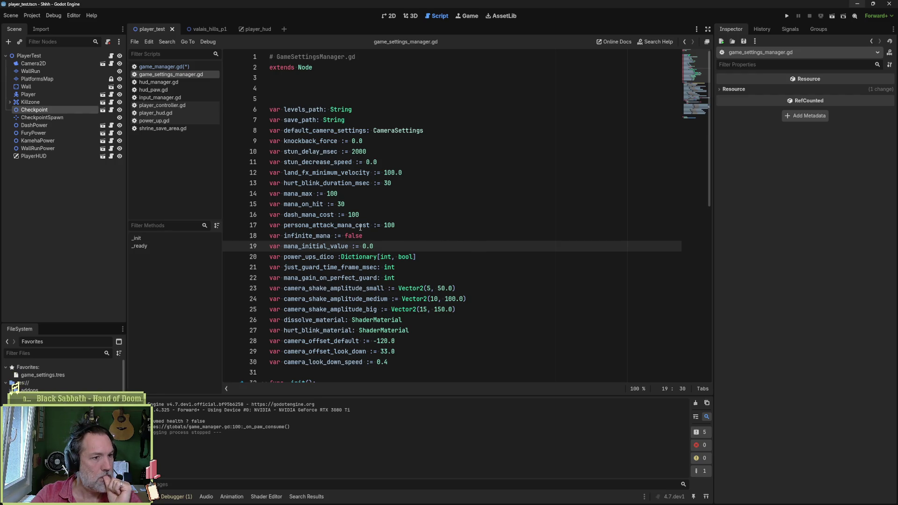
pyautogui.moveTo(284, 225); pyautogui.dragTo(370, 225)
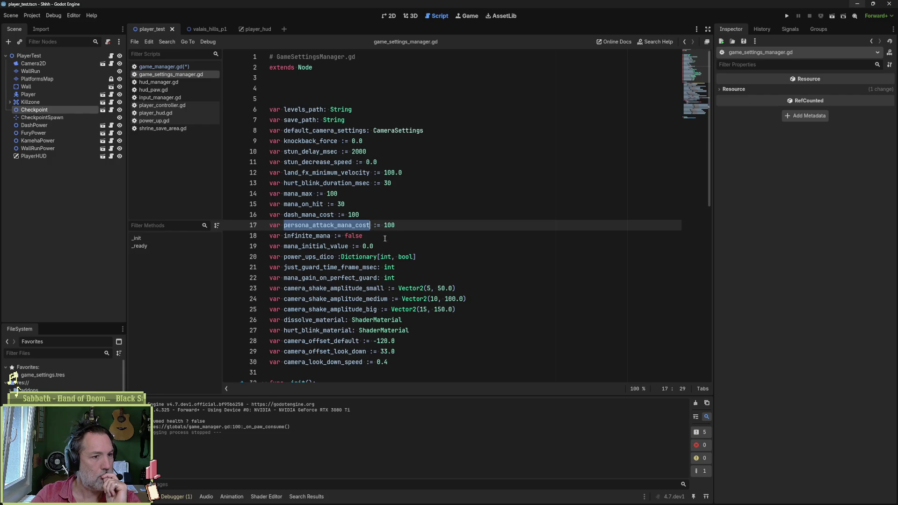
pyautogui.click(404, 227)
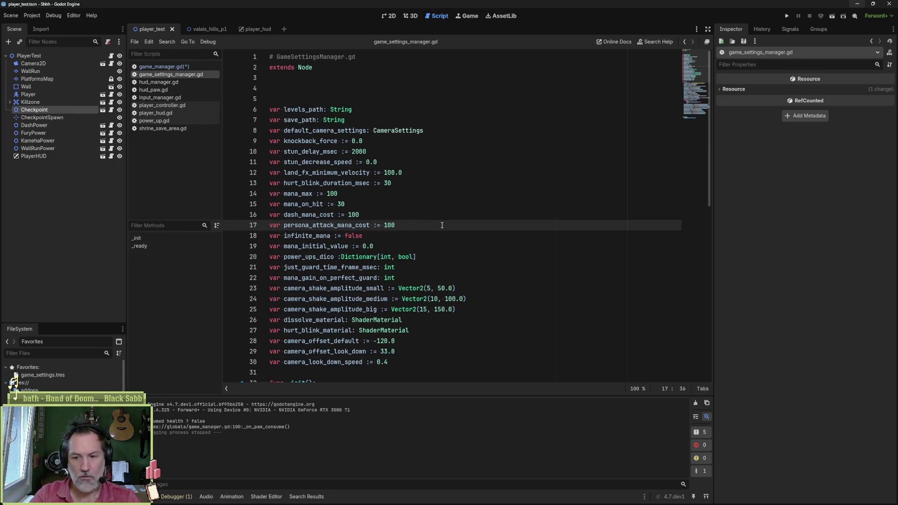
pyautogui.press('Return')
pyautogui.write('var')
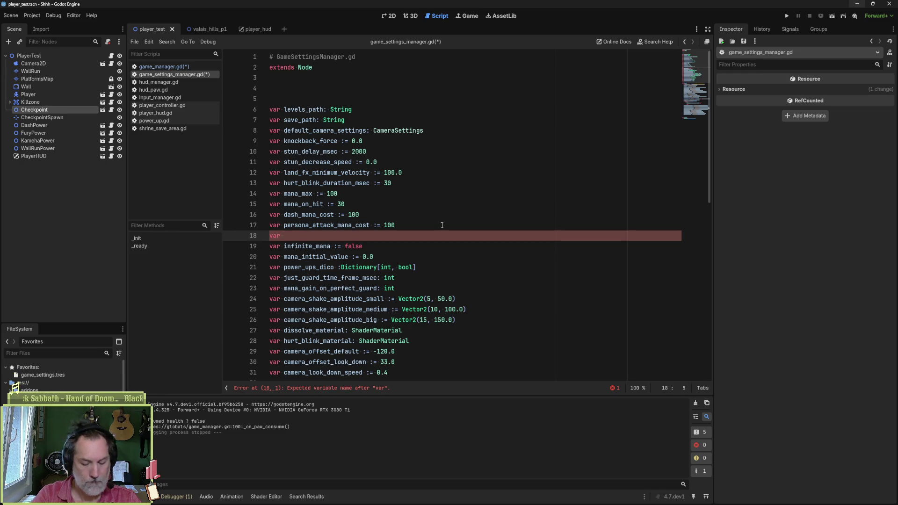
pyautogui.write('c')
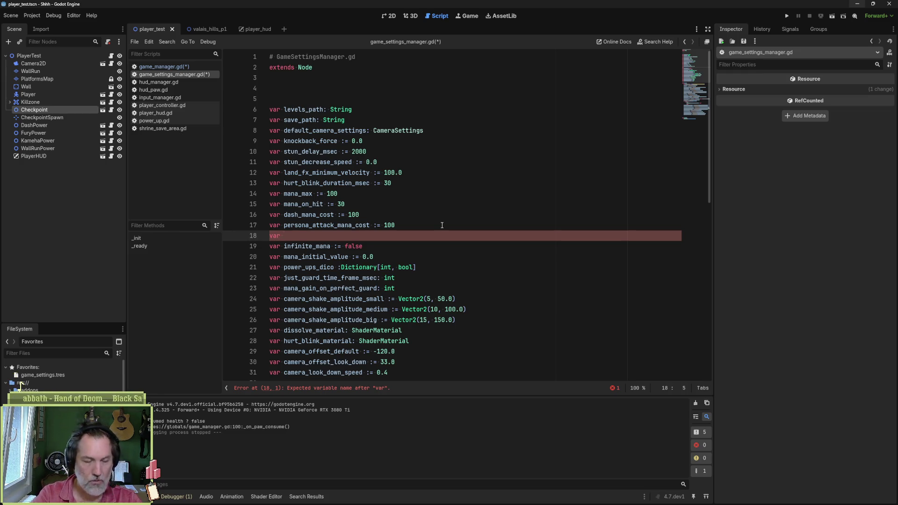
pyautogui.write('onvert')
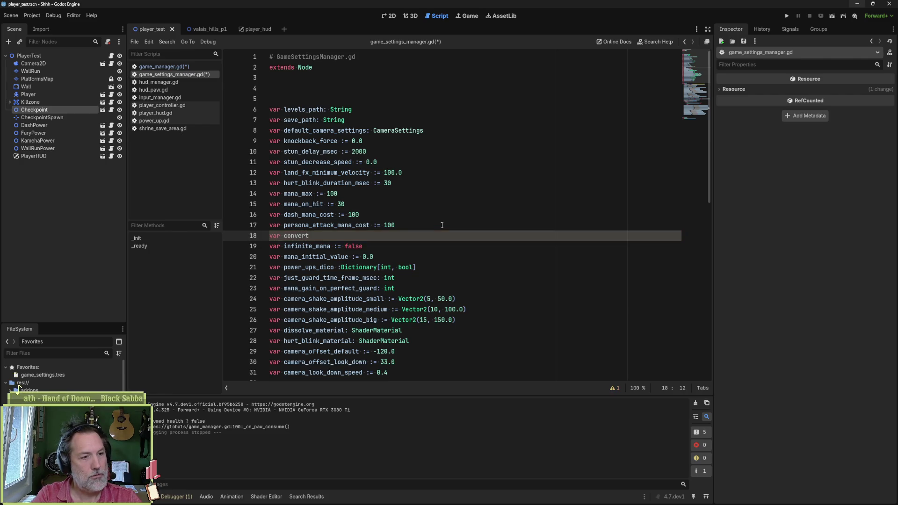
pyautogui.write('_health_to')
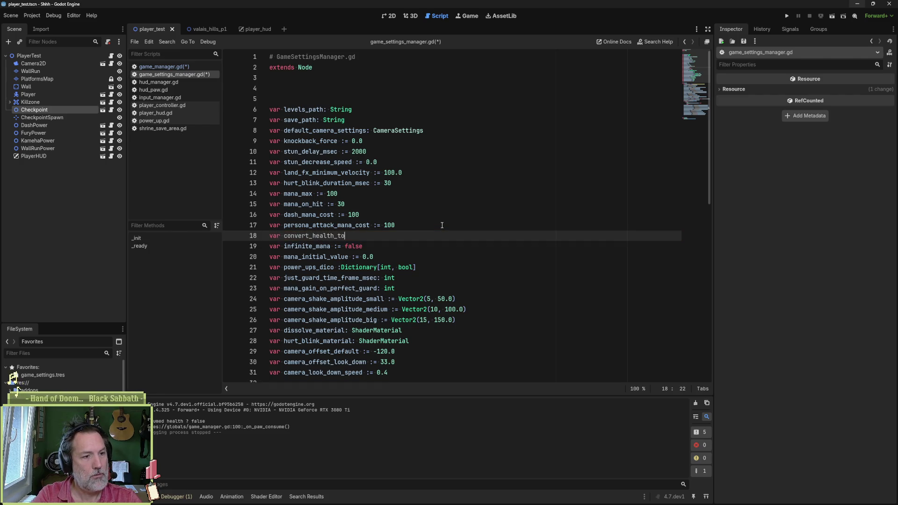
pyautogui.write('_mana_')
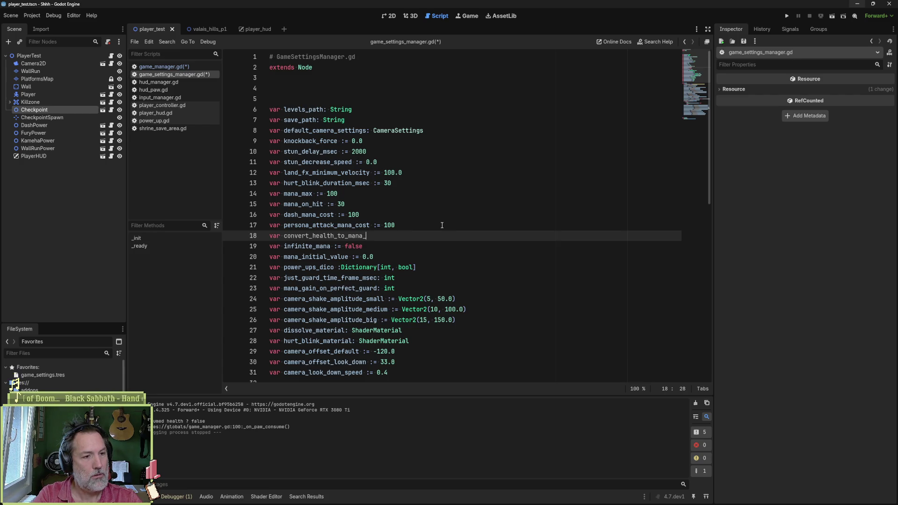
pyautogui.write('cost')
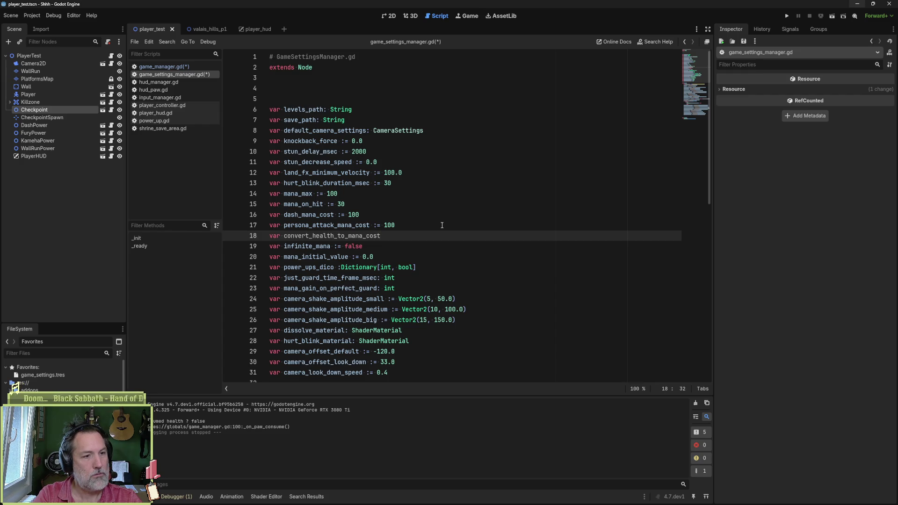
pyautogui.write(' :=')
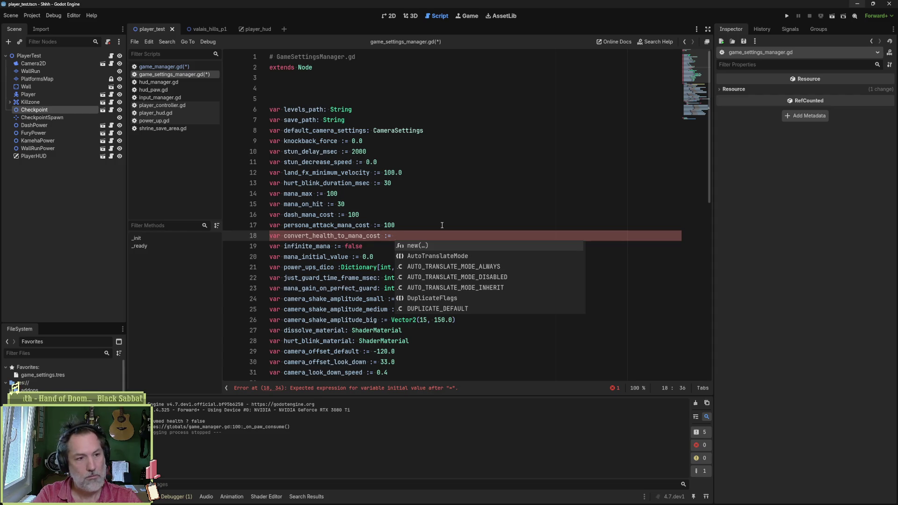
pyautogui.write('25.0')
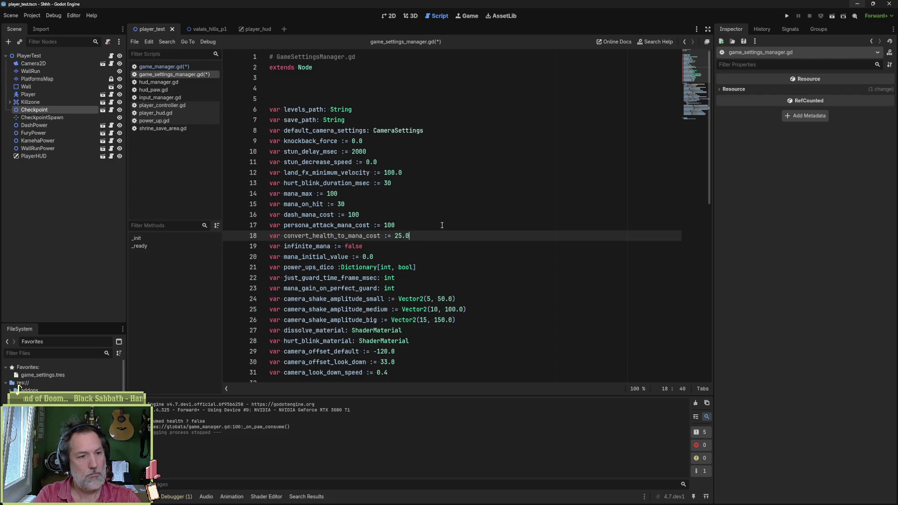
# Step: Duplicate that line as convert_mana_to_health_cost := 25.0 and save the script
pyautogui.hotkey('ctrl', 'shift', 'd')
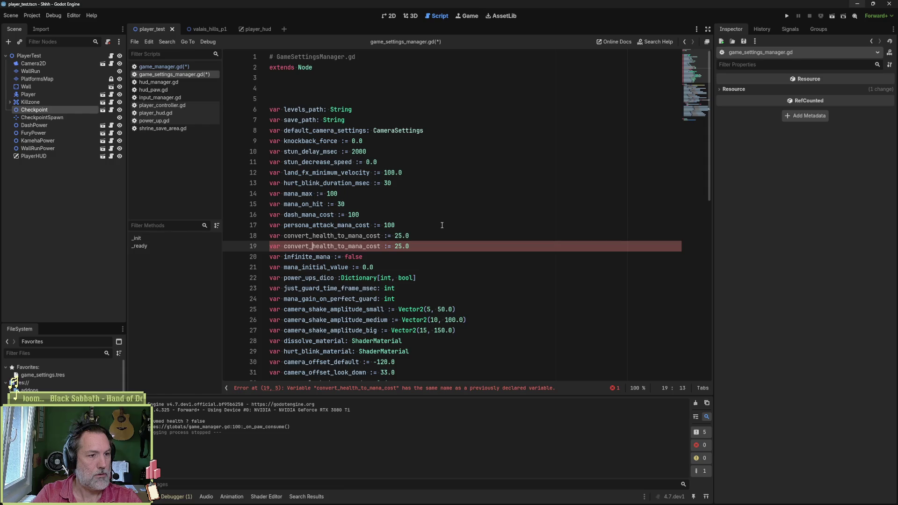
pyautogui.press('Left')
pyautogui.press('Left')
pyautogui.write('mana _to')
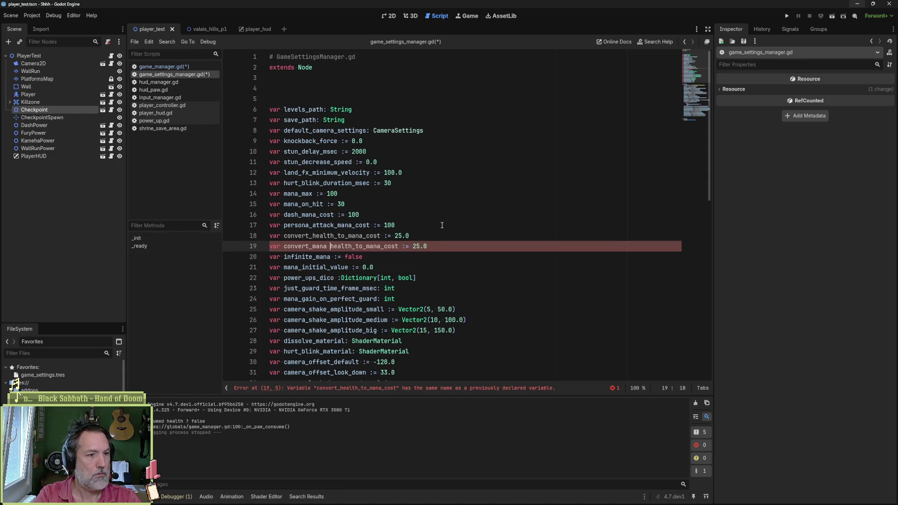
pyautogui.press('BackSpace')
pyautogui.press('Right')
pyautogui.press('Right')
pyautogui.press('Right')
pyautogui.write('_')
pyautogui.press('Right')
pyautogui.press('Right')
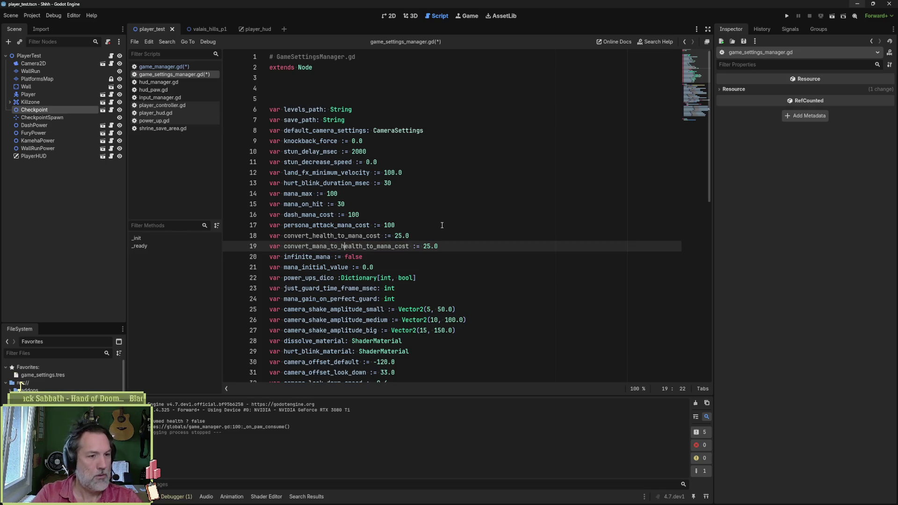
pyautogui.press('Right')
pyautogui.press('Delete')
pyautogui.press('Delete')
pyautogui.press('Delete')
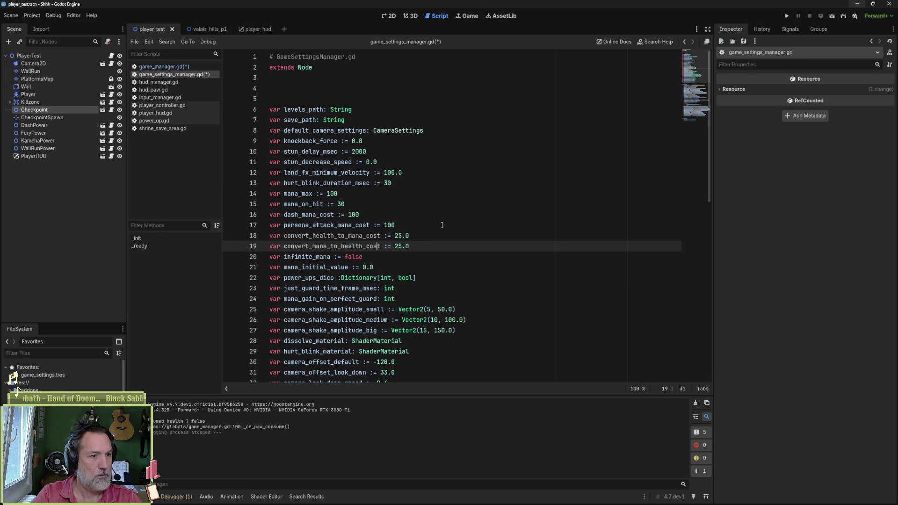
pyautogui.hotkey('ctrl', 's')
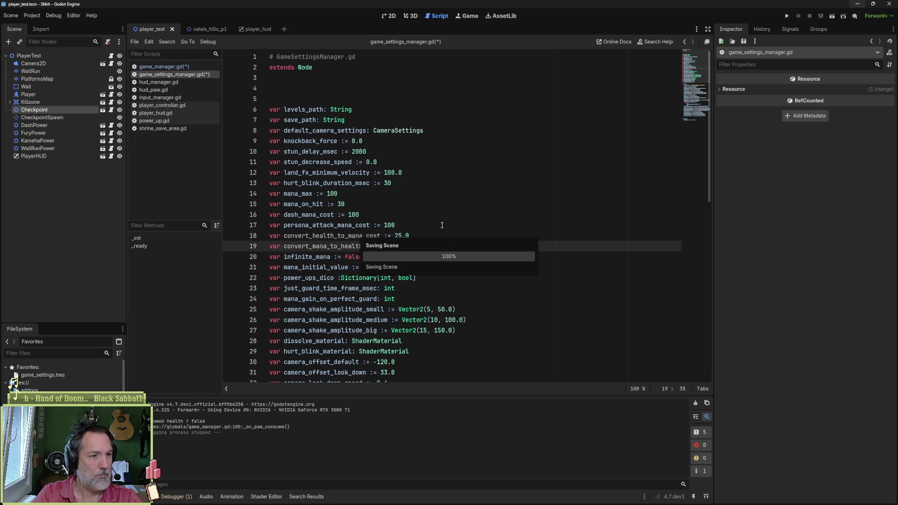
pyautogui.doubleClick(332, 236)
pyautogui.hotkey('ctrl', 'c')
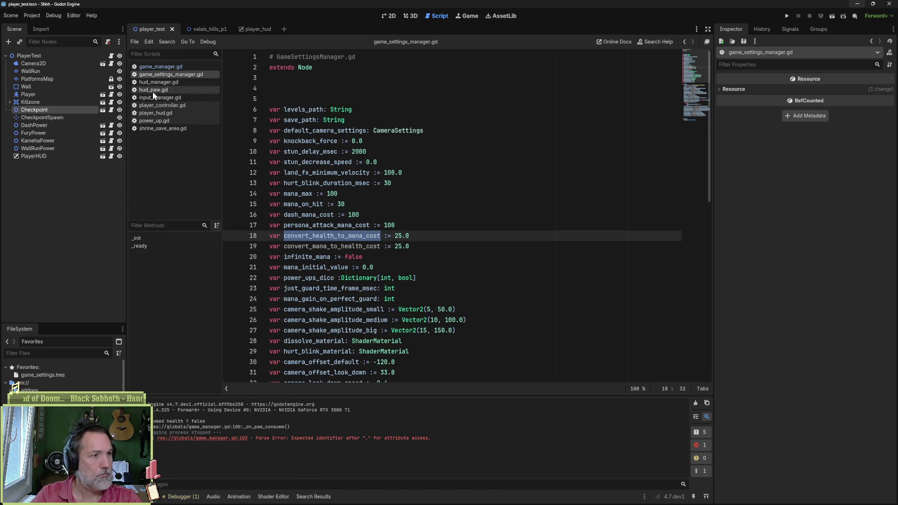
pyautogui.click(164, 67)
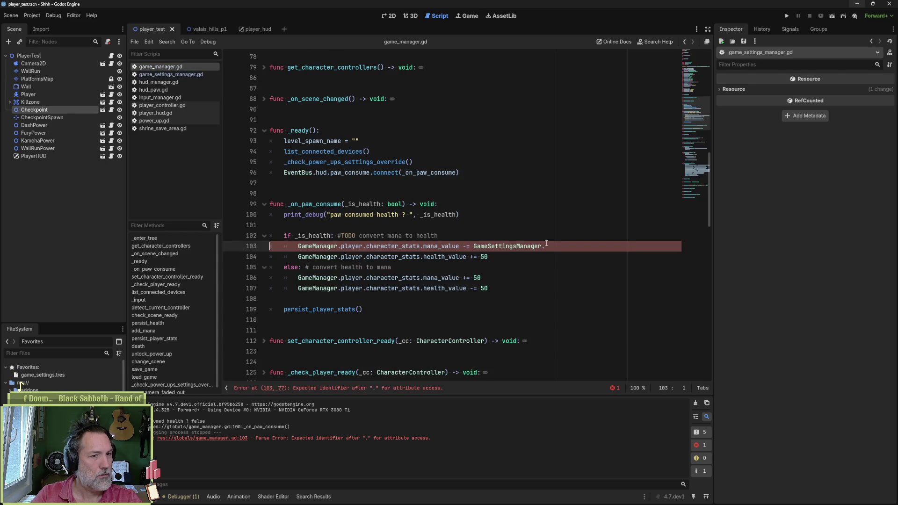
# Step: Complete line 103 as GameSettingsManager.convert_mana_to_health_cost using autocomplete
pyautogui.hotkey('ctrl', 'v')
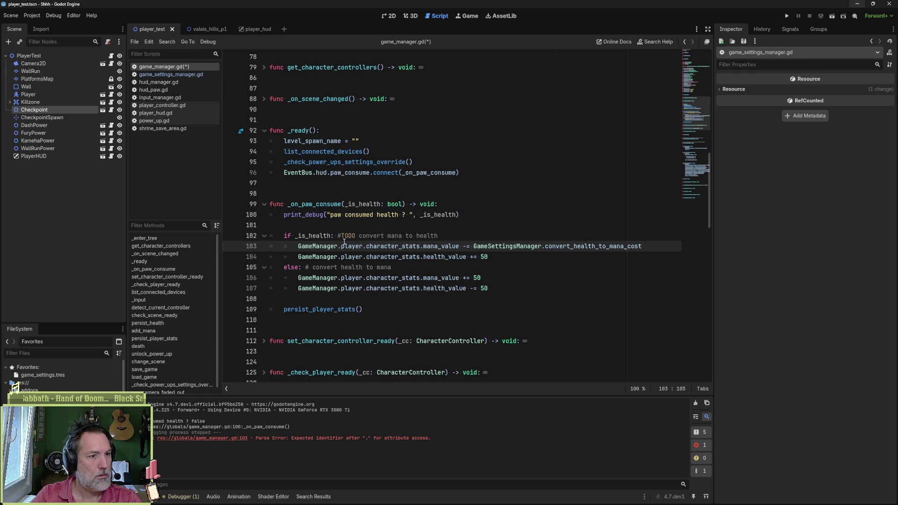
pyautogui.doubleClick(583, 245)
pyautogui.write('onv')
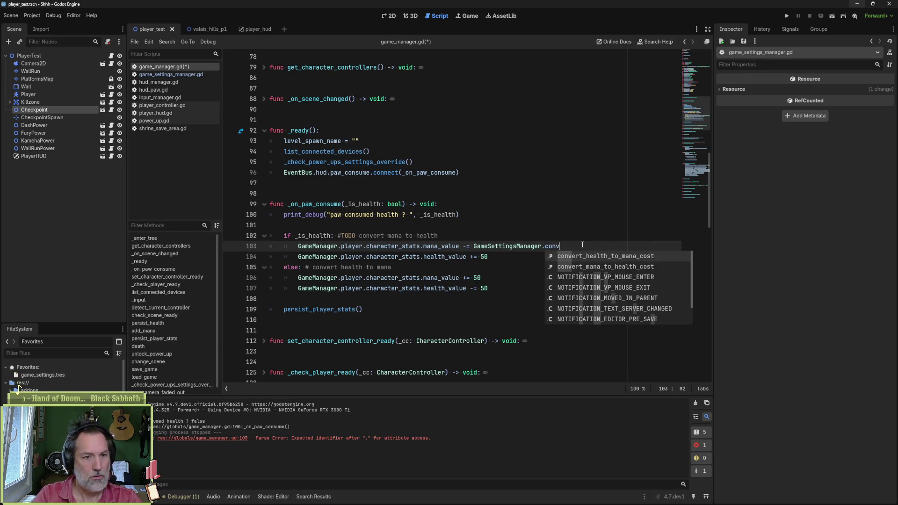
pyautogui.press('Down')
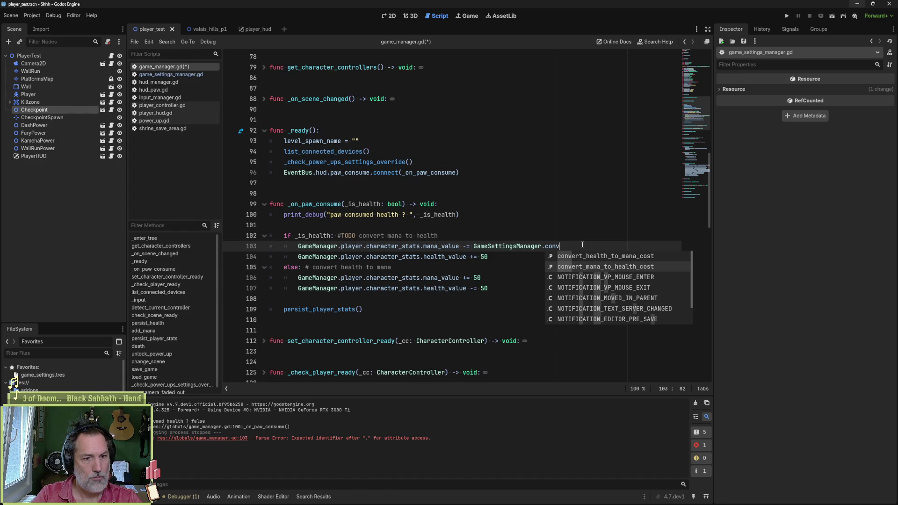
pyautogui.press('Return')
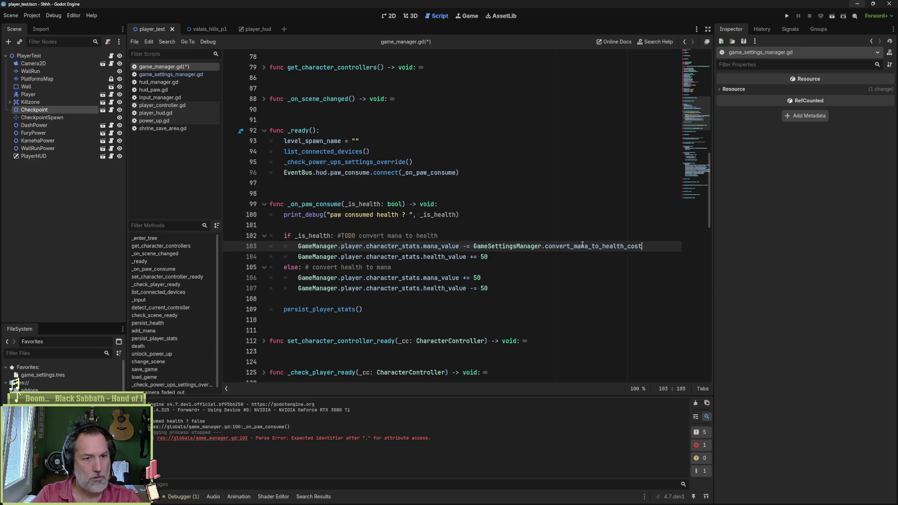
pyautogui.hotkey('ctrl', 'shift', 'Left')
pyautogui.hotkey('ctrl', 'shift', 'Left')
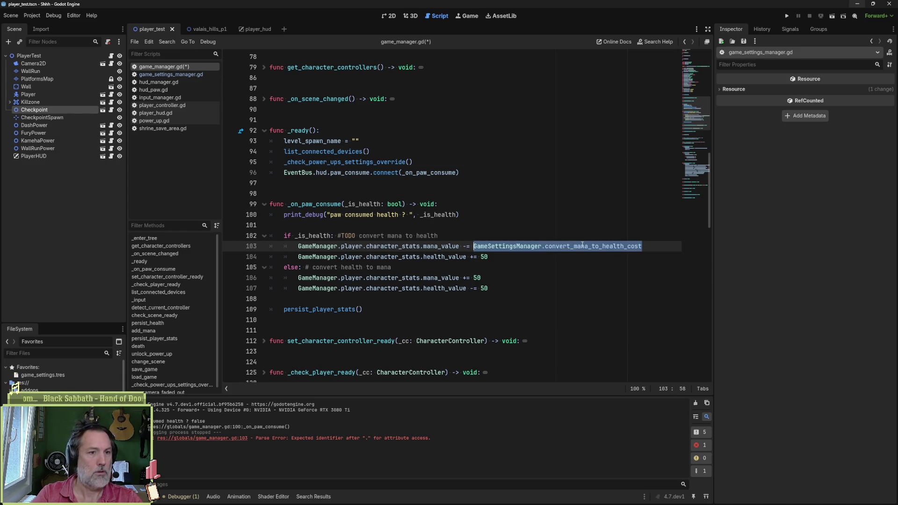
pyautogui.press('Down')
pyautogui.press('Down')
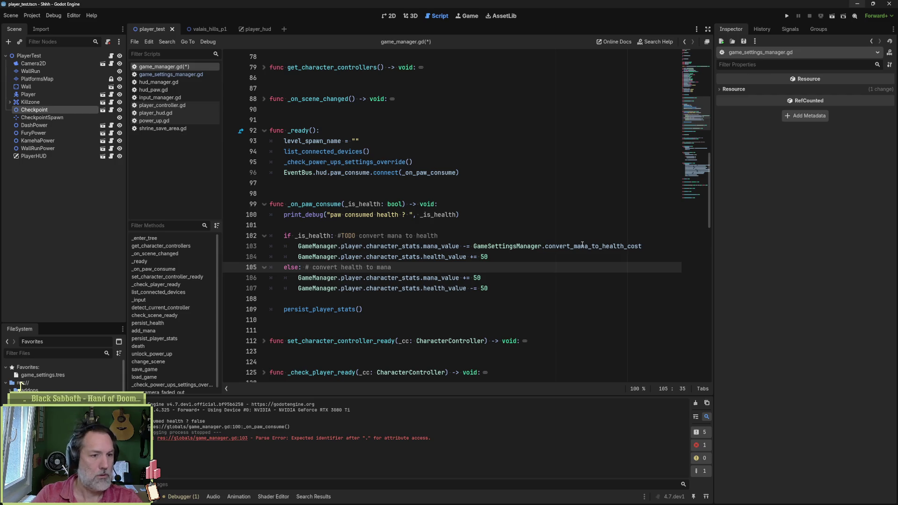
pyautogui.click(538, 257)
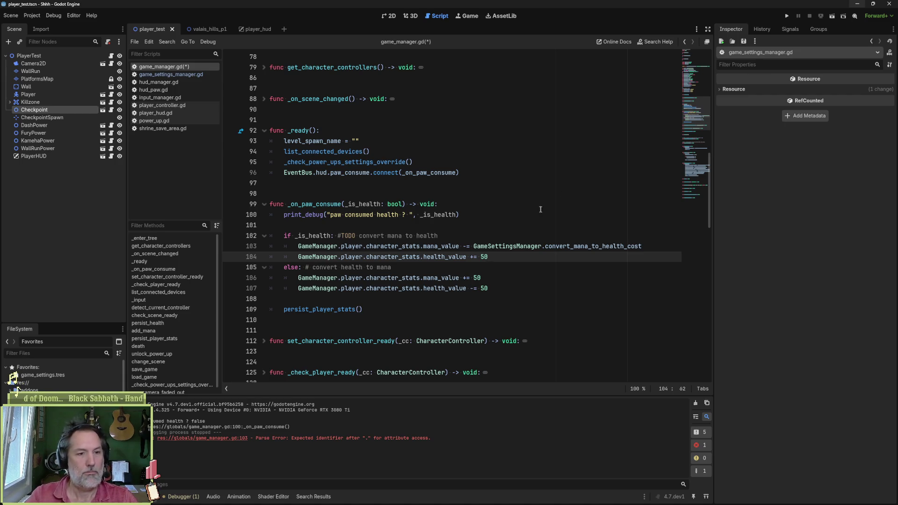
# Step: Paste that setting reference over the 50s on lines 104, 106 and 107, then run the game
pyautogui.moveTo(474, 246); pyautogui.dragTo(656, 244)
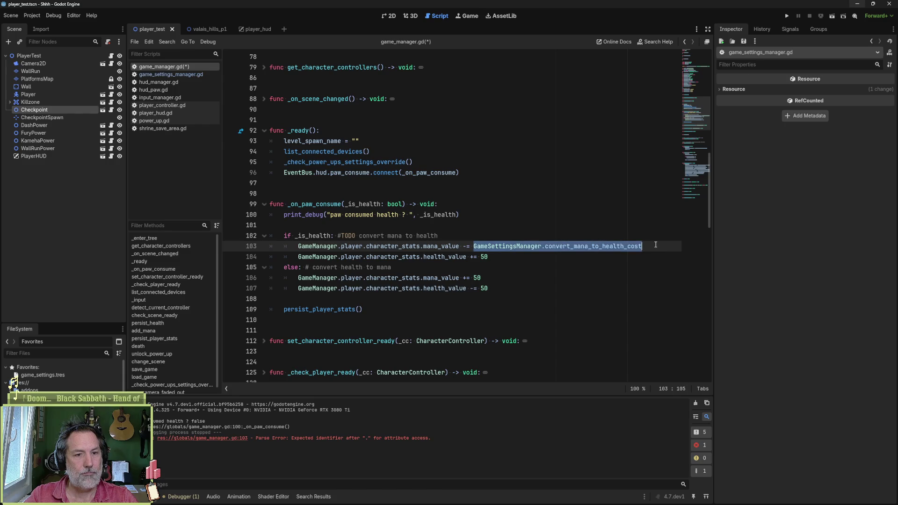
pyautogui.hotkey('ctrl', 'c')
pyautogui.doubleClick(485, 257)
pyautogui.hotkey('ctrl', 'v')
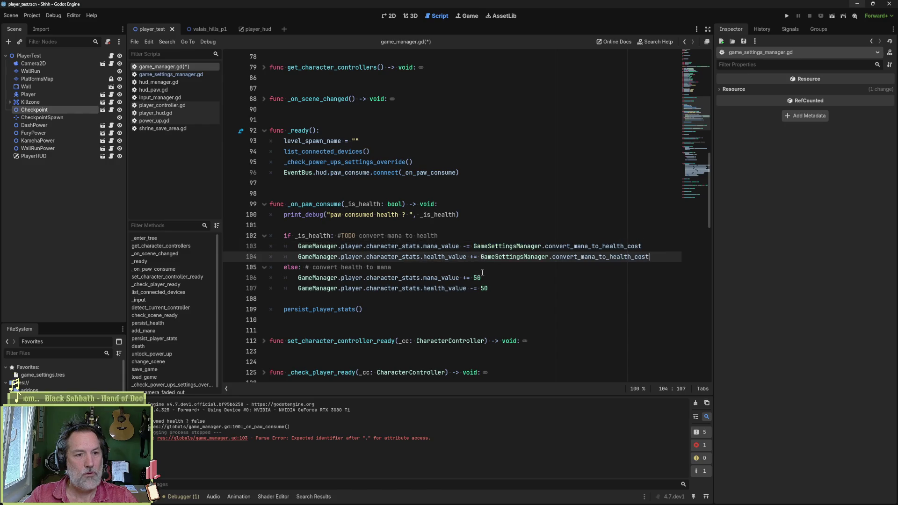
pyautogui.click(477, 278)
pyautogui.hotkey('ctrl', 'v')
pyautogui.doubleClick(485, 289)
pyautogui.hotkey('ctrl', 'v')
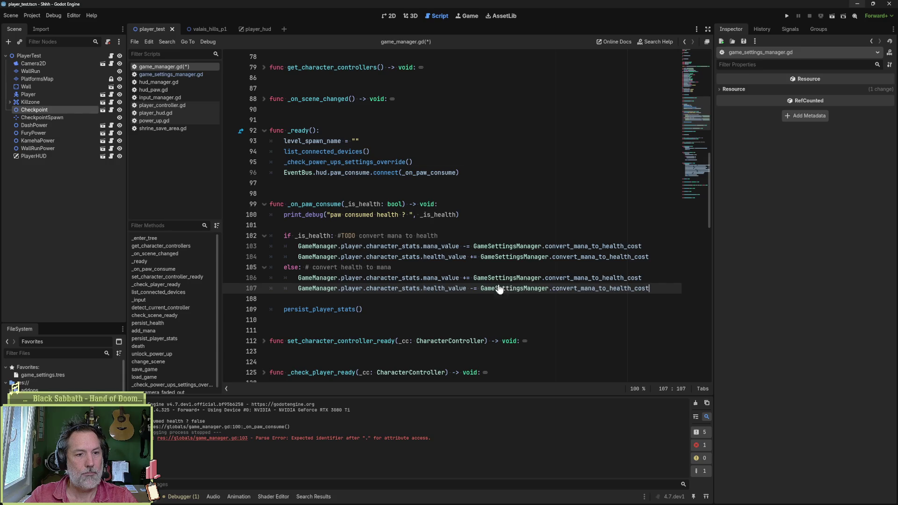
pyautogui.press('F6')
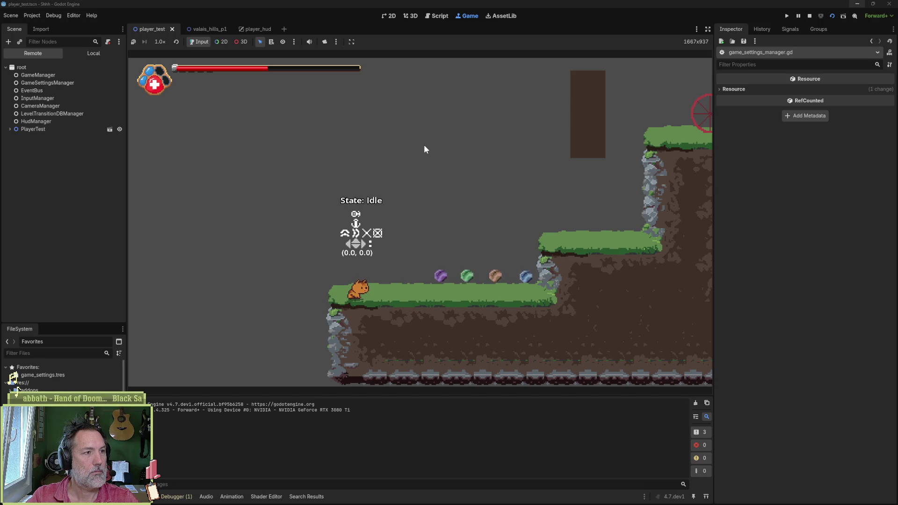
# Step: Consume a paw with E in the running game, restart it, then stop the run
pyautogui.press('e')
pyautogui.press('e')
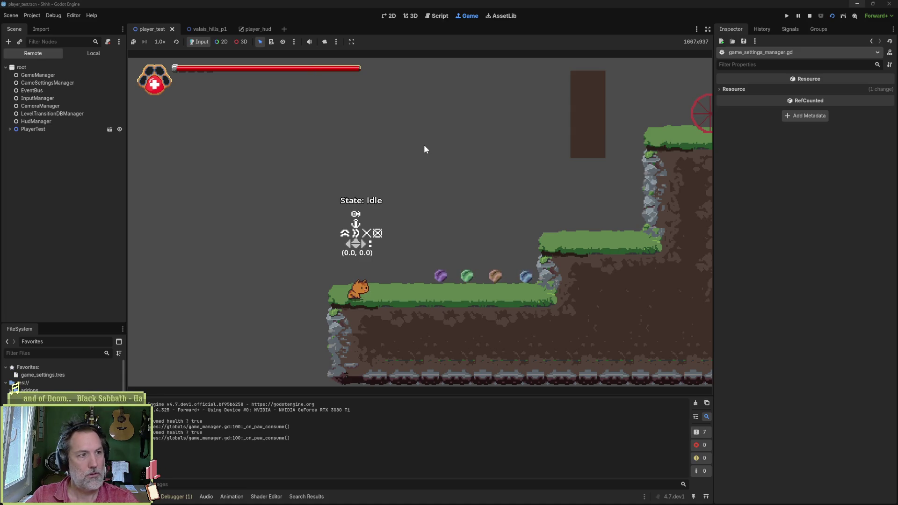
pyautogui.press('F6')
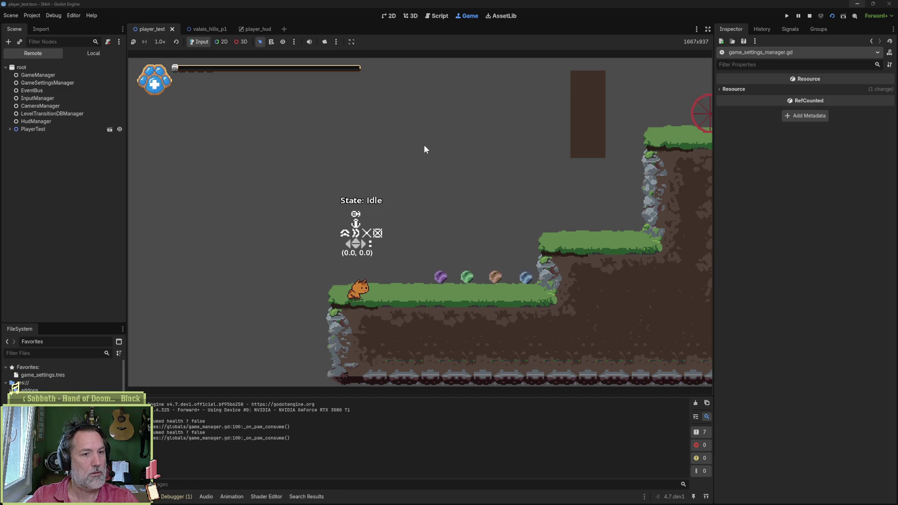
pyautogui.press('F8')
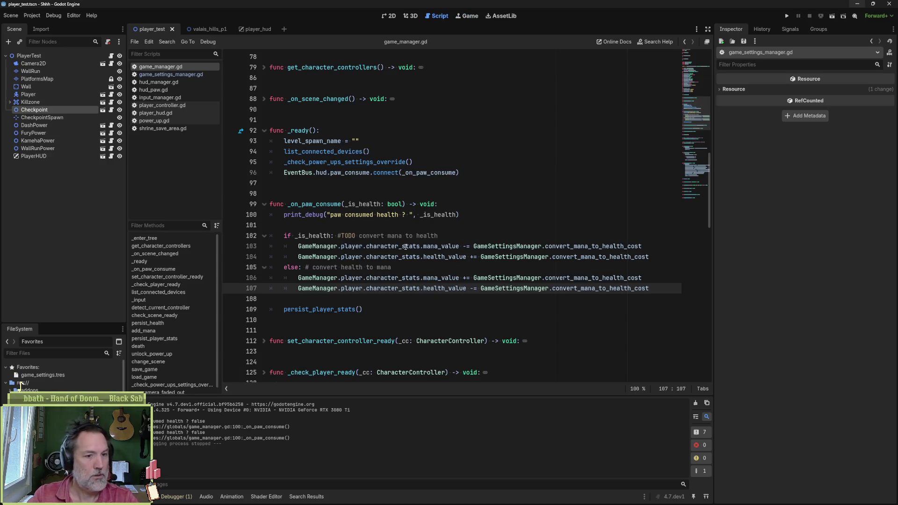
# Step: Replace convert_mana_to_health_cost with mana_health_conversion_cost project-wide (whole words, match case) and save
pyautogui.doubleClick(580, 280)
pyautogui.hotkey('ctrl', 'shift', 'r')
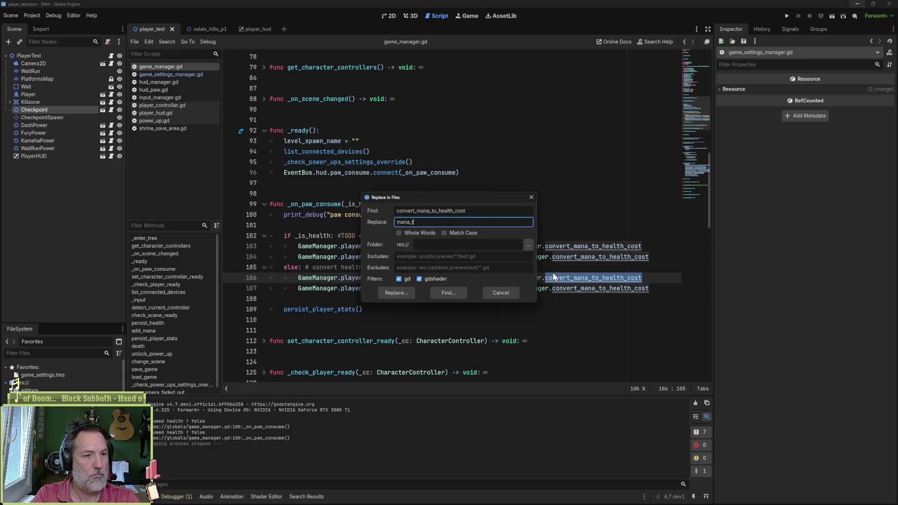
pyautogui.write('health_con')
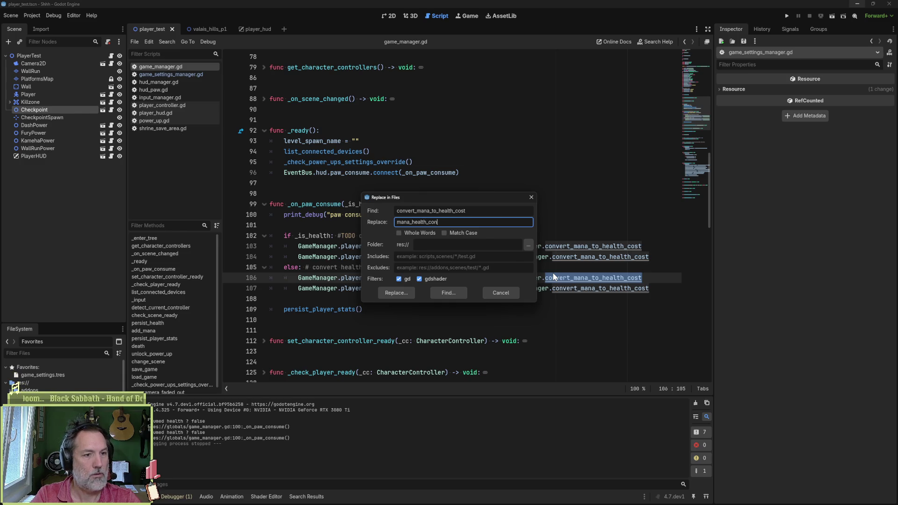
pyautogui.write('version_cost')
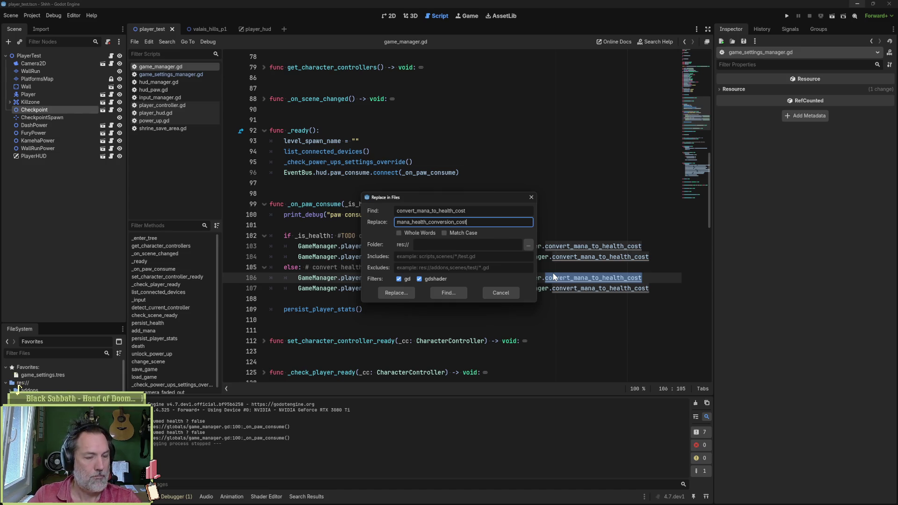
pyautogui.click(421, 233)
pyautogui.click(450, 233)
pyautogui.click(396, 292)
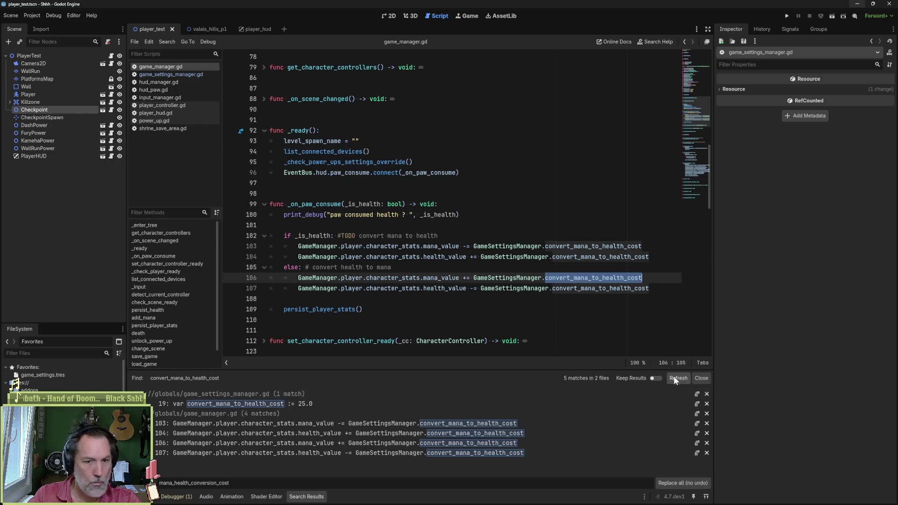
pyautogui.click(684, 483)
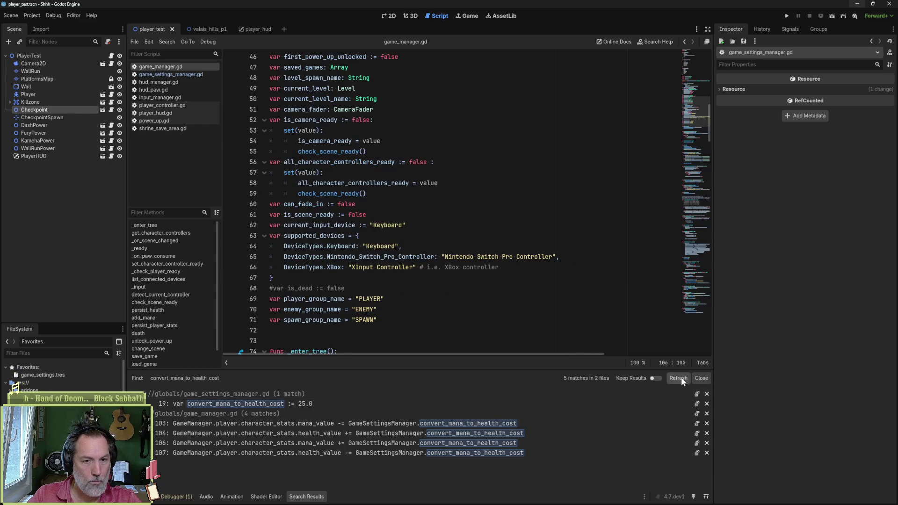
pyautogui.click(701, 378)
pyautogui.hotkey('ctrl', 's')
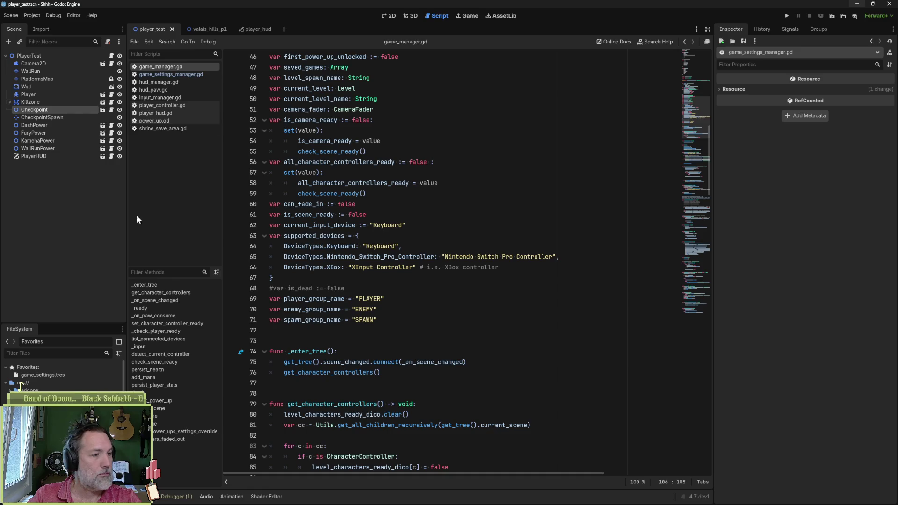
# Step: In game_settings_manager.gd, delete the old convert_health_to_mana_cost declaration on line 18
pyautogui.click(64, 374)
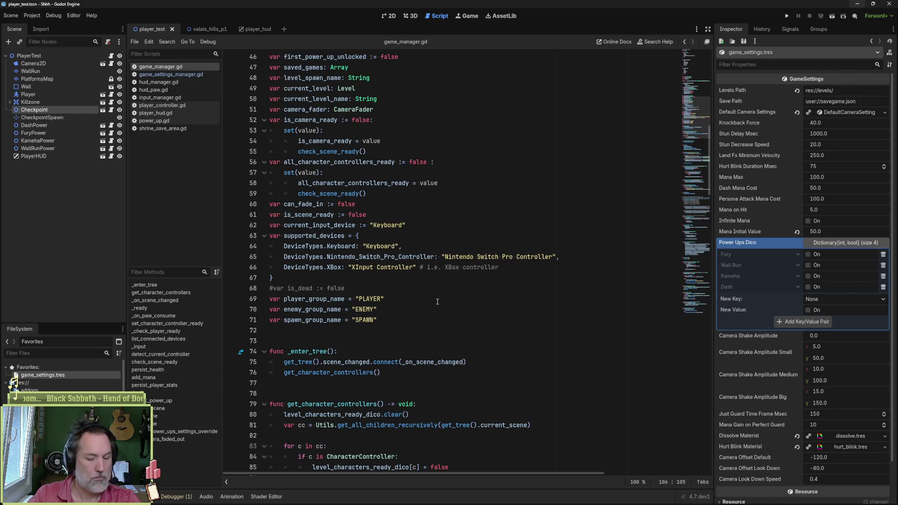
pyautogui.click(171, 74)
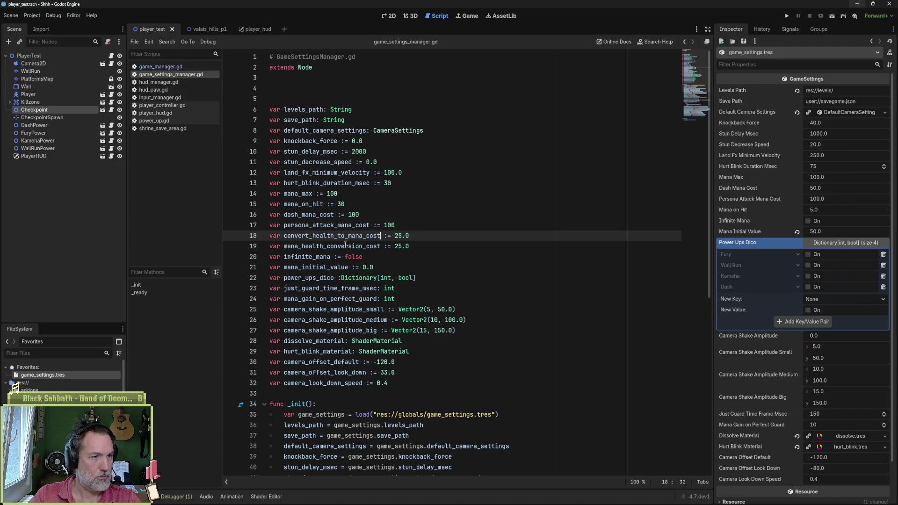
pyautogui.click(332, 240)
pyautogui.hotkey('ctrl', 'shift', 'k')
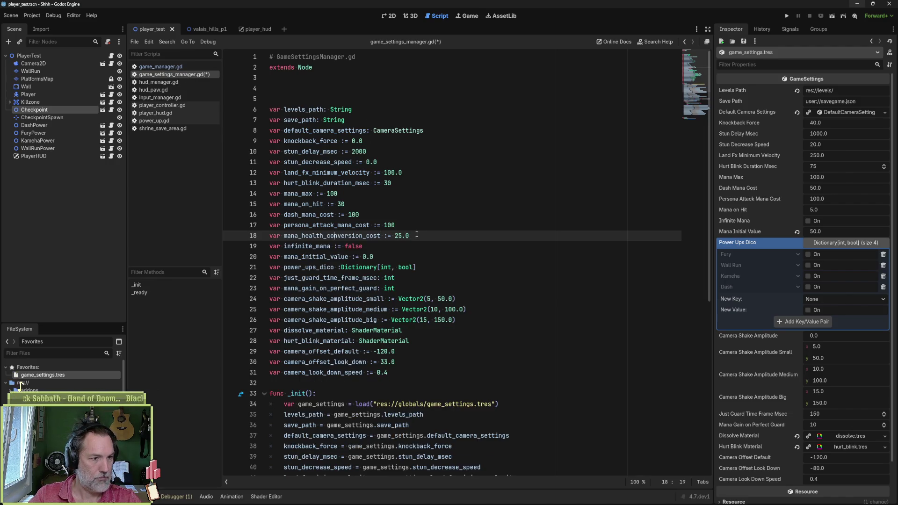
pyautogui.doubleClick(349, 236)
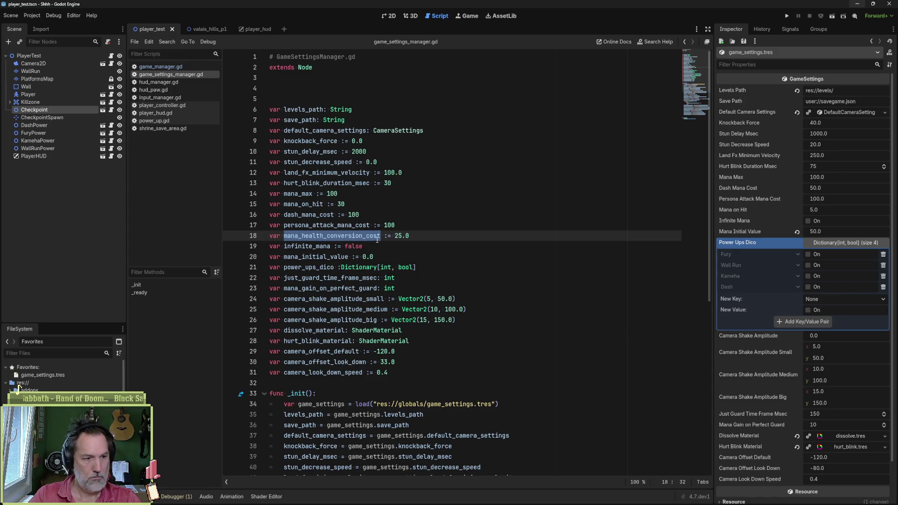
pyautogui.scroll(-5, 453, 255)
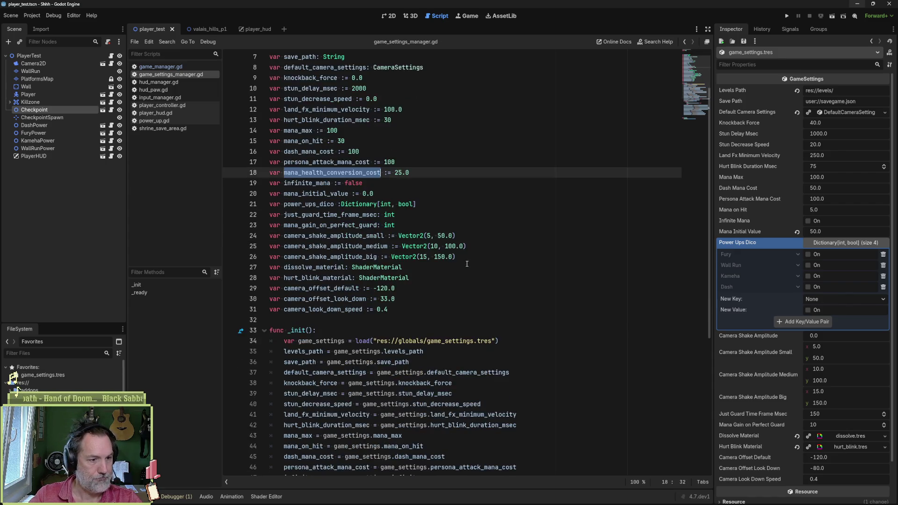
pyautogui.scroll(3, 466, 266)
pyautogui.scroll(-4, 467, 266)
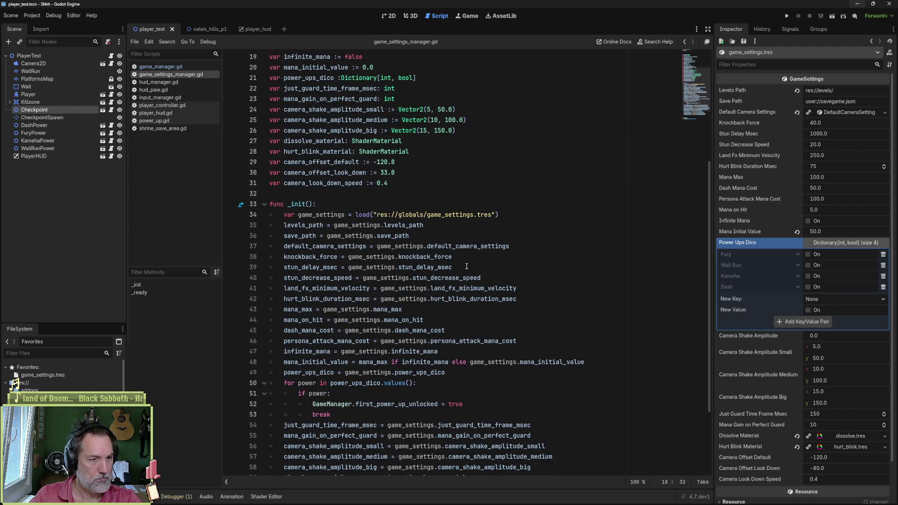
pyautogui.scroll(4, 466, 269)
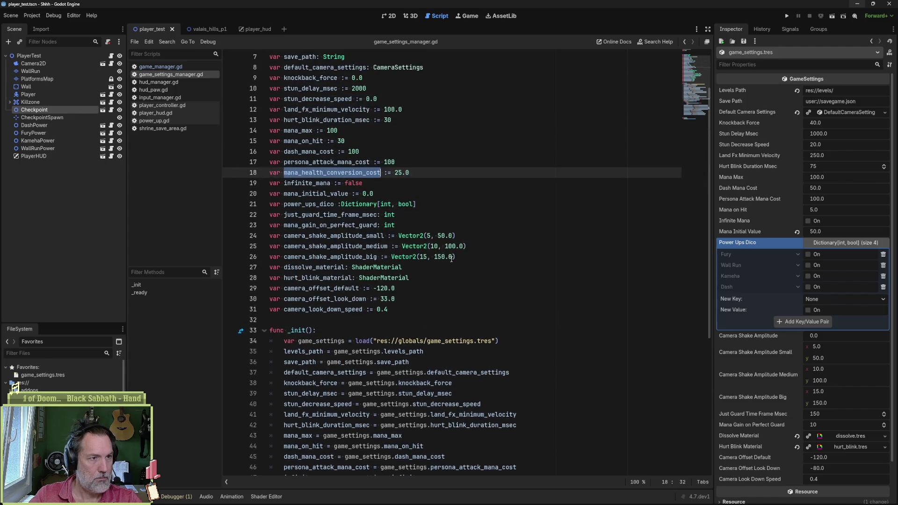
pyautogui.scroll(-1, 443, 260)
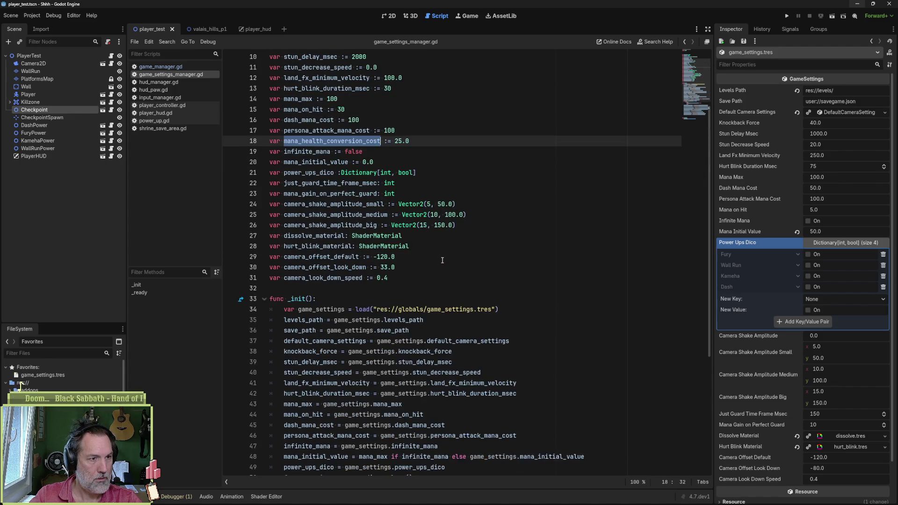
pyautogui.scroll(-3, 356, 136)
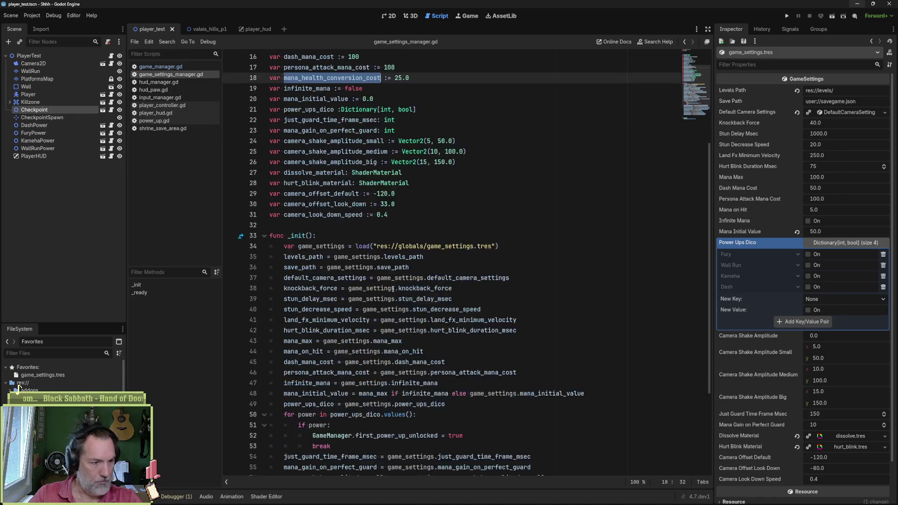
# Step: Add 'mana_health_conversion_cost = game_settings.mana_health_conversion_cost' to _init after line 46
pyautogui.click(521, 343)
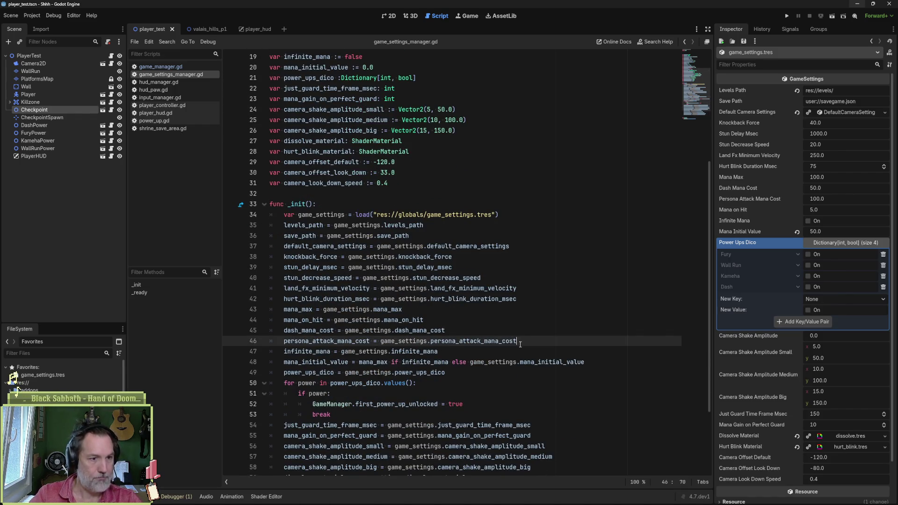
pyautogui.press('Return')
pyautogui.write('mana_health_conversion_cost')
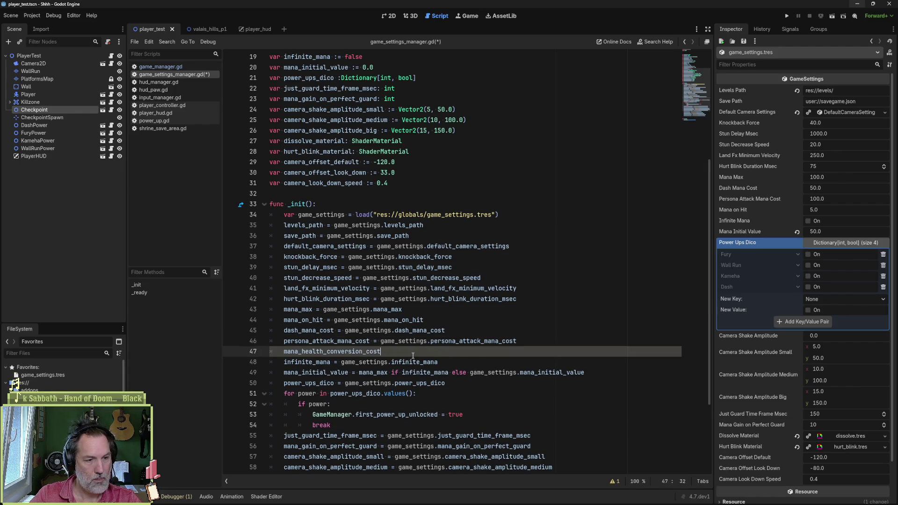
pyautogui.moveTo(380, 341); pyautogui.dragTo(517, 341)
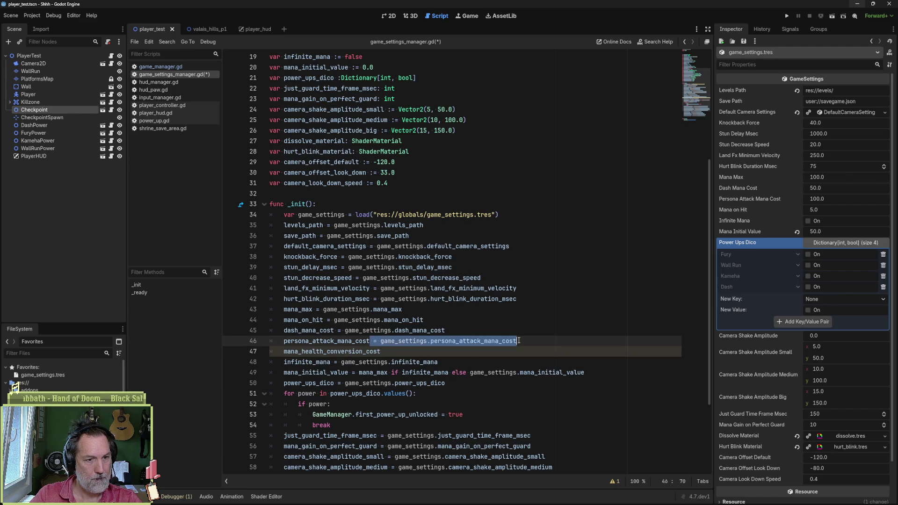
pyautogui.hotkey('ctrl', 'c')
pyautogui.click(473, 352)
pyautogui.hotkey('ctrl', 'v')
pyautogui.doubleClick(363, 351)
pyautogui.hotkey('ctrl', 'c')
pyautogui.doubleClick(499, 351)
pyautogui.hotkey('ctrl', 'v')
pyautogui.keyDown('ctrl'); pyautogui.click(414, 352); pyautogui.keyUp('ctrl')
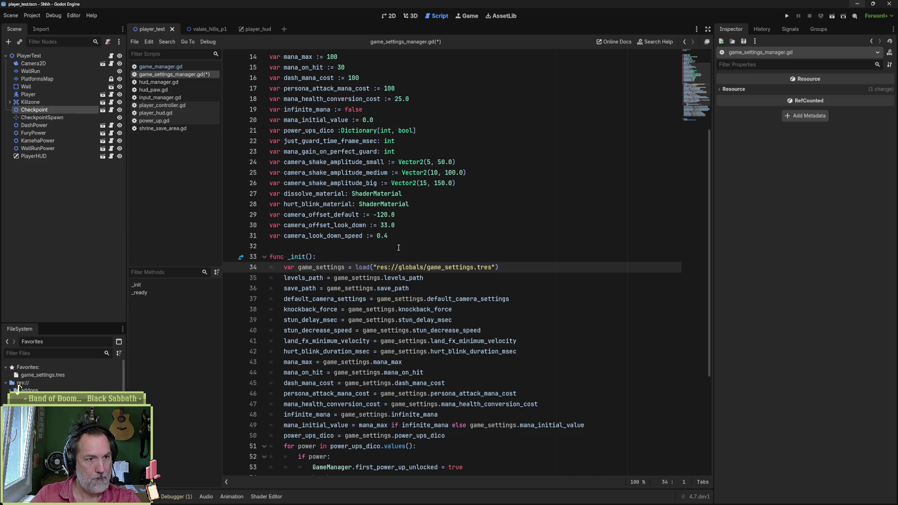
pyautogui.hotkey('shift', 'alt', 'o')
pyautogui.write('gameset')
pyautogui.press('Return')
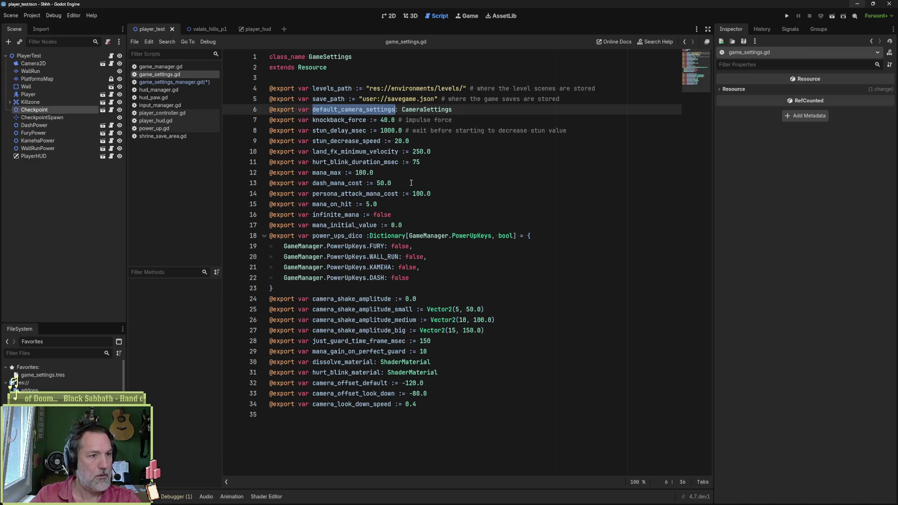
pyautogui.click(445, 193)
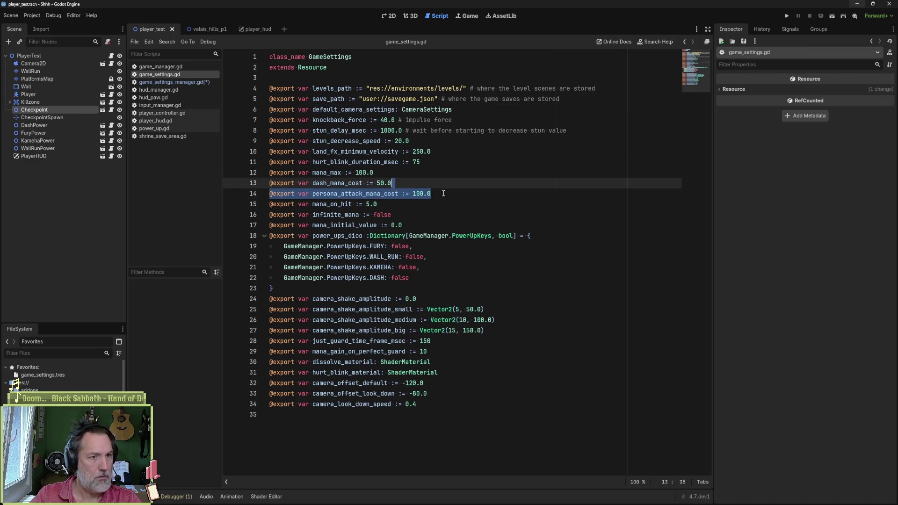
pyautogui.hotkey('ctrl', 'shift', 'd')
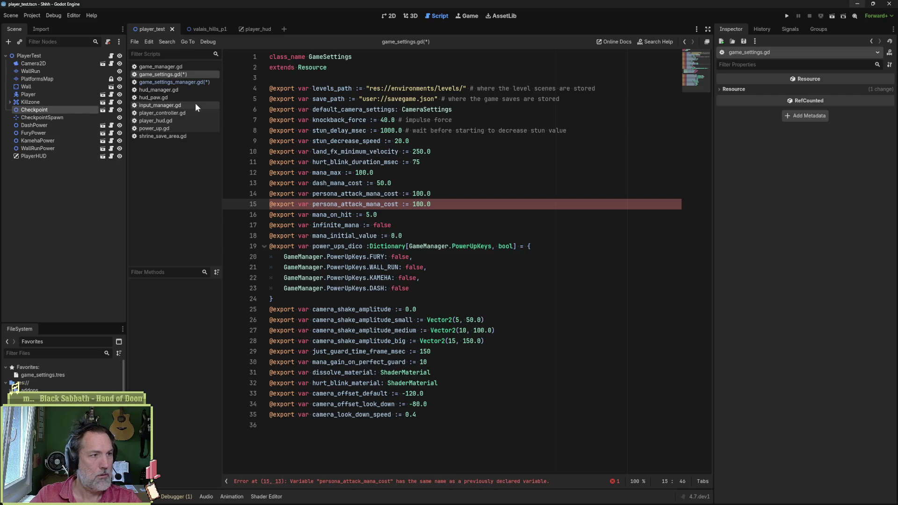
pyautogui.click(186, 89)
pyautogui.click(187, 83)
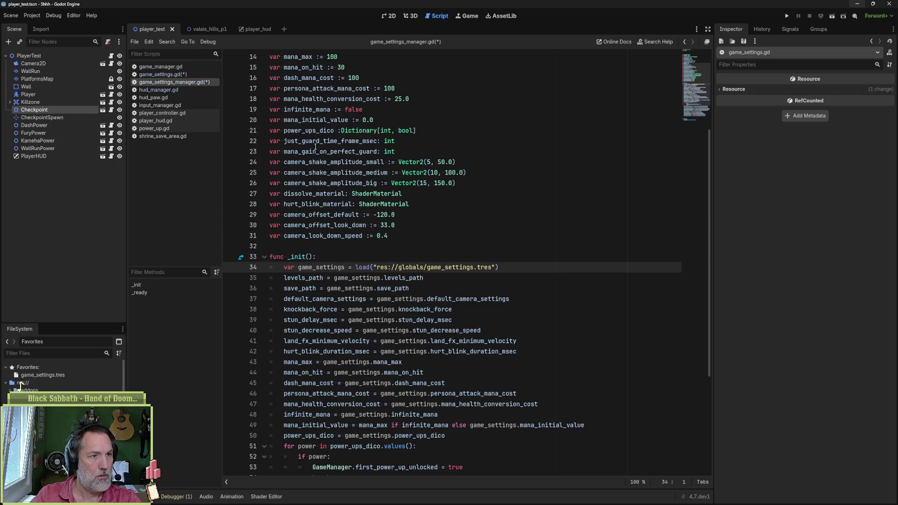
pyautogui.doubleClick(308, 99)
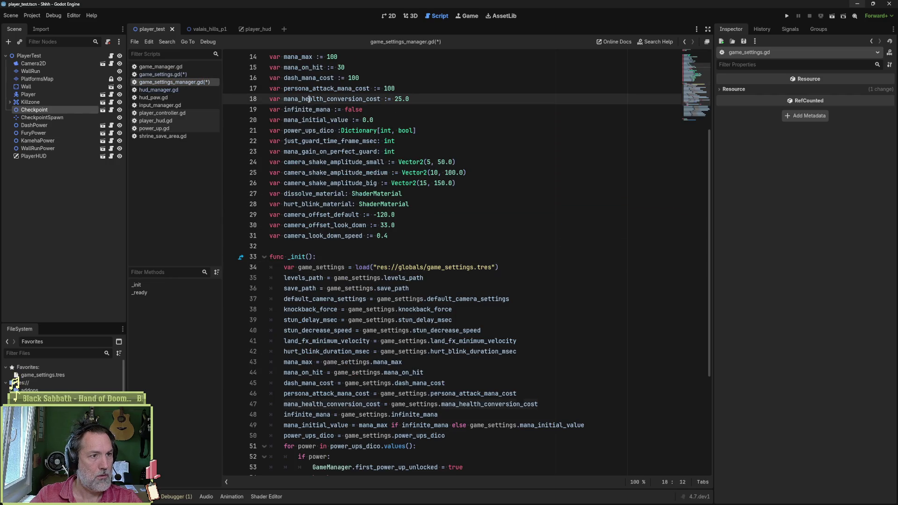
pyautogui.click(182, 73)
pyautogui.doubleClick(393, 205)
pyautogui.hotkey('ctrl', 'v')
pyautogui.doubleClick(429, 205)
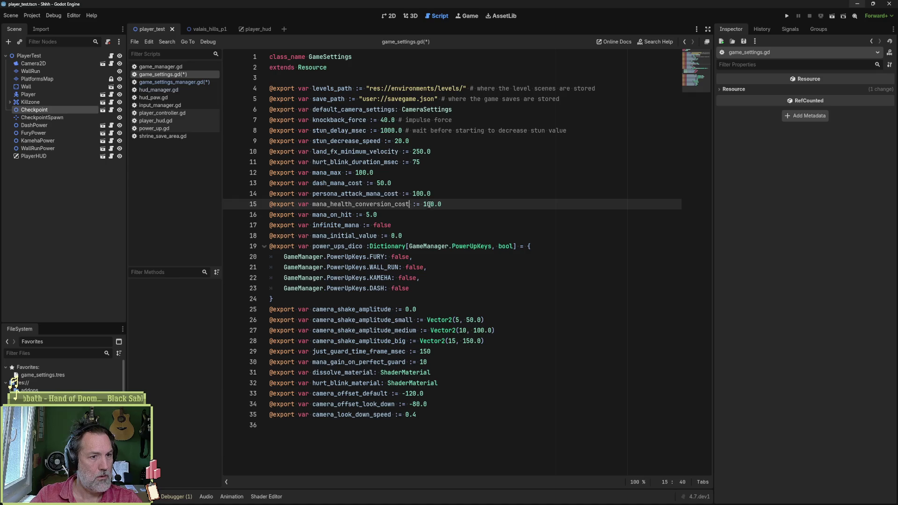
pyautogui.write('25')
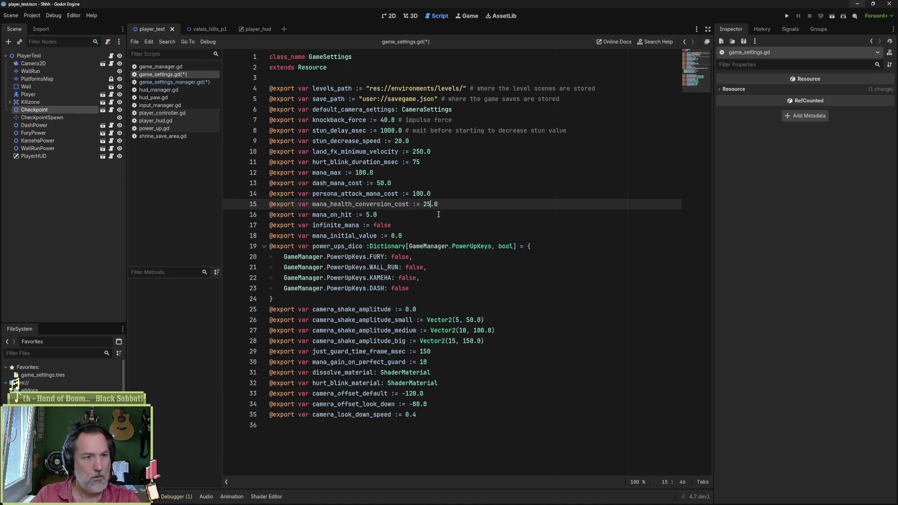
pyautogui.hotkey('ctrl', 's')
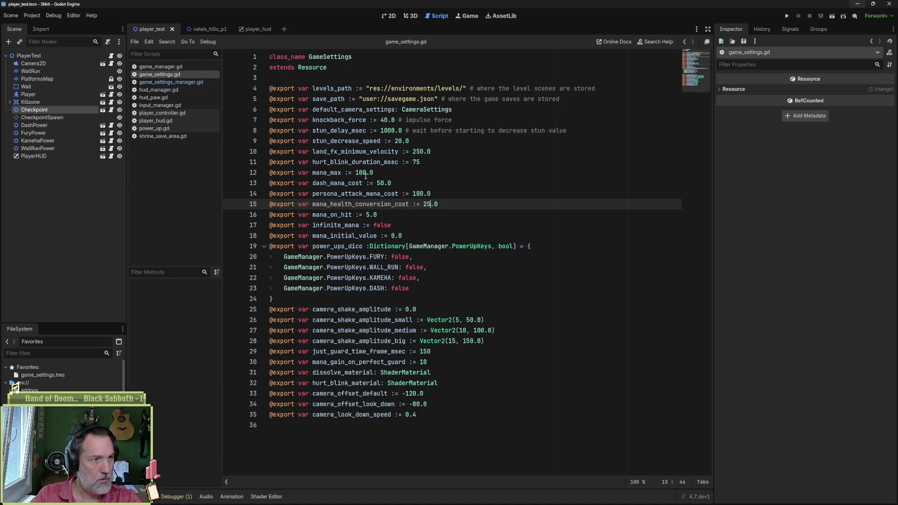
# Step: Check game_settings.tres, then close game_settings.gd, game_settings_manager.gd and hud_manager.gd
pyautogui.click(59, 373)
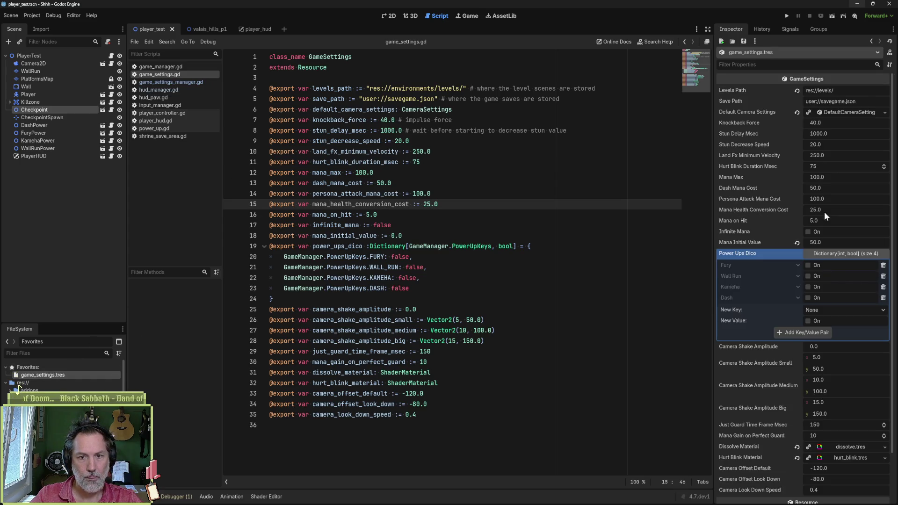
pyautogui.click(488, 227)
pyautogui.hotkey('ctrl', 'w')
pyautogui.click(435, 240)
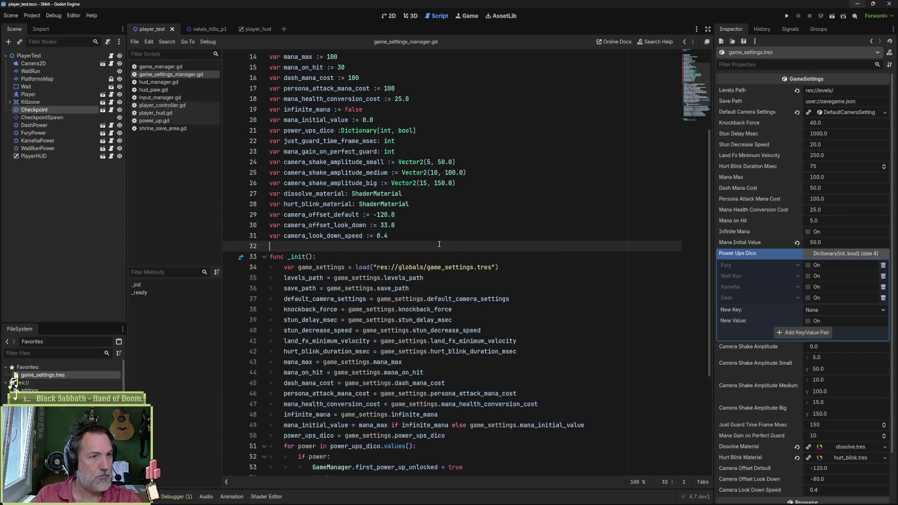
pyautogui.hotkey('ctrl', 'w')
pyautogui.click(408, 257)
pyautogui.hotkey('ctrl', 'w')
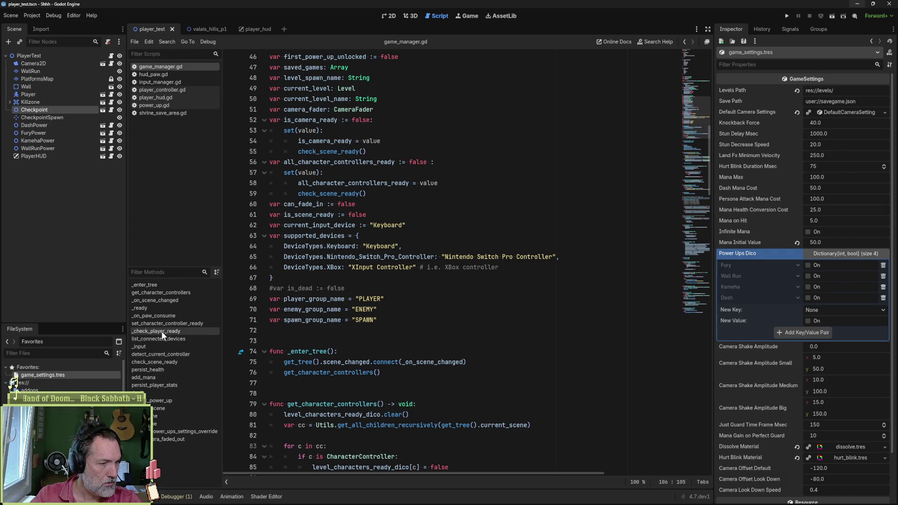
# Step: Run the player_test scene with F6, walk the cat right and consume a paw with E
pyautogui.click(281, 330)
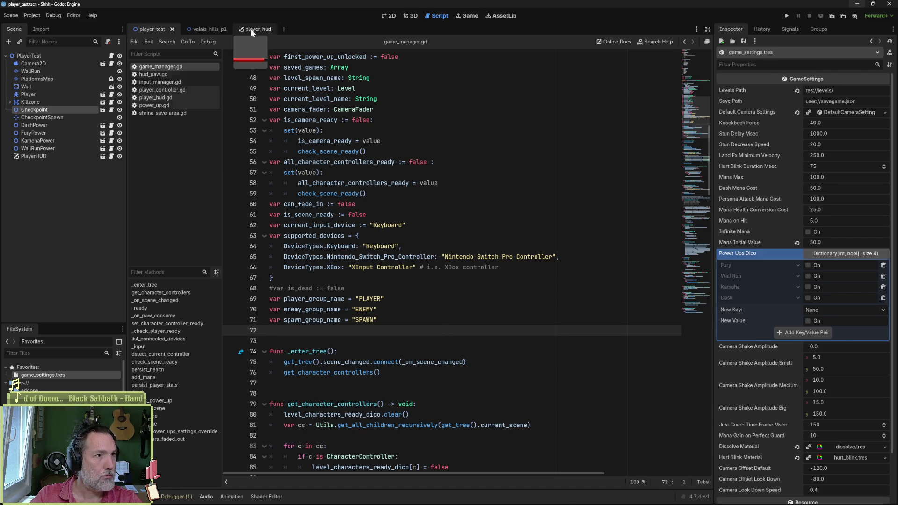
pyautogui.click(255, 29)
pyautogui.click(206, 31)
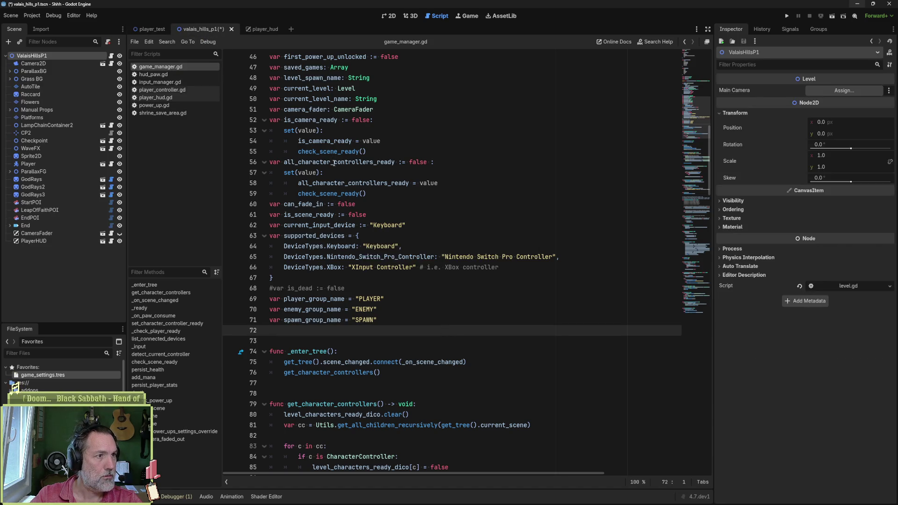
pyautogui.click(151, 29)
pyautogui.click(430, 257)
pyautogui.press('F6')
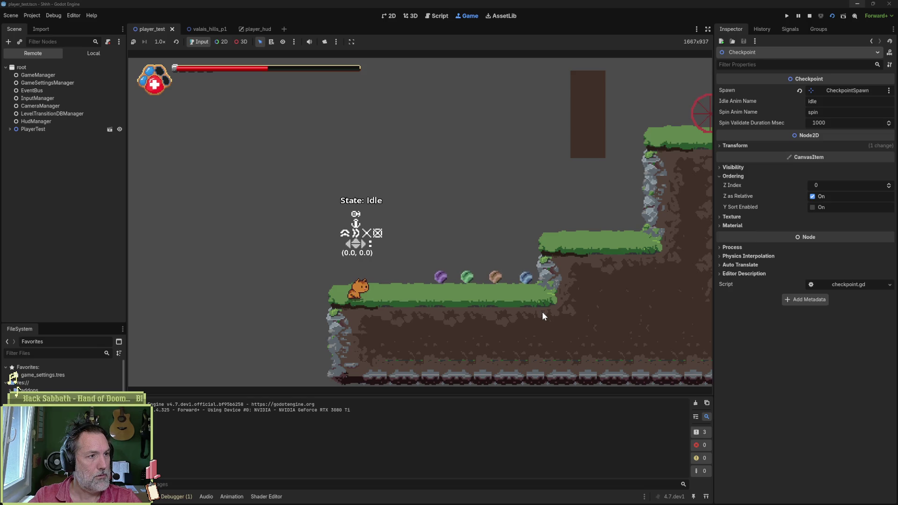
pyautogui.press('Right')
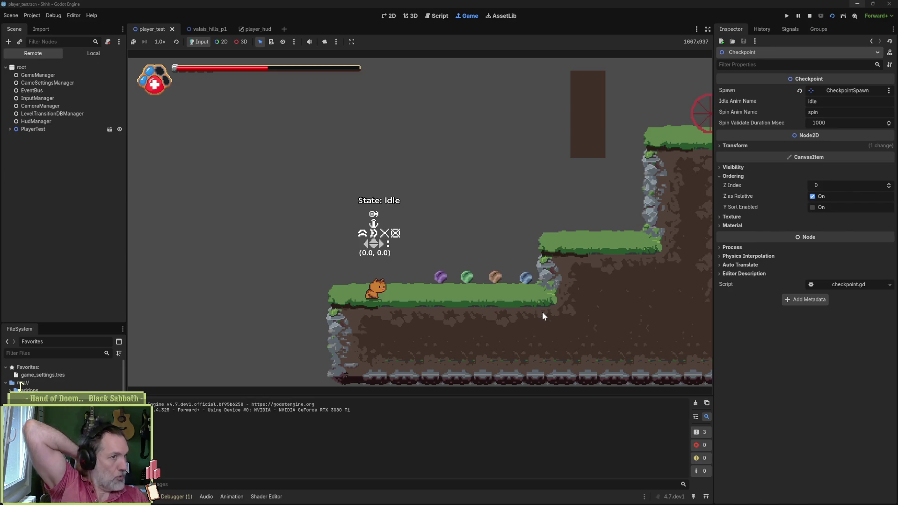
pyautogui.press('e')
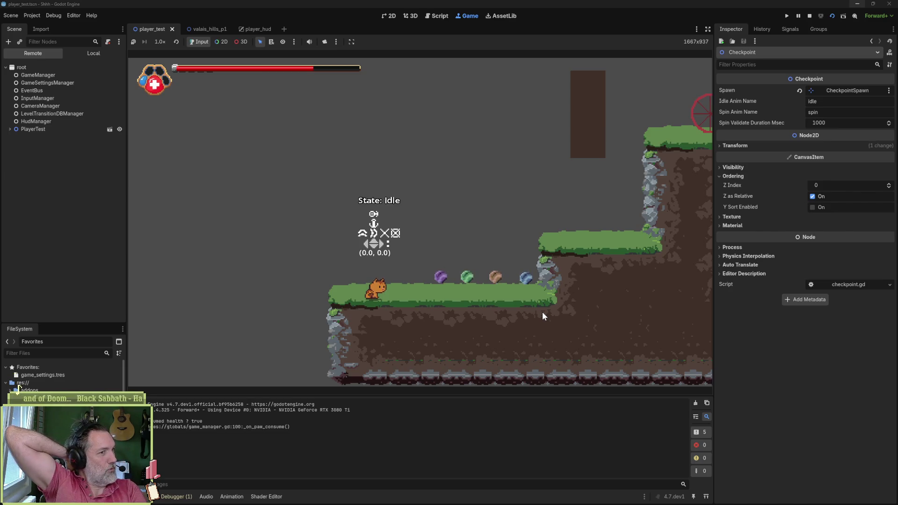